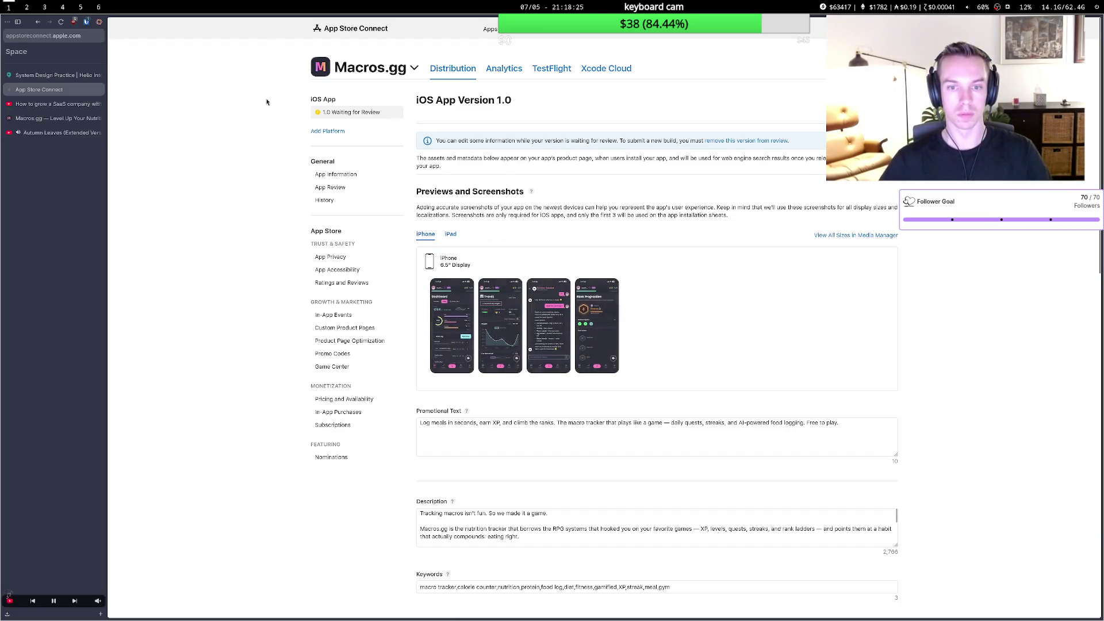
Close the SaaS growth video search results and open twitch.tv in a new tab.
left_click(63, 105)
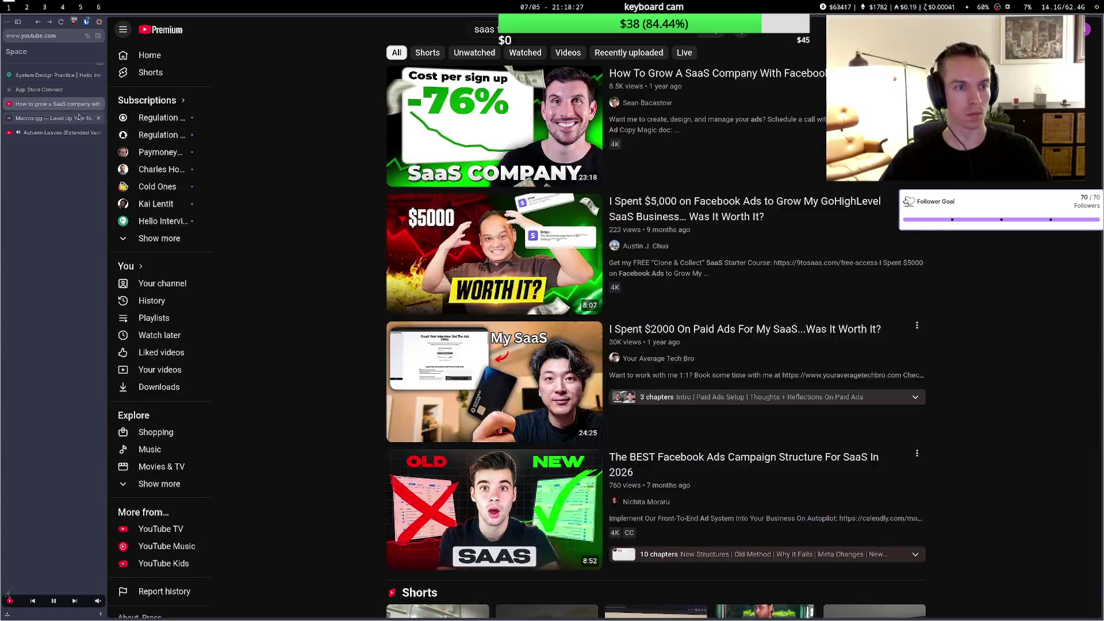
left_click(98, 104)
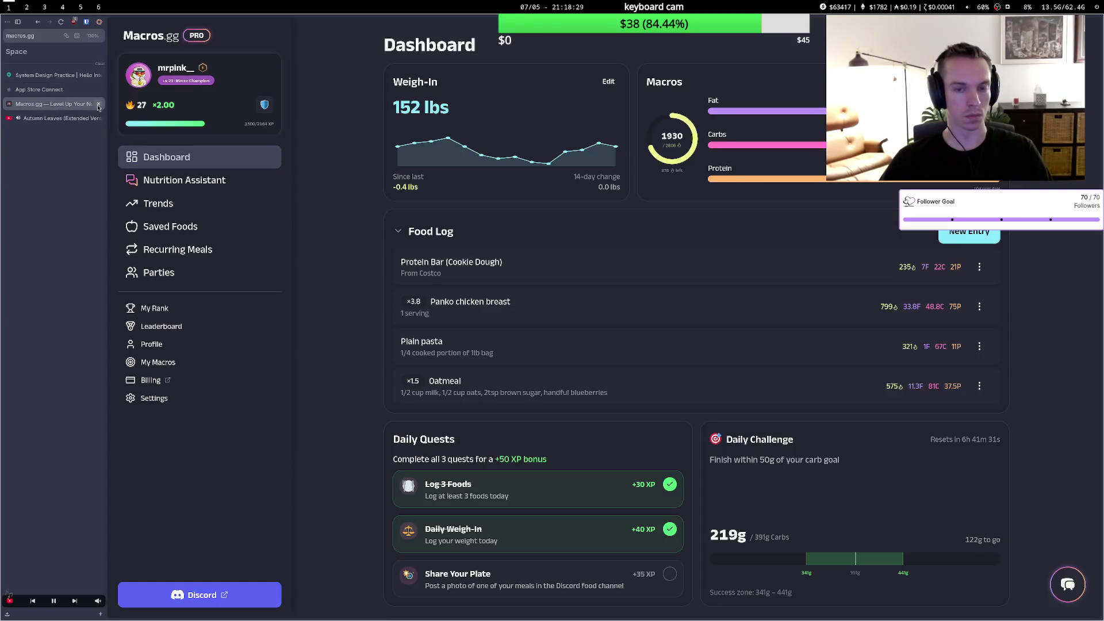
key("ctrl+t")
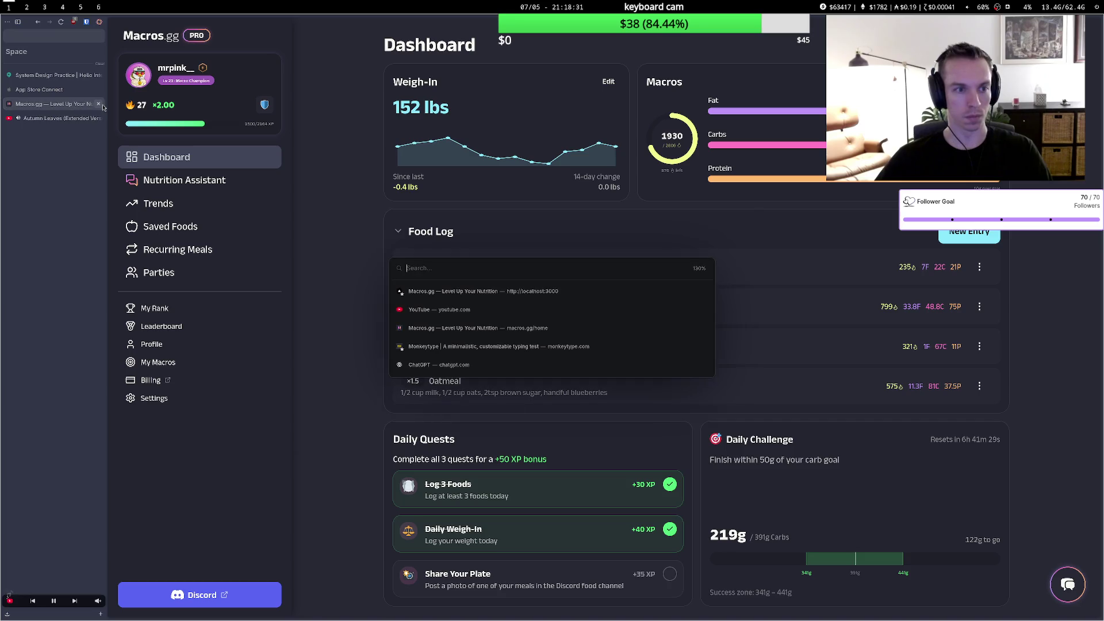
type("tw")
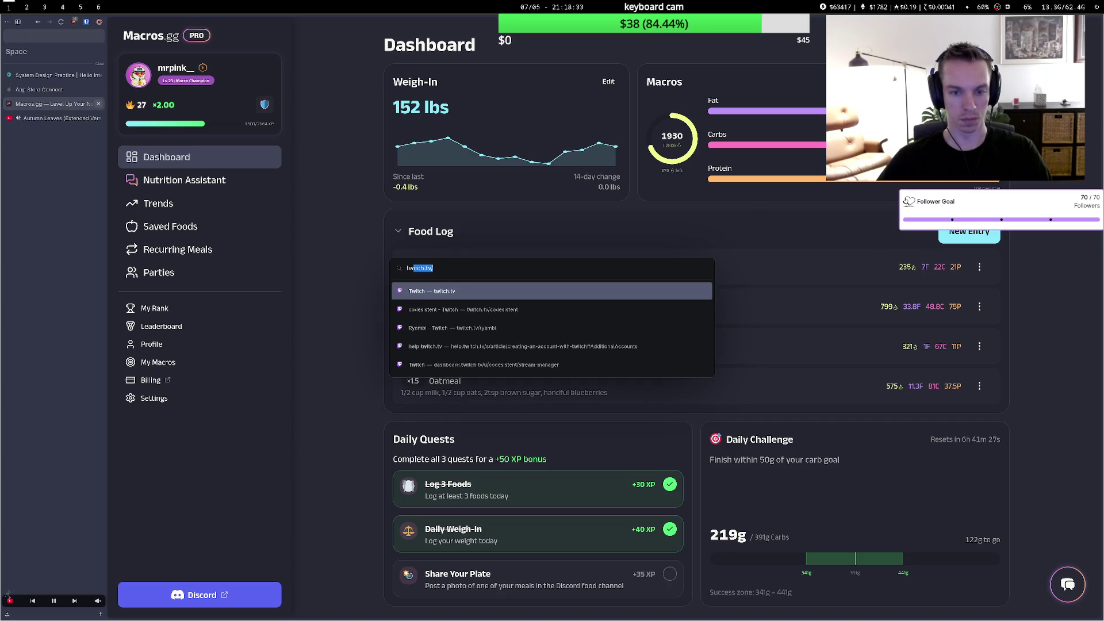
key("Return")
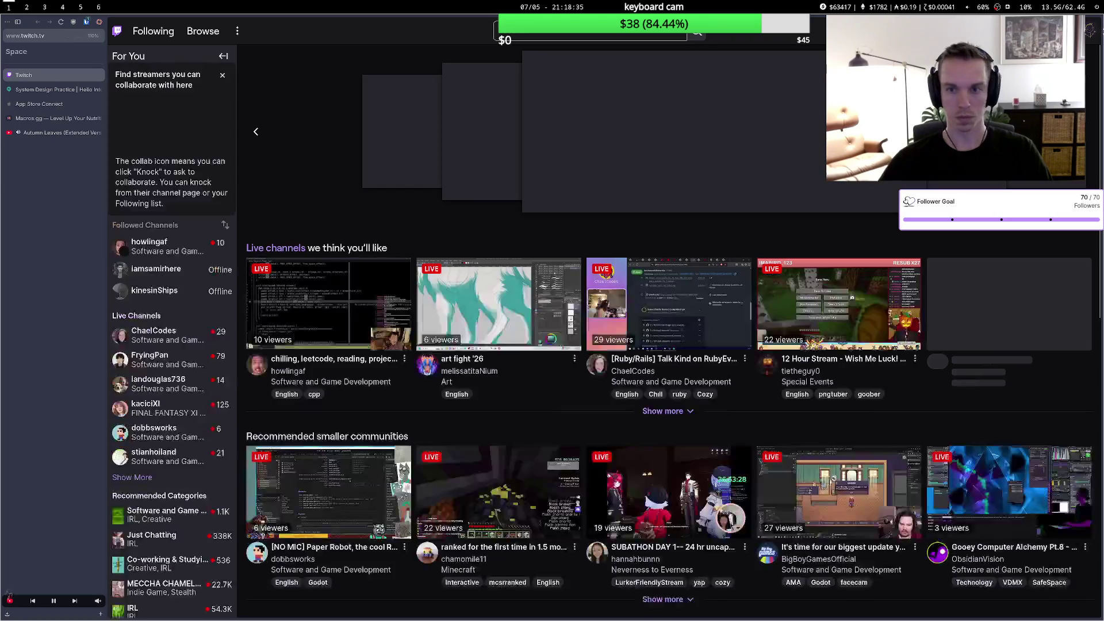
left_click(1093, 33)
Check the live stream in Twitch's Creator Dashboard Stream Manager, then return to Macros.gg.
left_click(978, 167)
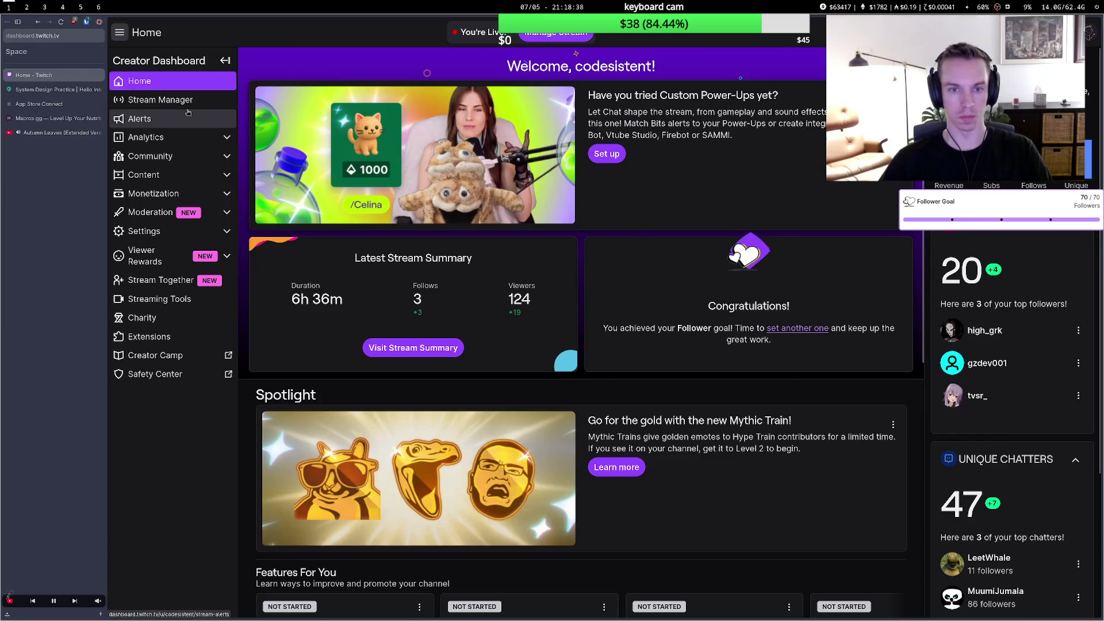
left_click(167, 102)
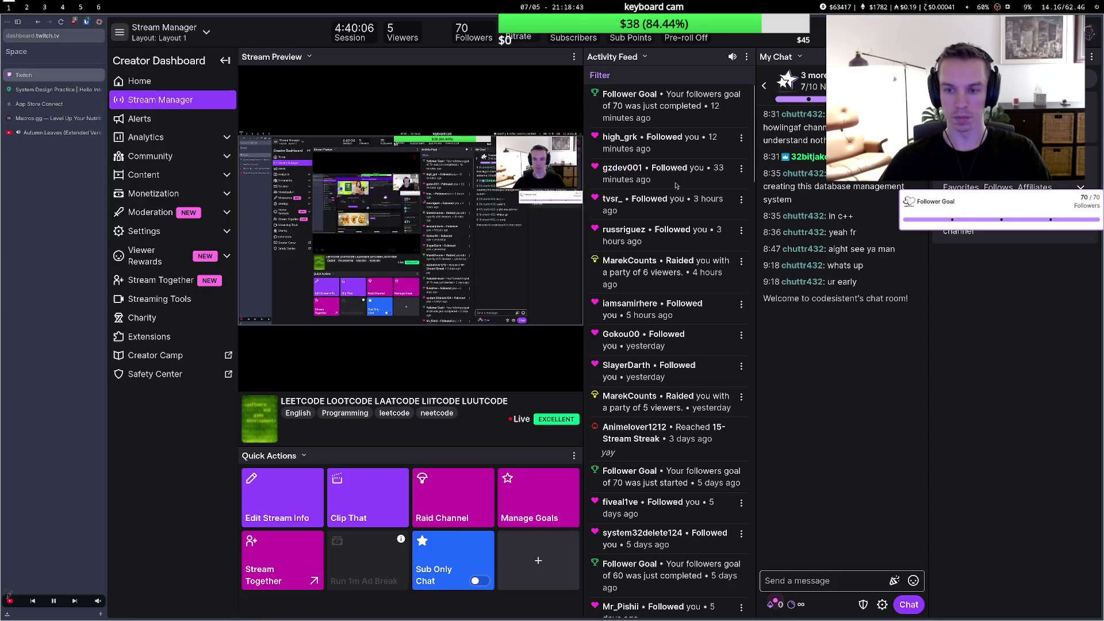
mouse_move(460, 237)
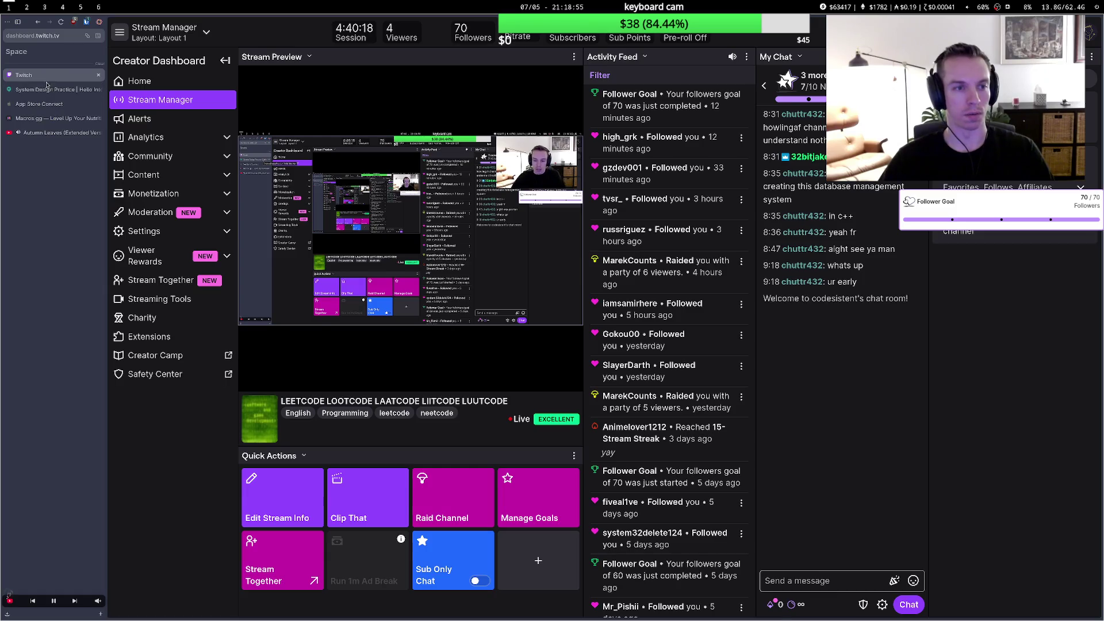
left_click(55, 118)
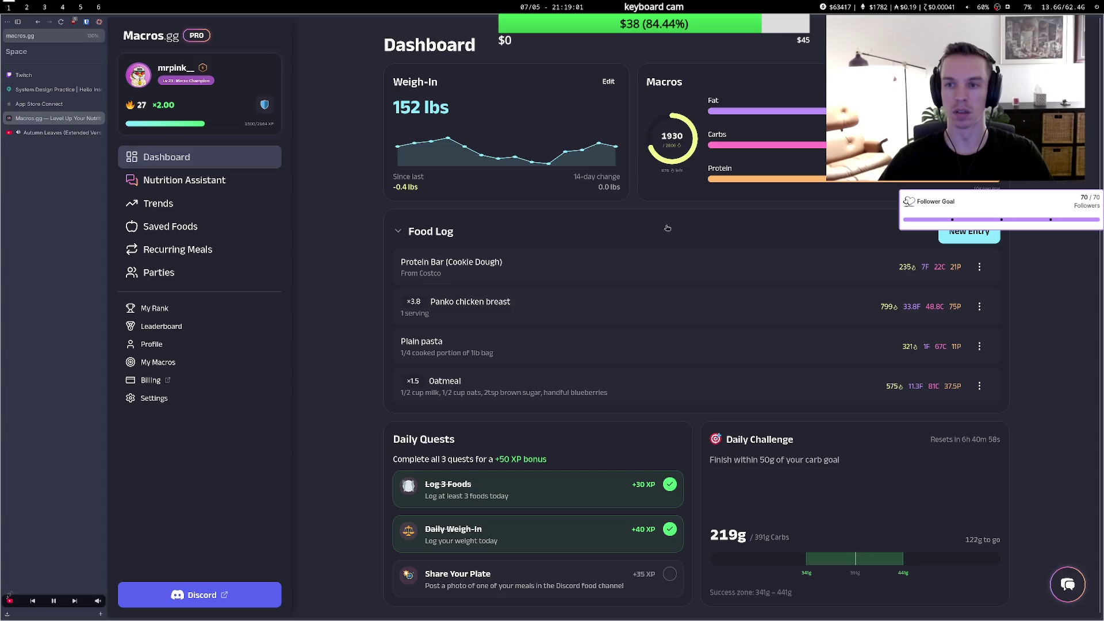
Pause the background music and collapse then re-expand the Food Log on the Macros.gg dashboard.
key("XF86AudioPlay")
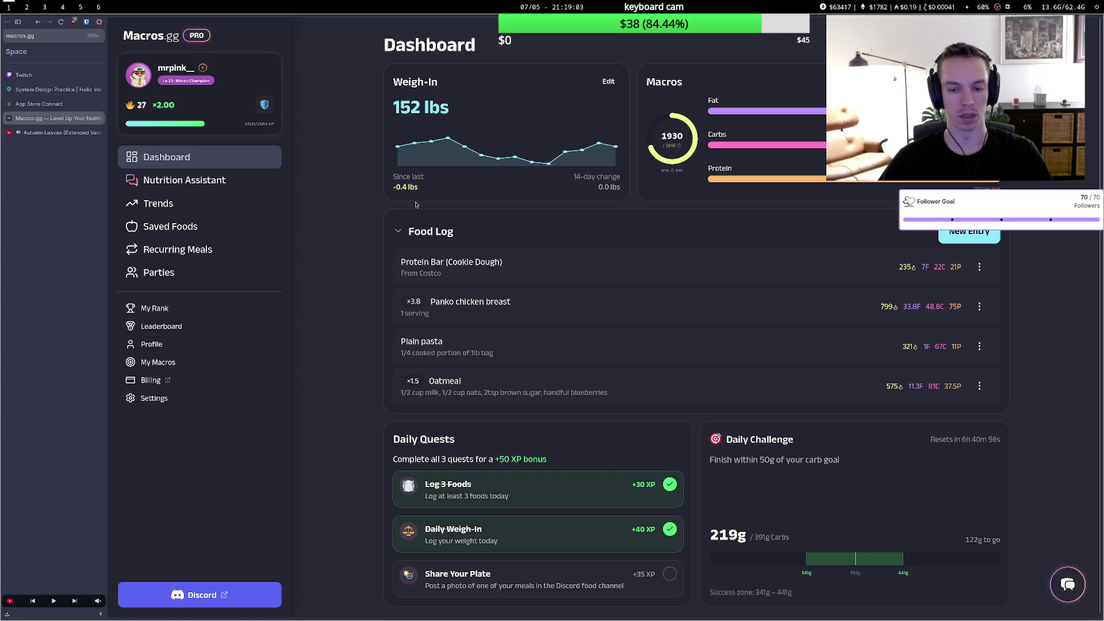
left_click(59, 93)
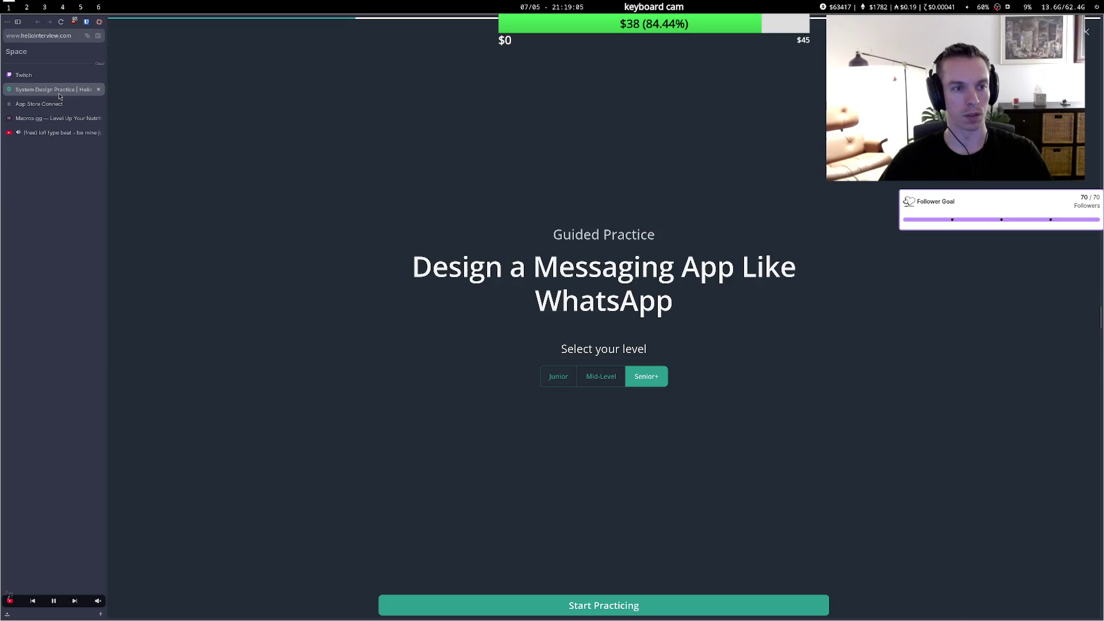
left_click(59, 118)
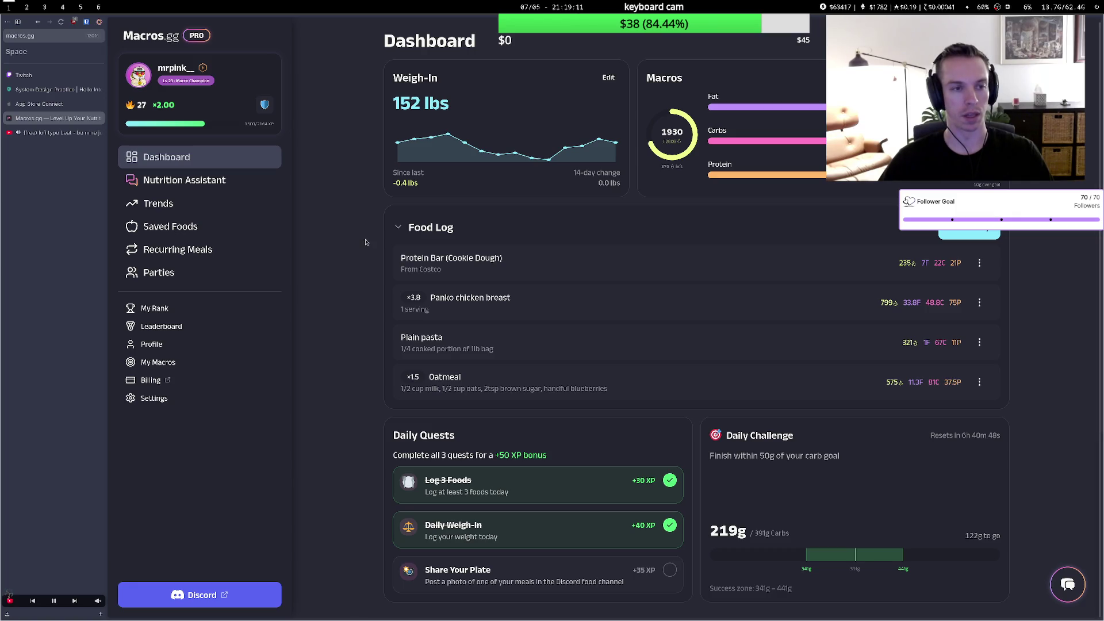
left_click(398, 228)
left_click(451, 235)
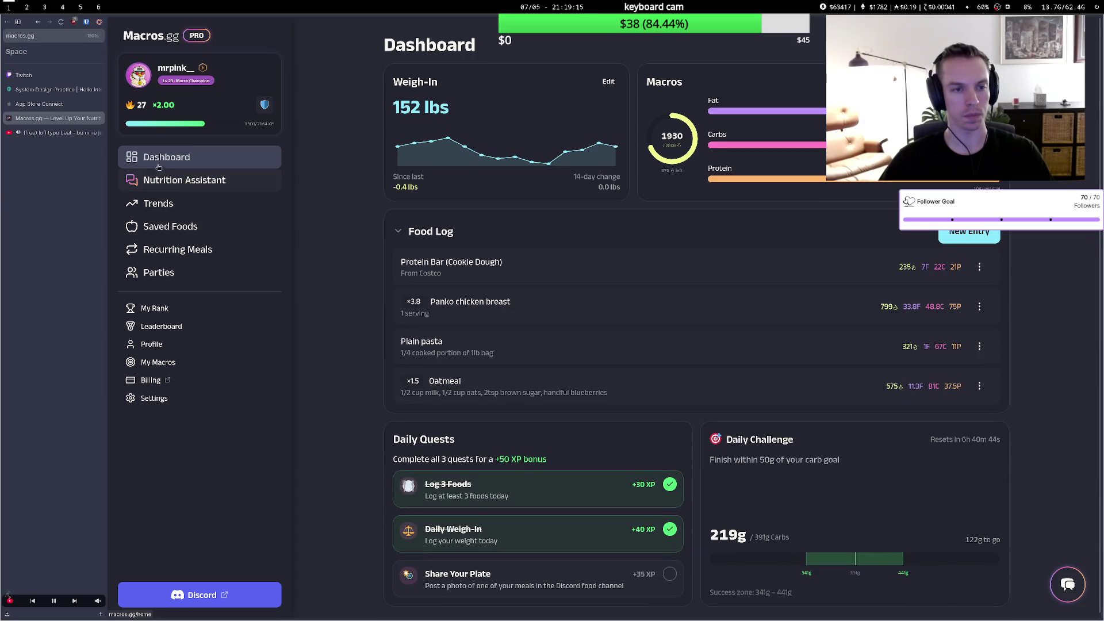
Close the App Store Connect page and bring up the WhatsApp System Design Practice page.
left_click(67, 102)
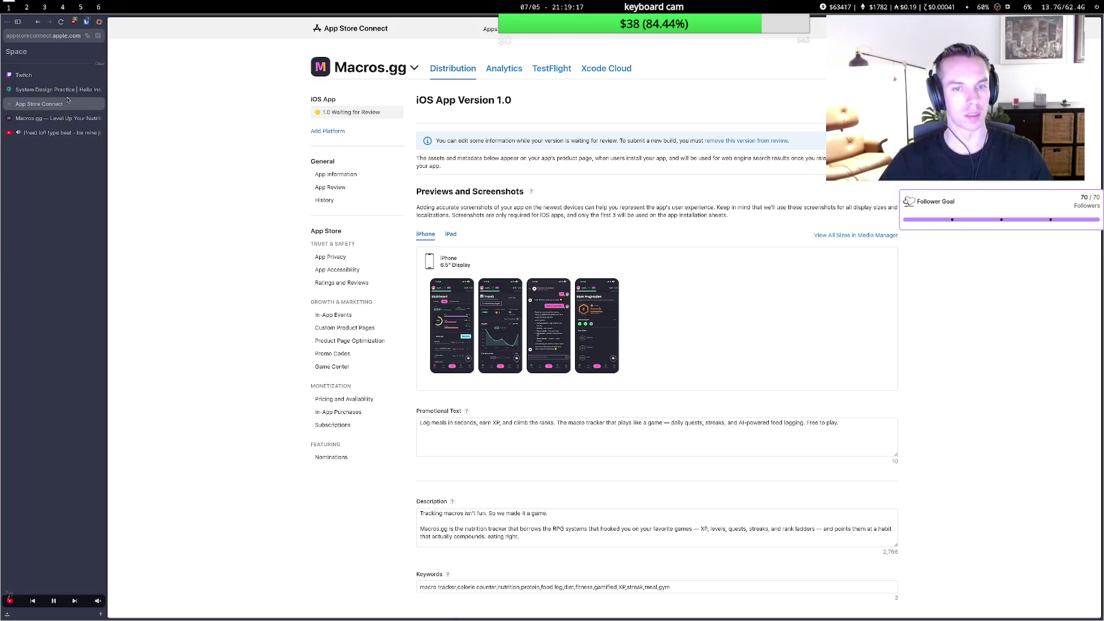
left_click(99, 103)
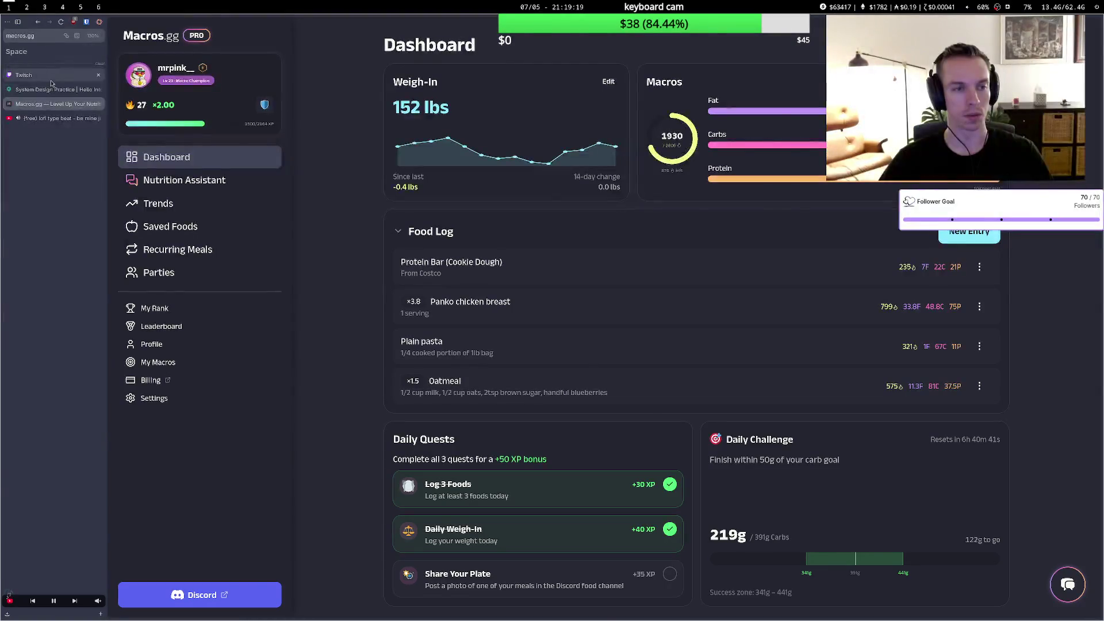
left_click(51, 83)
left_click(53, 90)
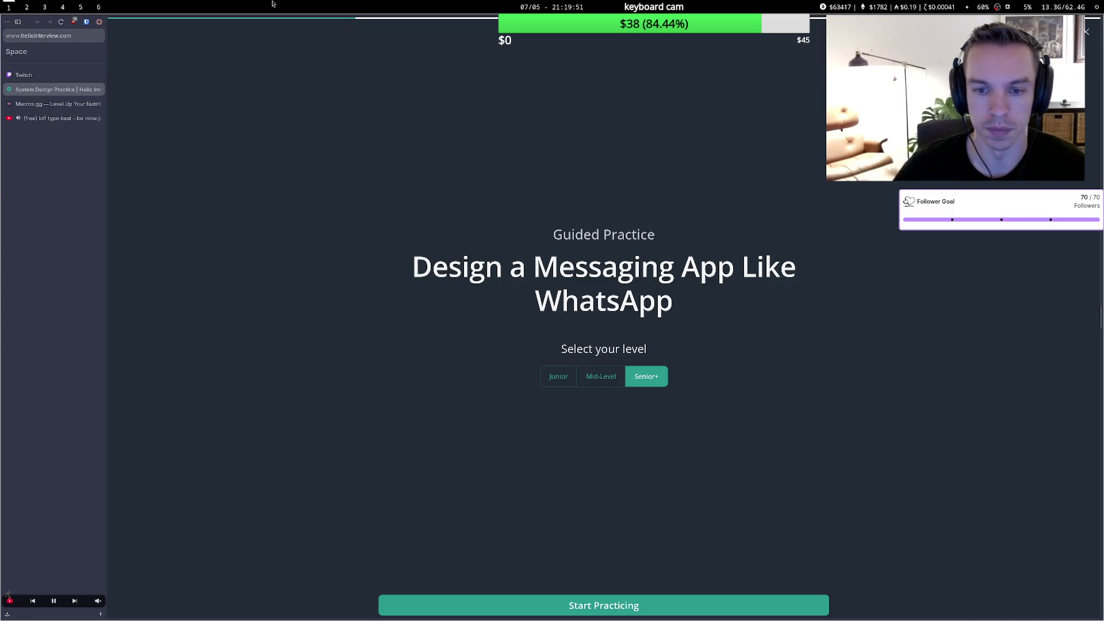
Start the Senior+ practice and highlight the offline-receive wording in requirement 3.
left_click(564, 605)
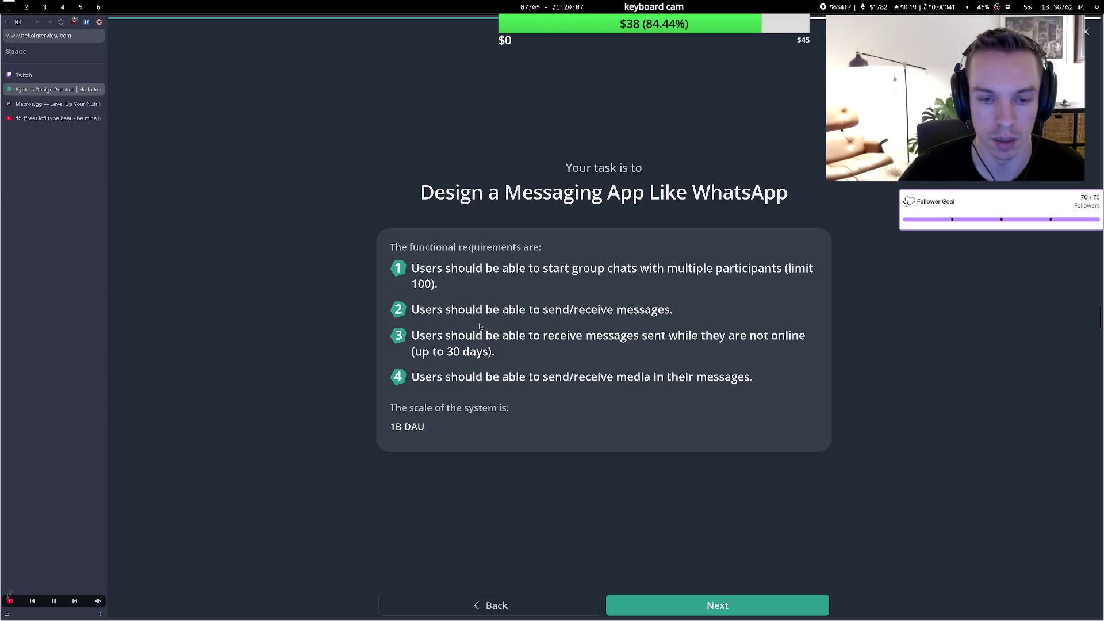
left_click_drag(520, 333, 599, 336)
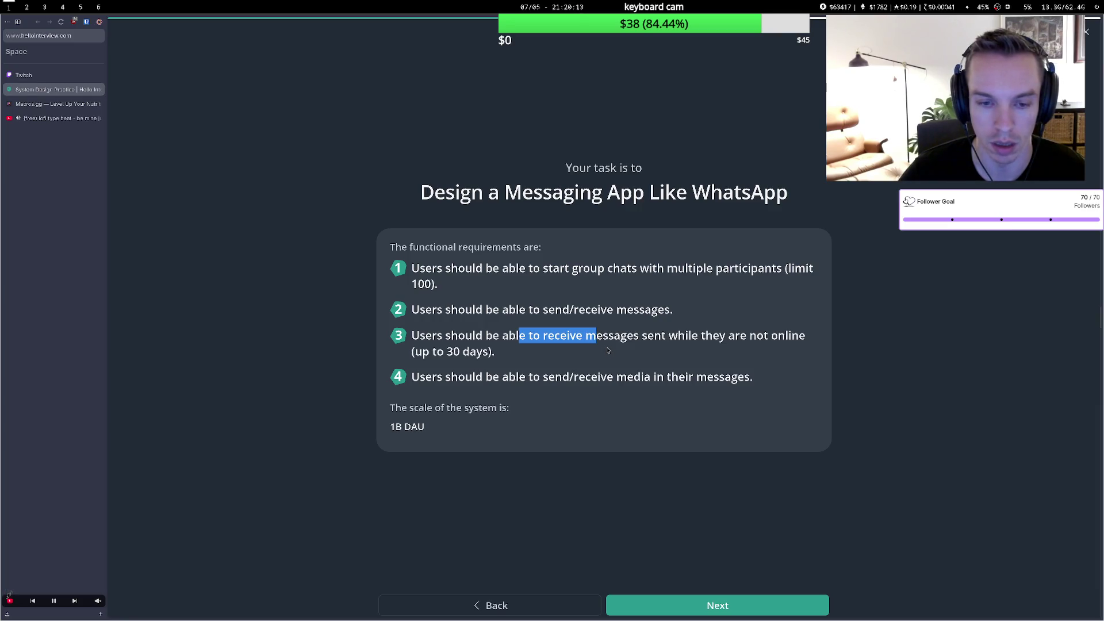
Review requirement 4, then advance past the delivery framework to the non-functional requirements question.
left_click_drag(429, 376, 531, 375)
left_click(529, 371)
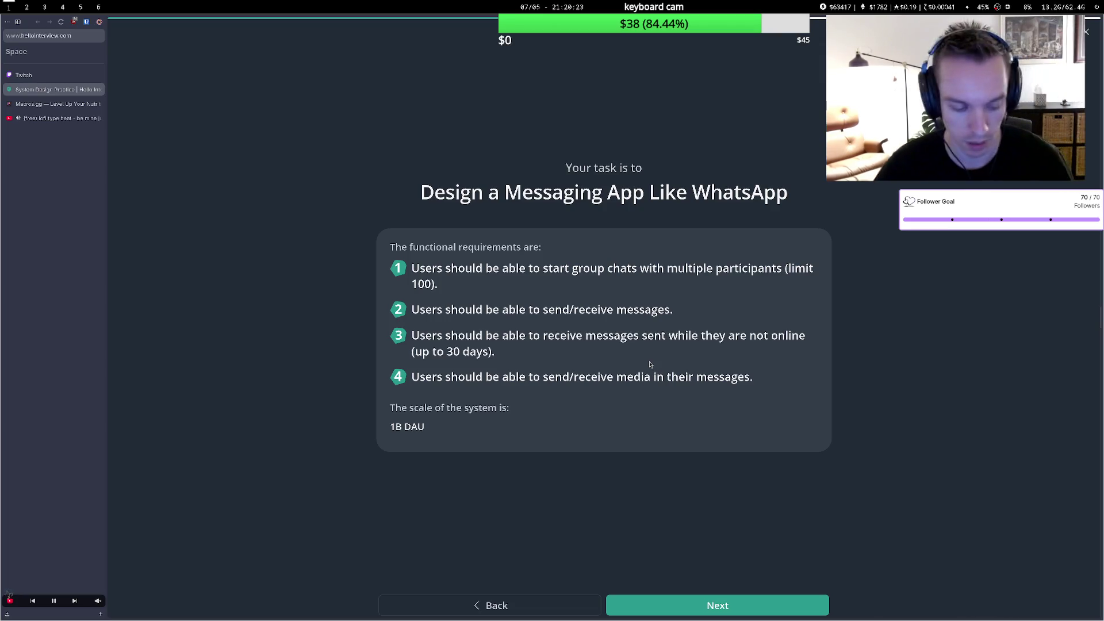
left_click(698, 613)
left_click(697, 611)
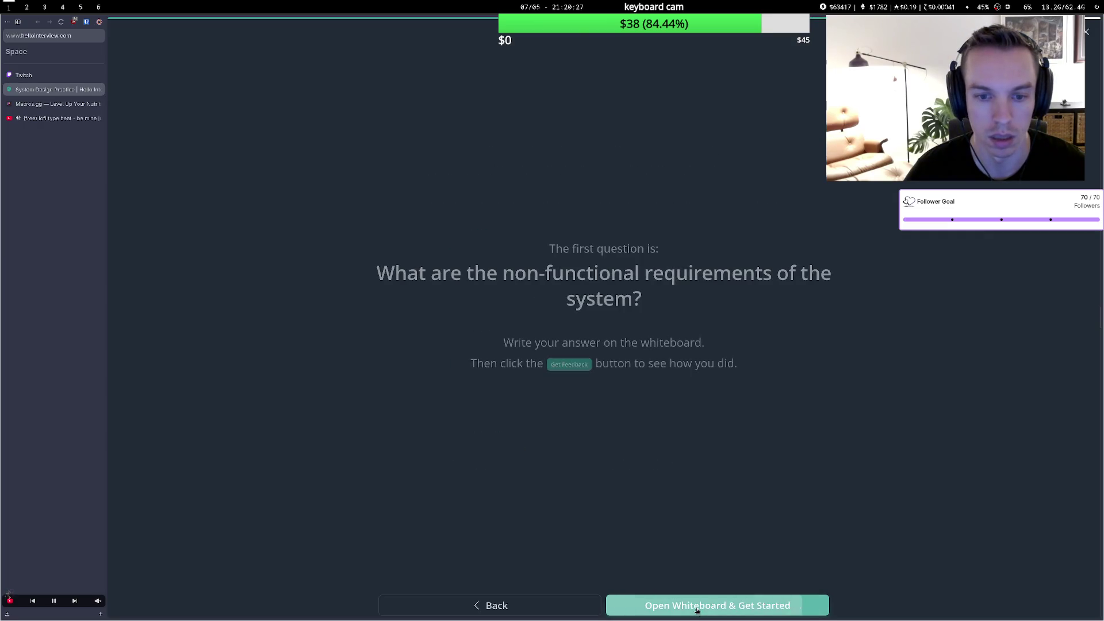
Open the whiteboard and start editing the Non-Functional Requirements box text.
left_click(698, 610)
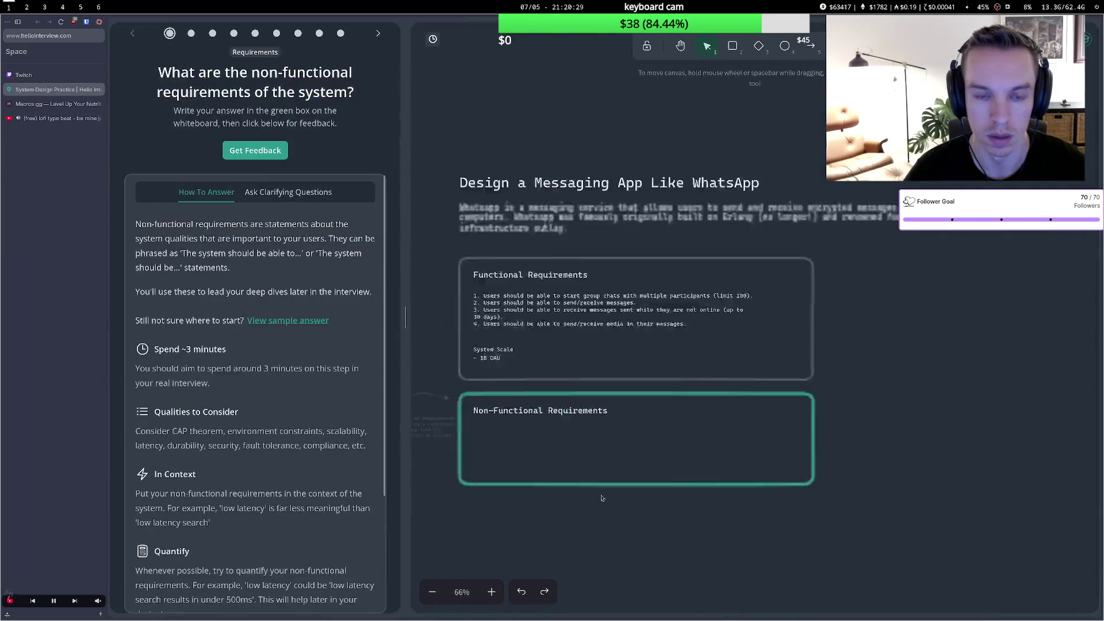
double_click(559, 306)
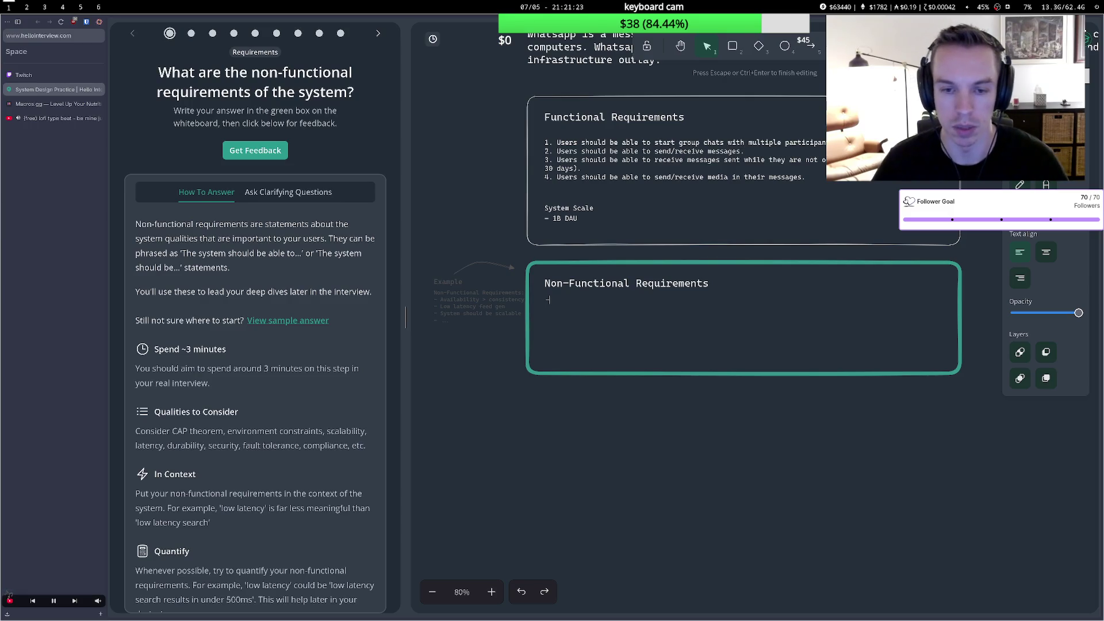
List 'Availability > Consistency' and 'Low latency messaging (<1sec to send/recieve)', then start a third dash.
type("- Av")
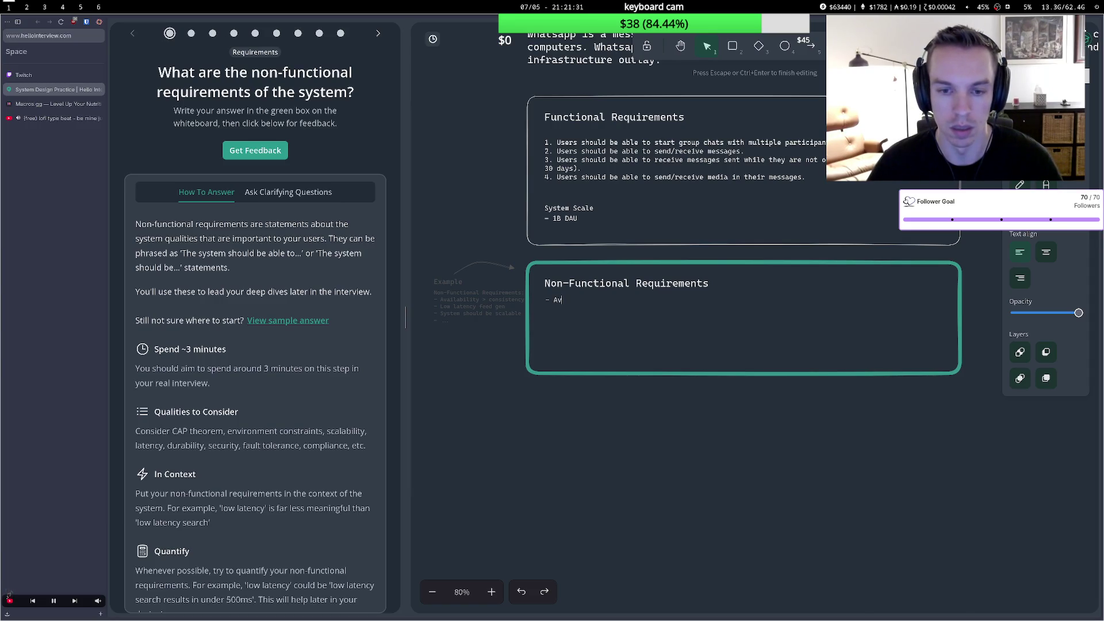
type("ailability ")
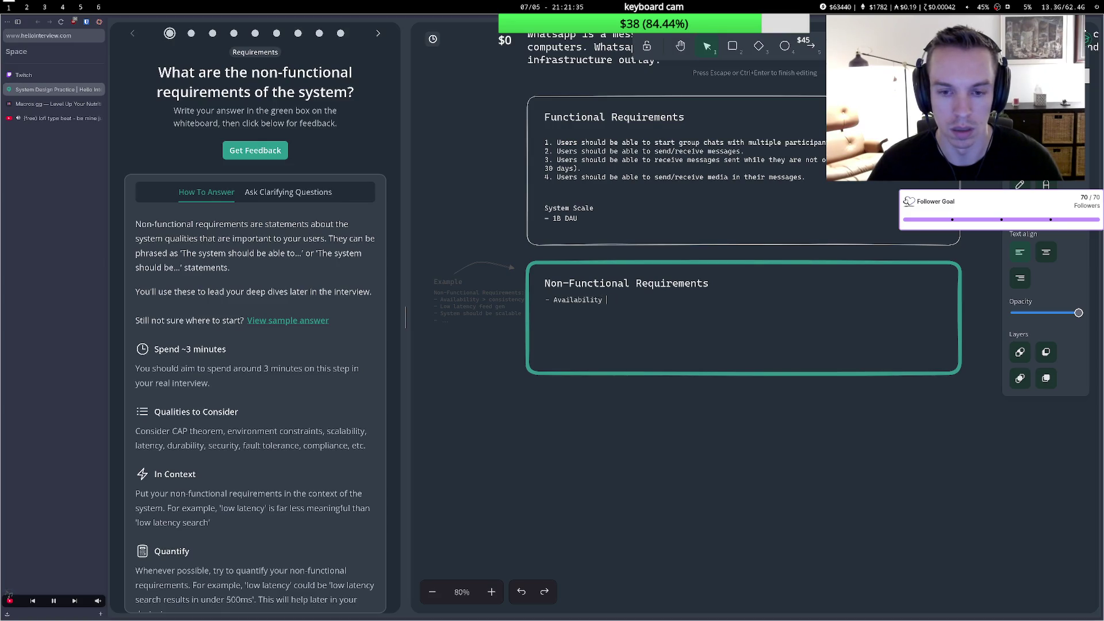
type("> Consistency ")
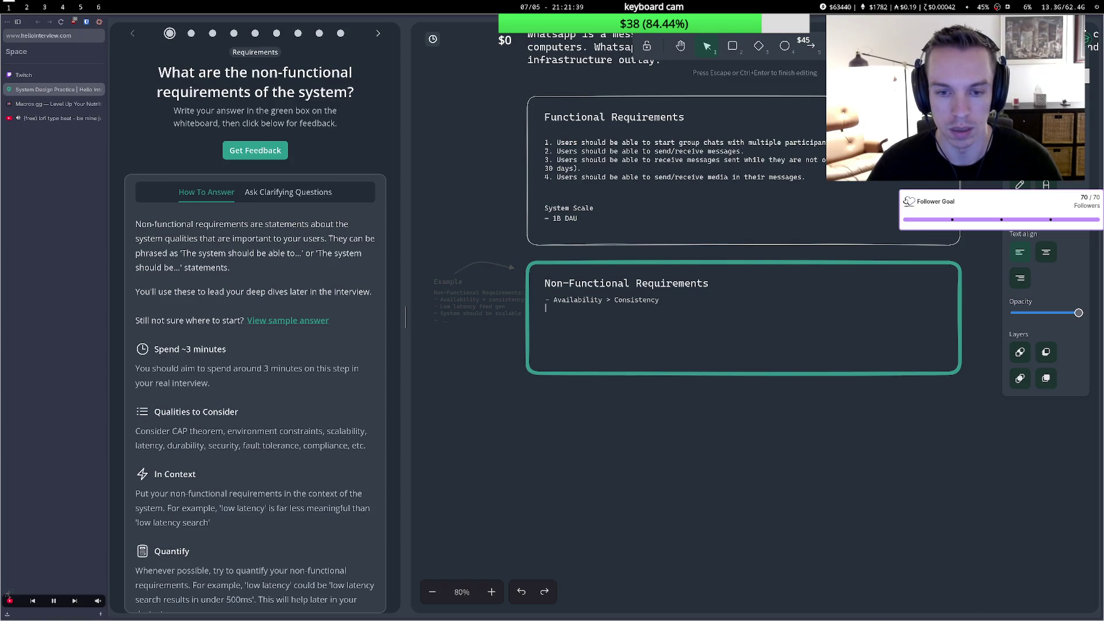
type("-")
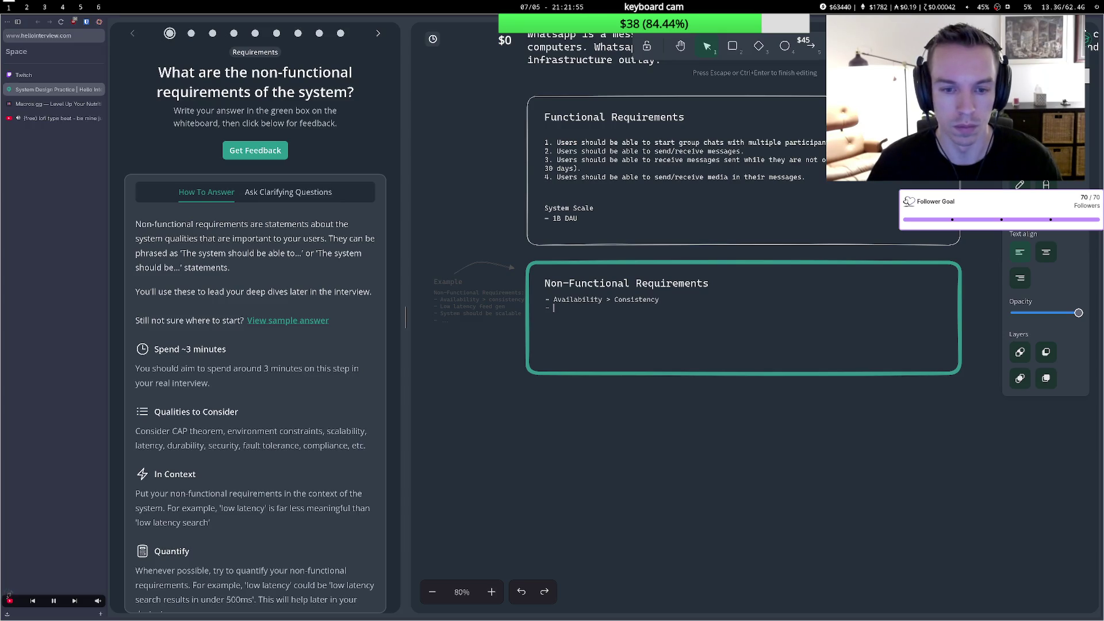
type("Low la")
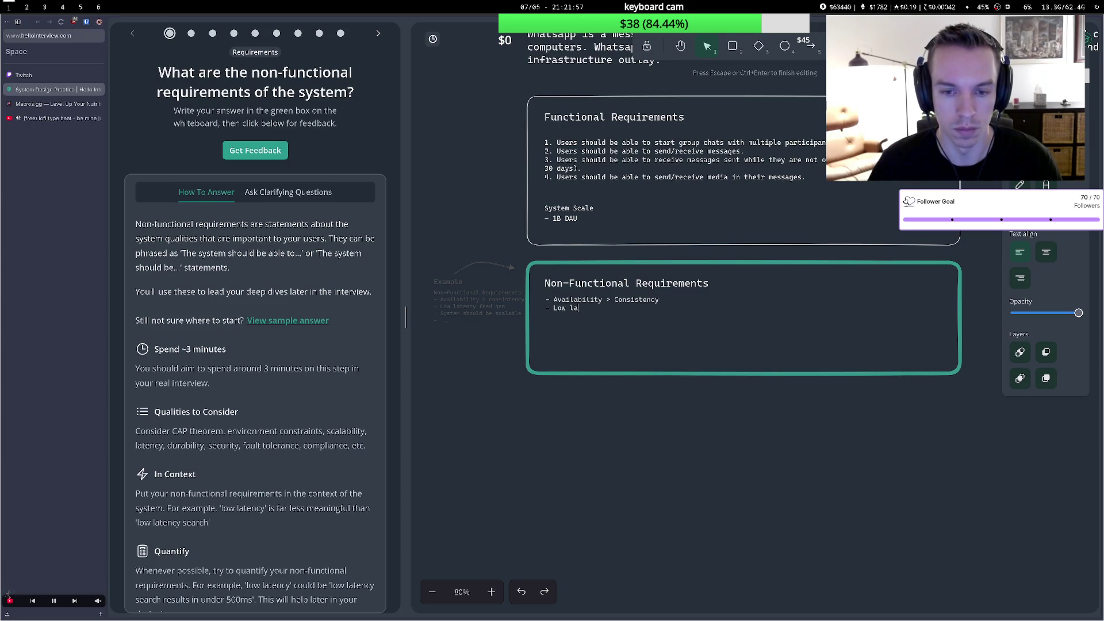
type("tency m")
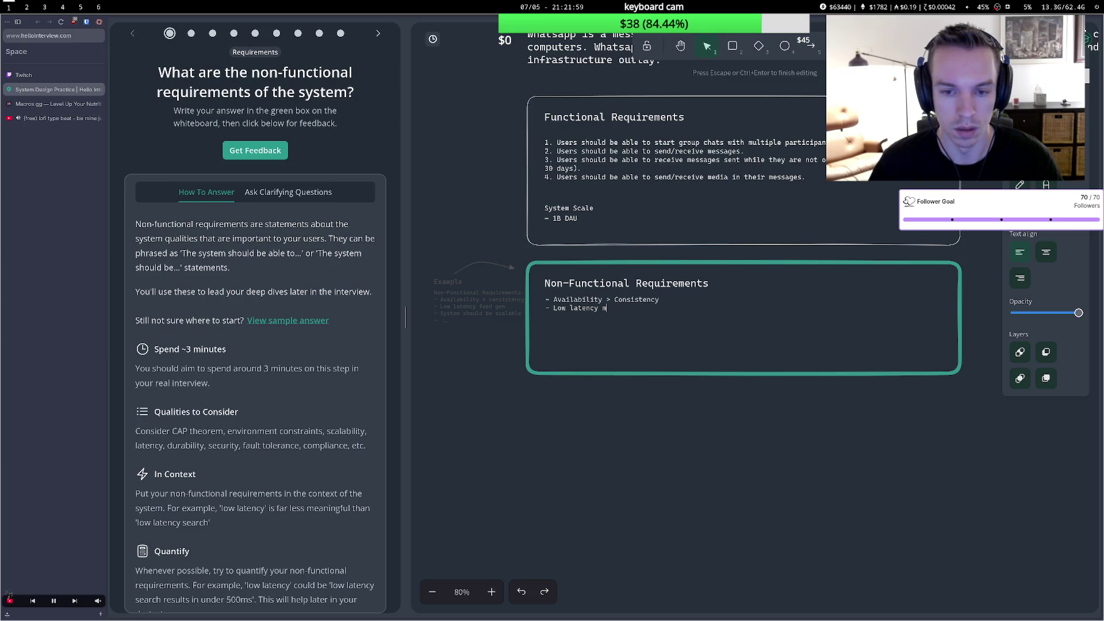
type("mssag")
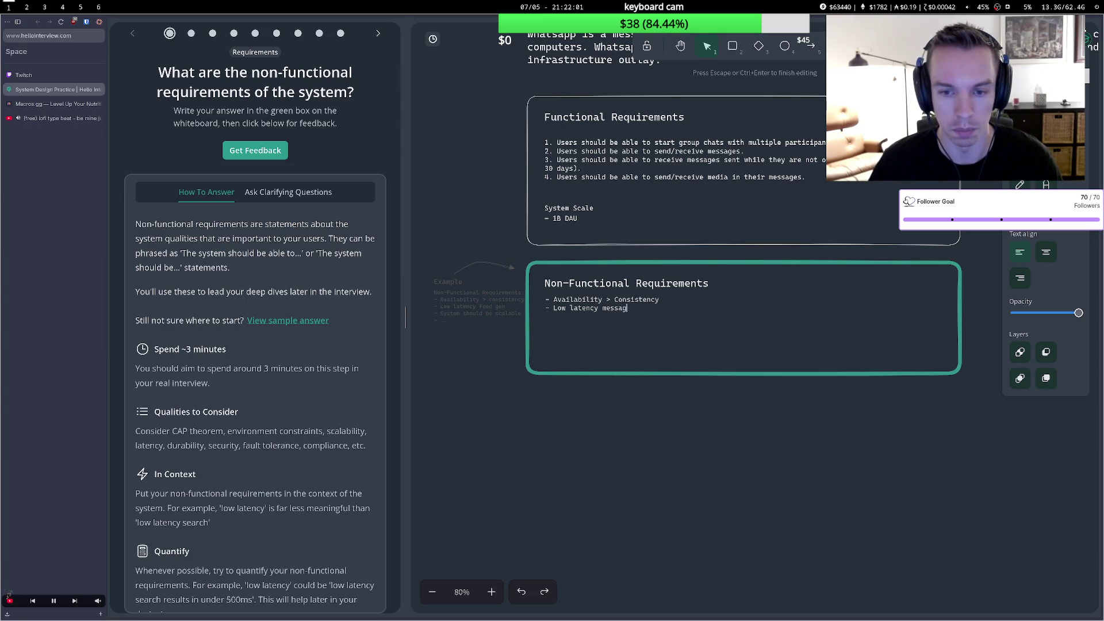
type("ing (<")
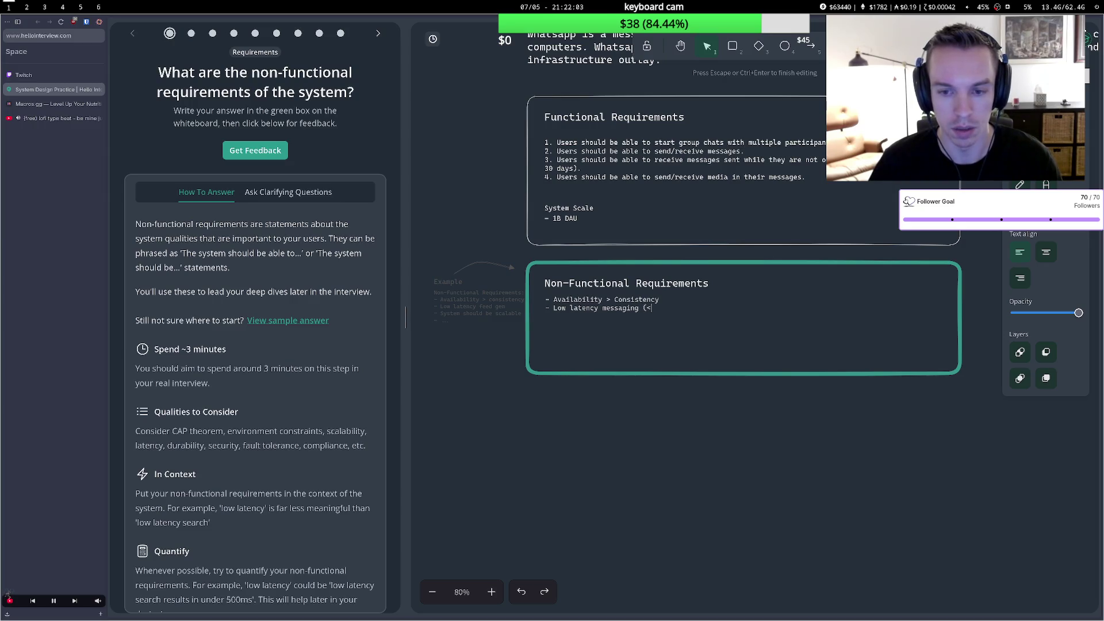
type("1sec")
type(" to")
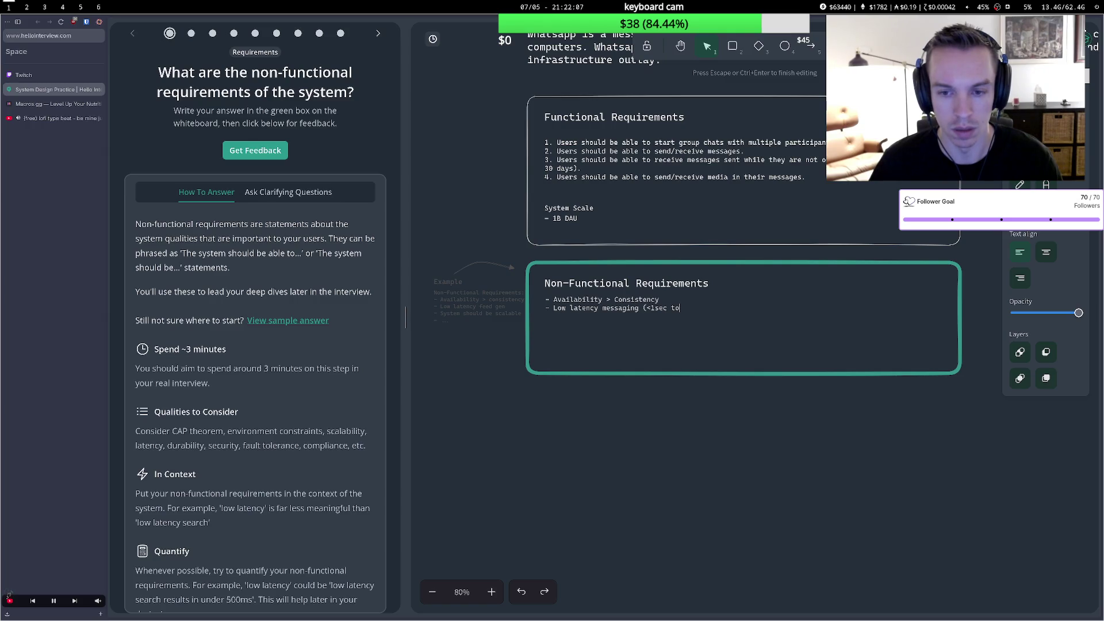
type(" send/rev")
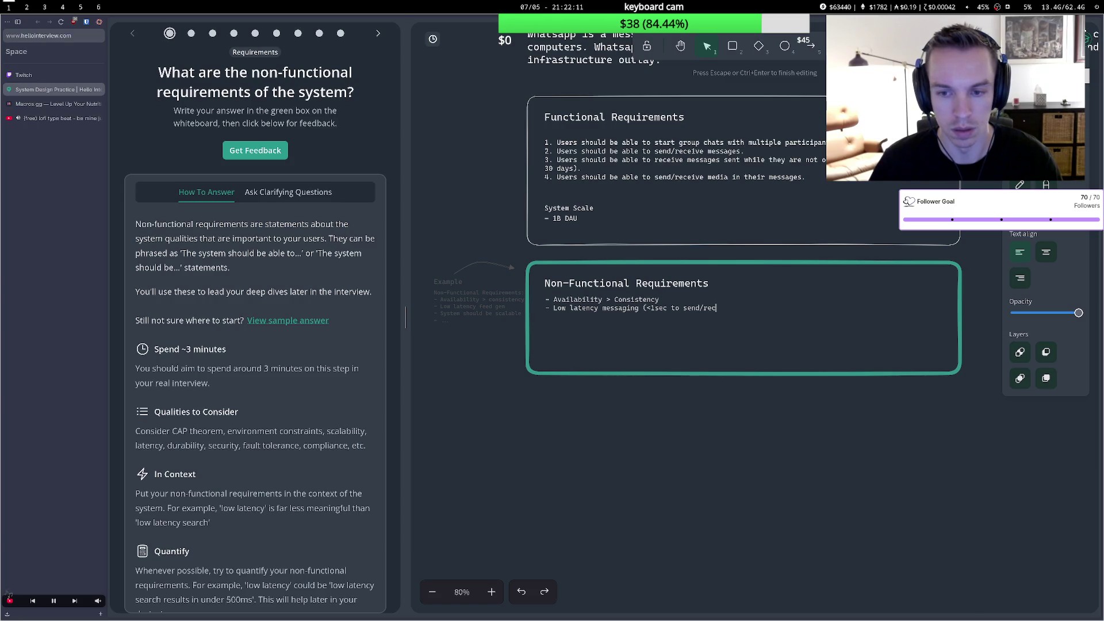
type("ieve)")
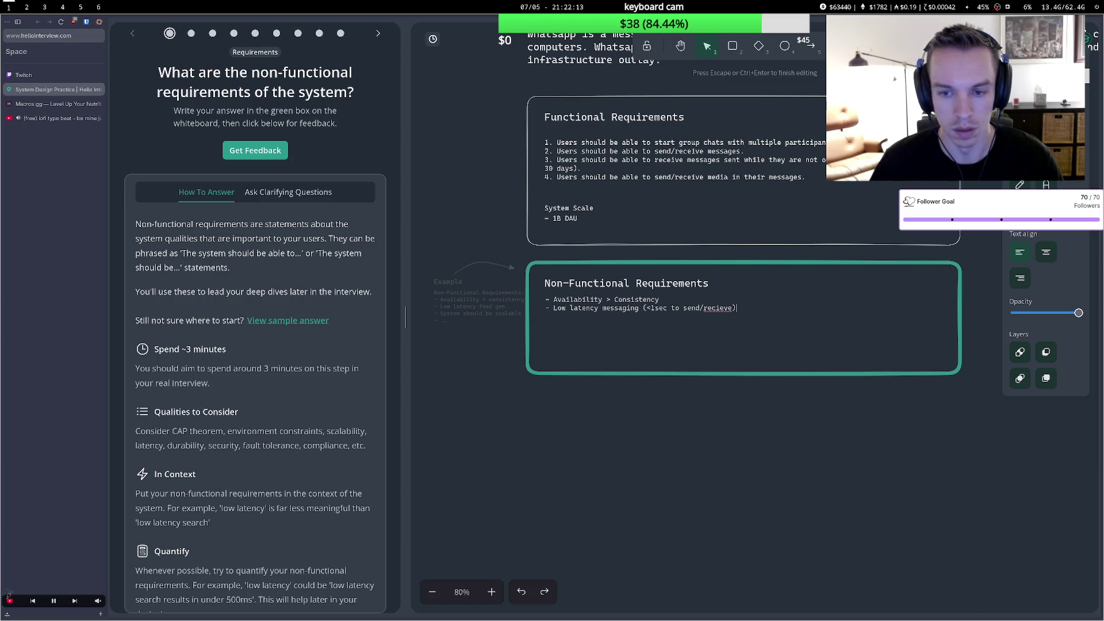
key("Return")
type("-")
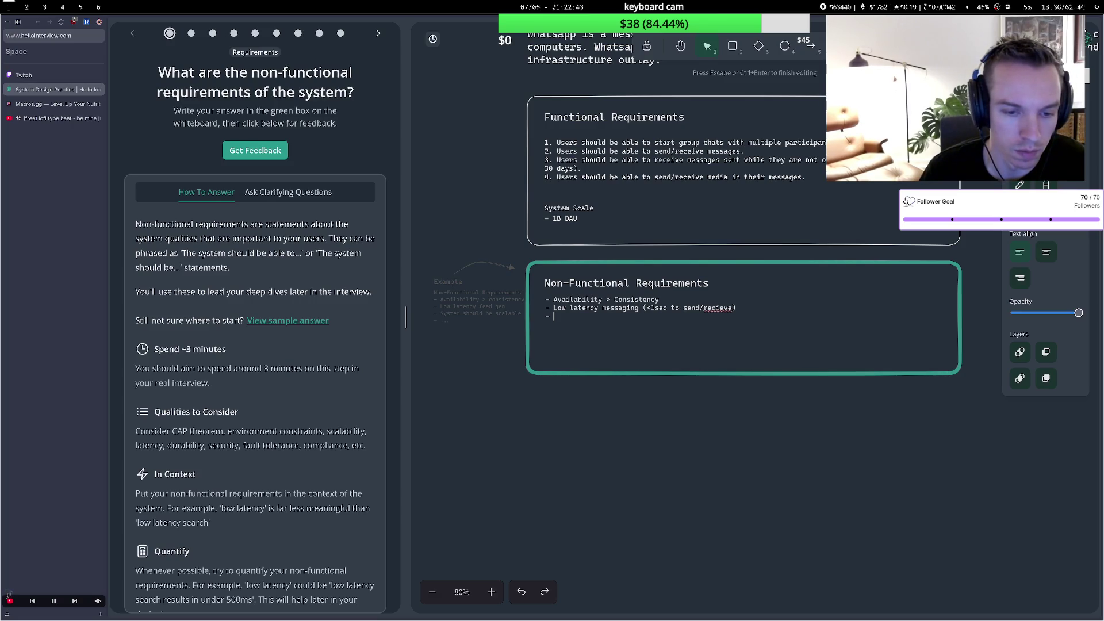
type("Me")
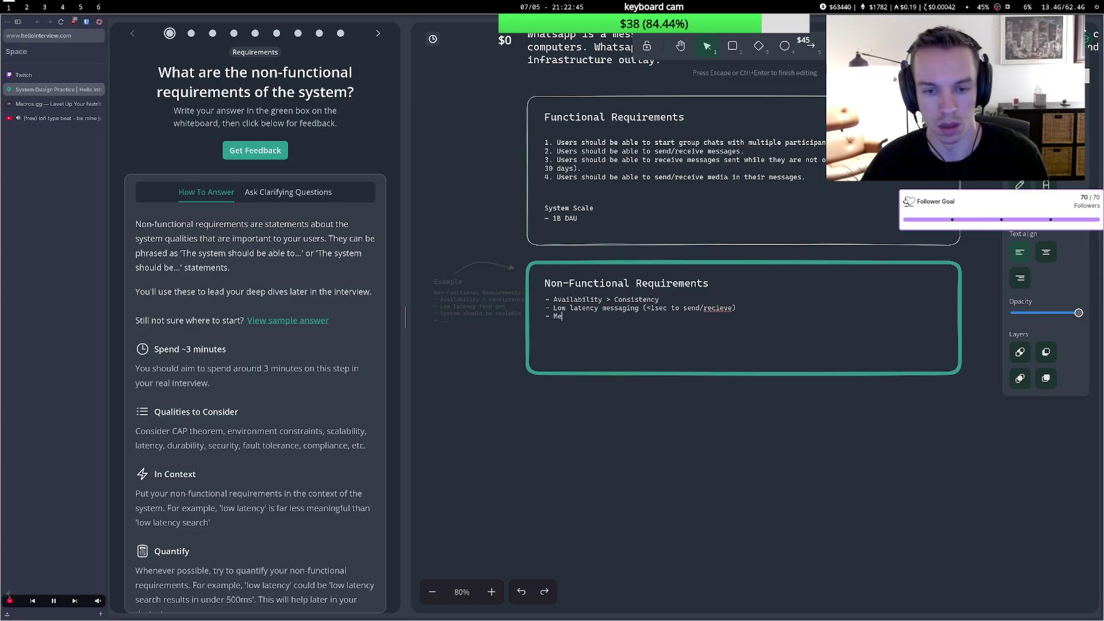
type("ssage")
key("BackSpace")
key("BackSpace")
key("BackSpace")
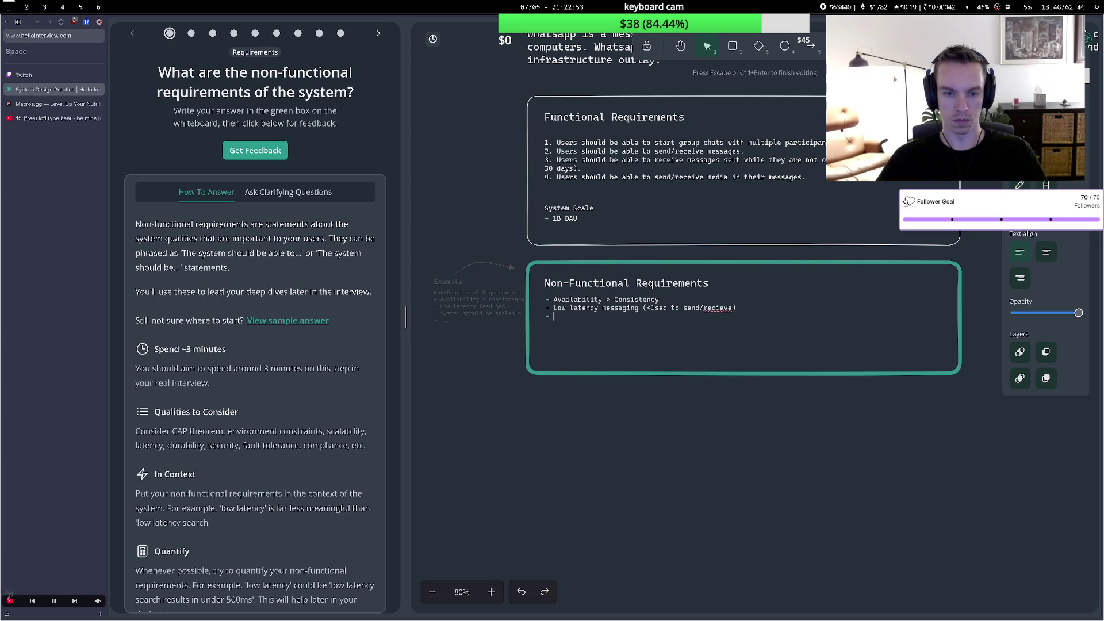
type("Strong ")
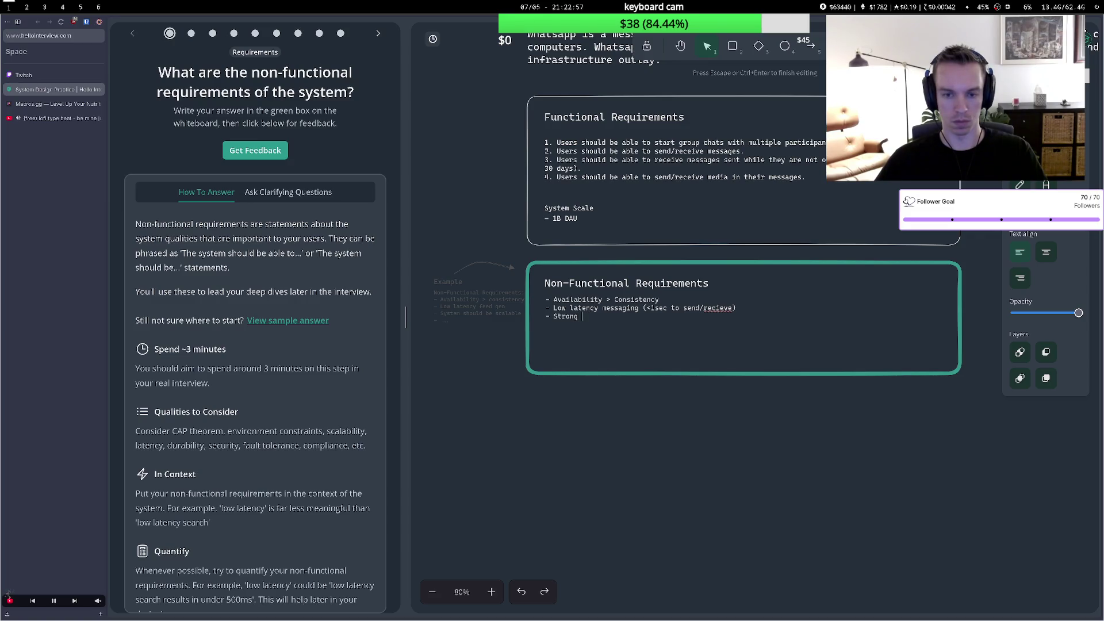
type("delive")
type("rabiltly")
key("BackSpace")
key("BackSpace")
key("BackSpace")
type("ity")
type(" of ")
type("messag")
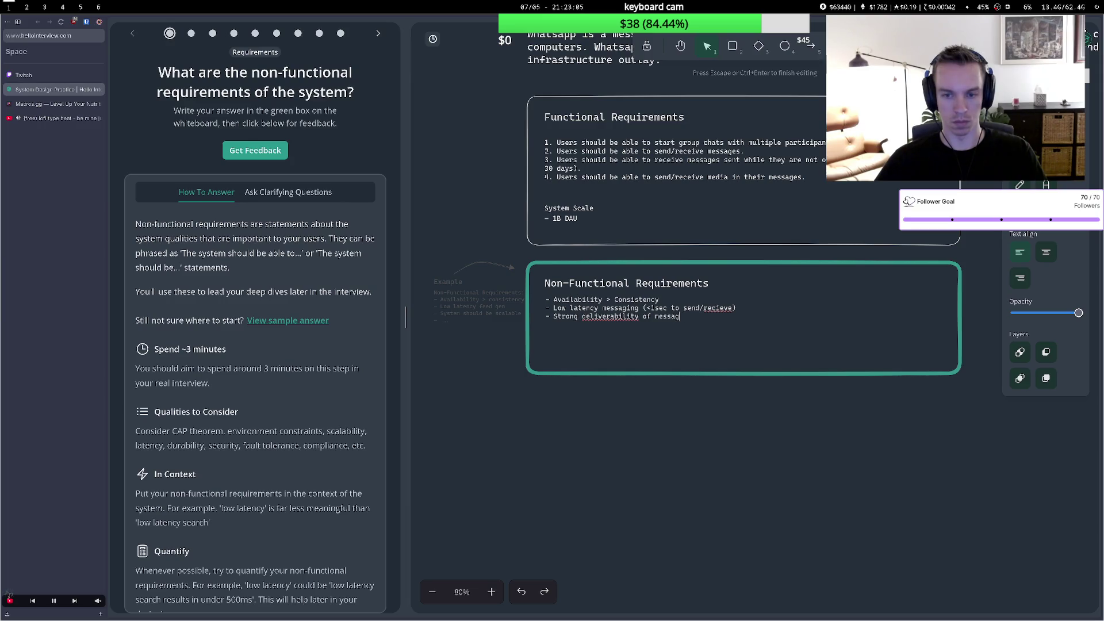
type("es")
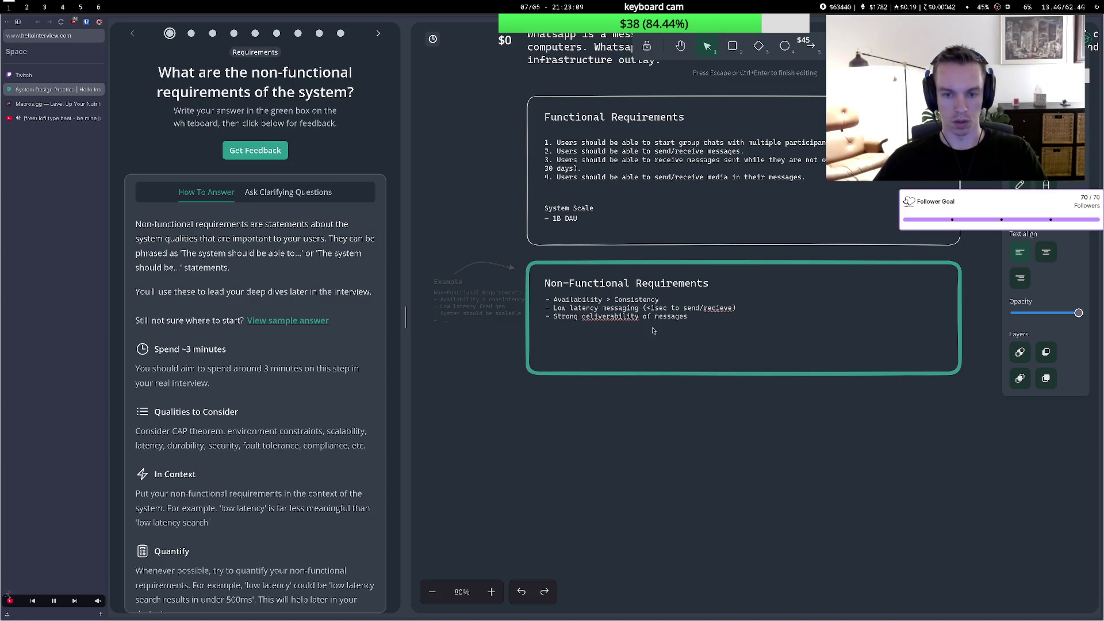
type(" (")
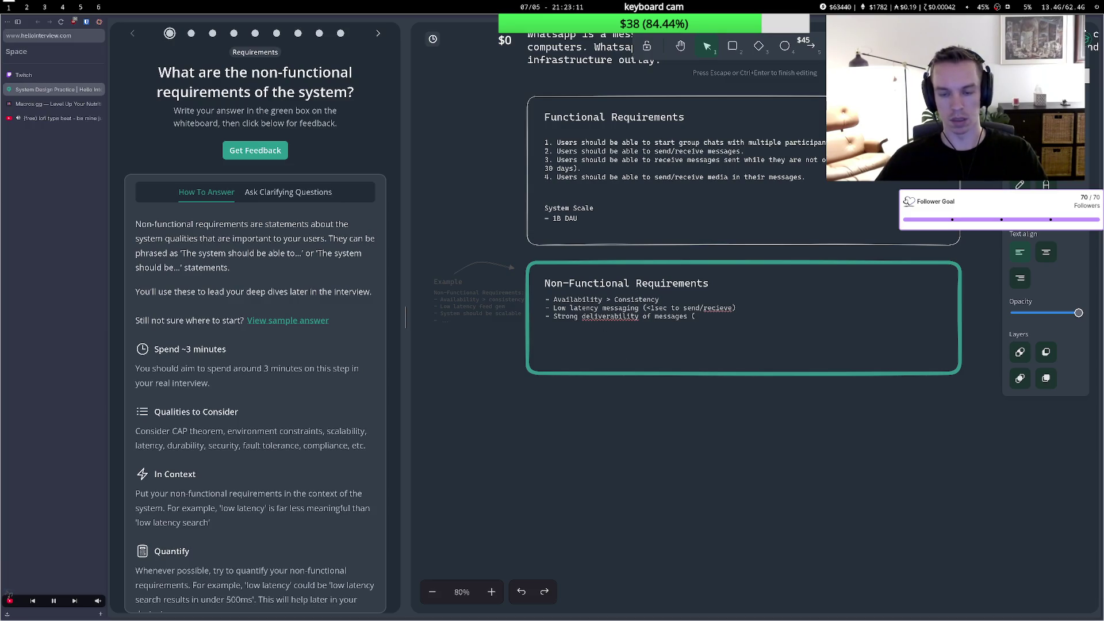
type("de")
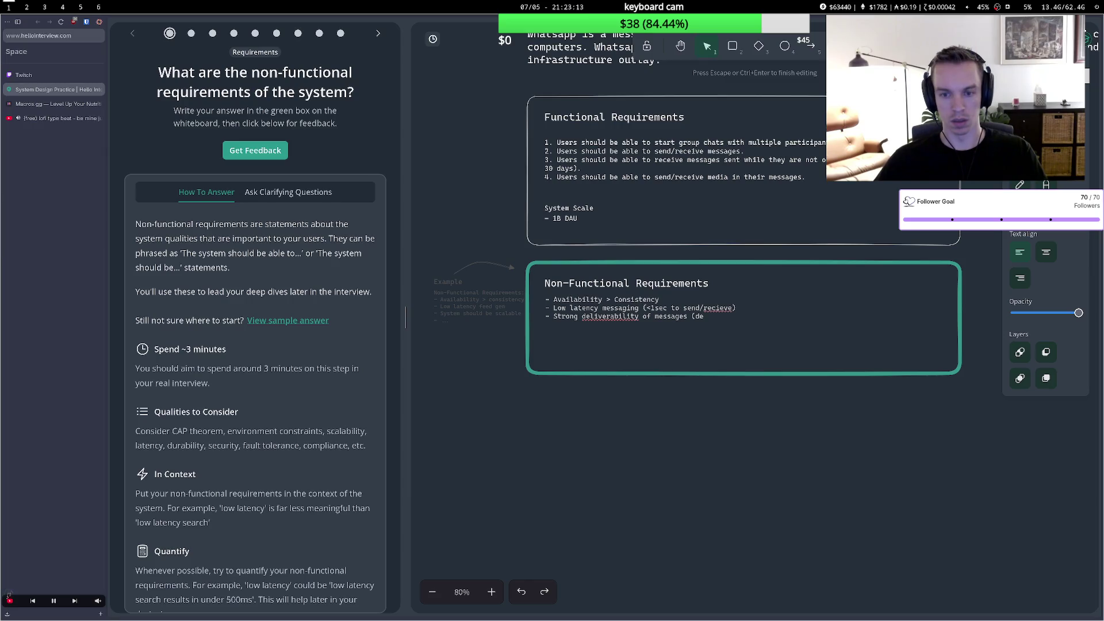
key("BackSpace")
key("BackSpace")
key("BackSpace")
type("(")
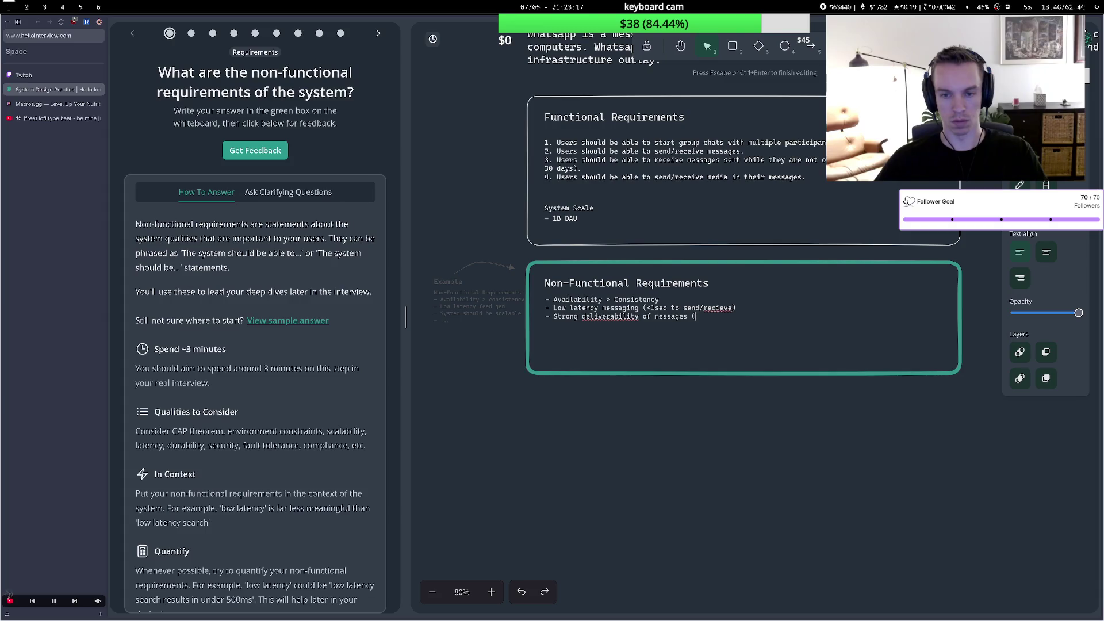
key("BackSpace")
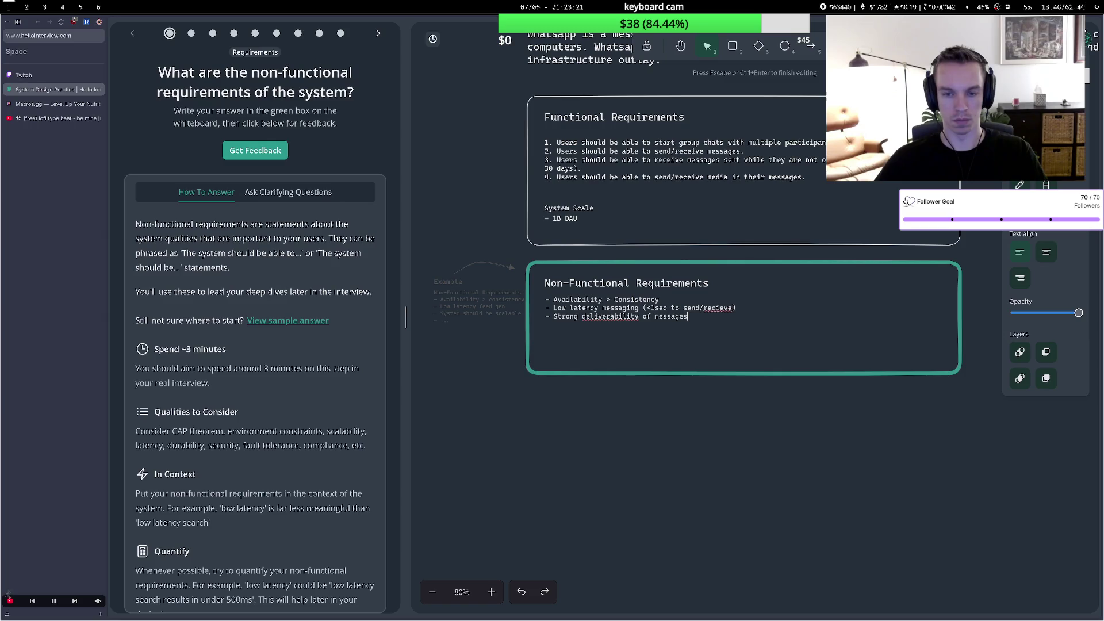
key("BackSpace")
key("BackSpace")
key("BackSpace")
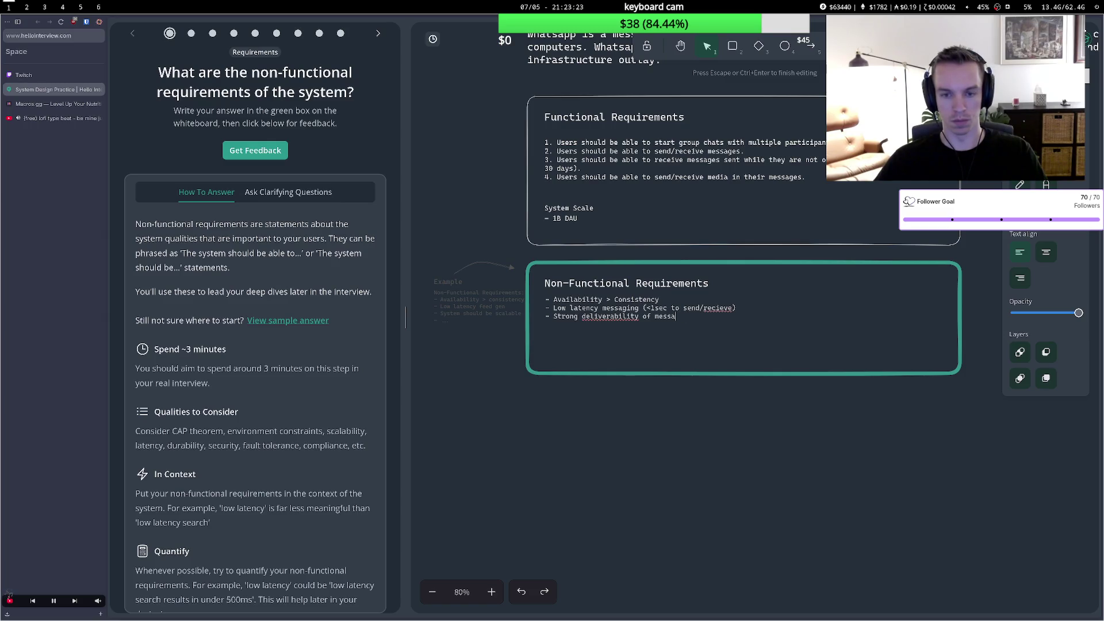
key("BackSpace")
key("BackSpace")
key("BackSpace")
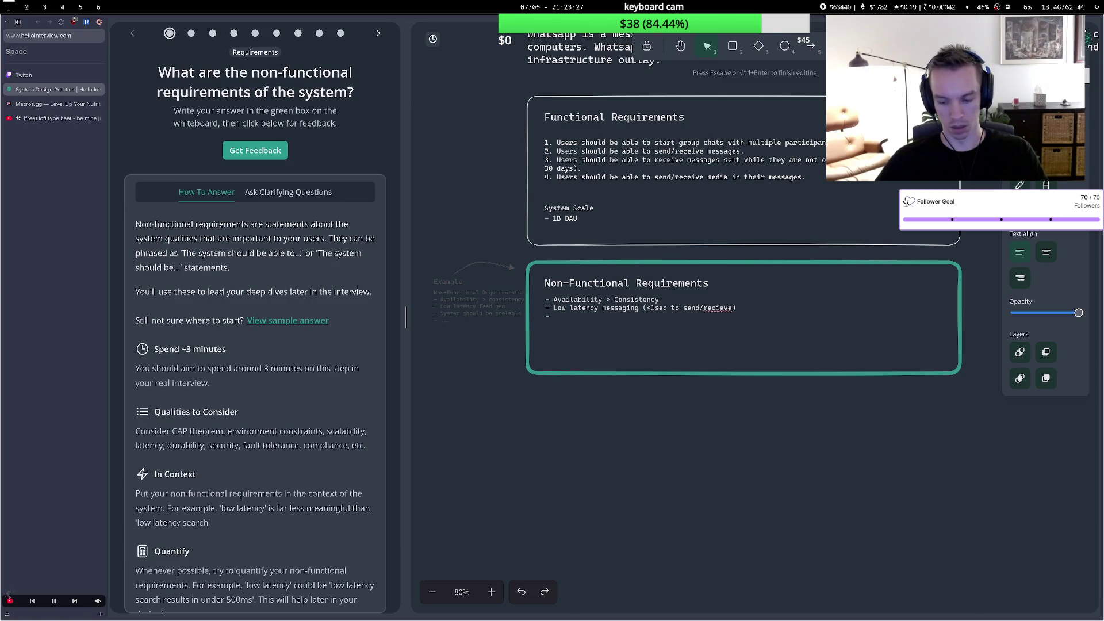
type("Dli")
key("BackSpace")
key("BackSpace")
key("BackSpace")
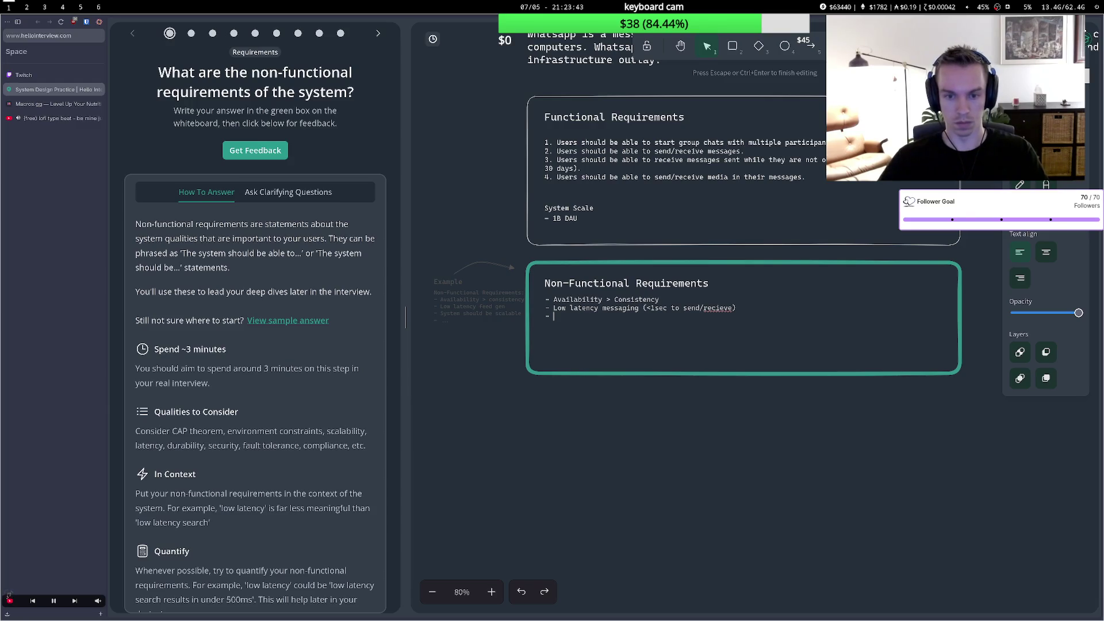
type("Hanl")
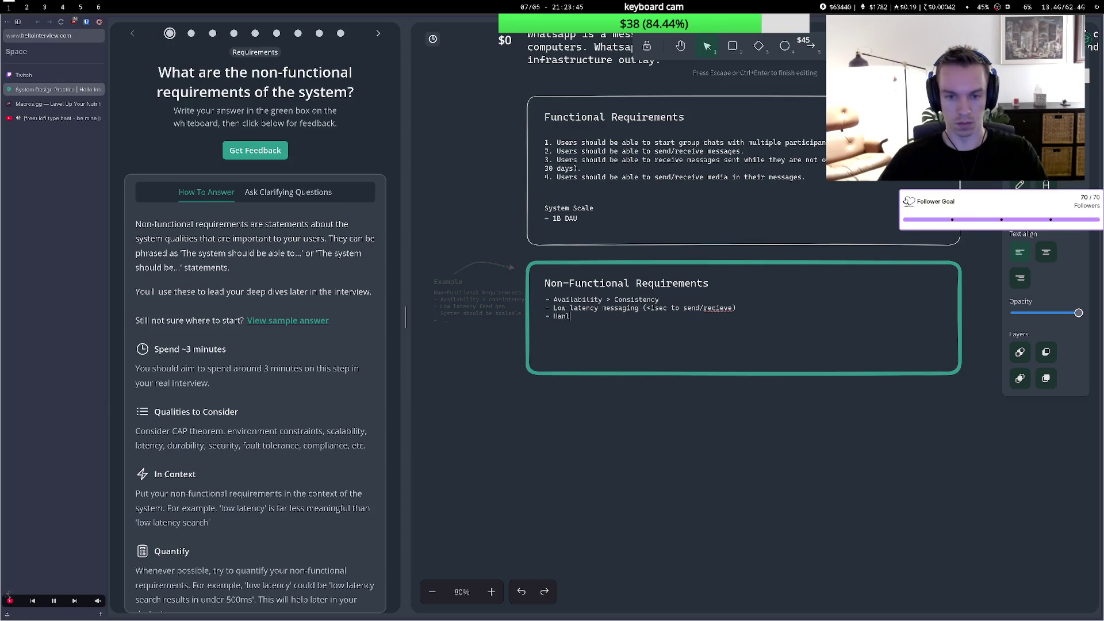
key("BackSpace")
type("dl")
key("BackSpace")
key("BackSpace")
key("BackSpace")
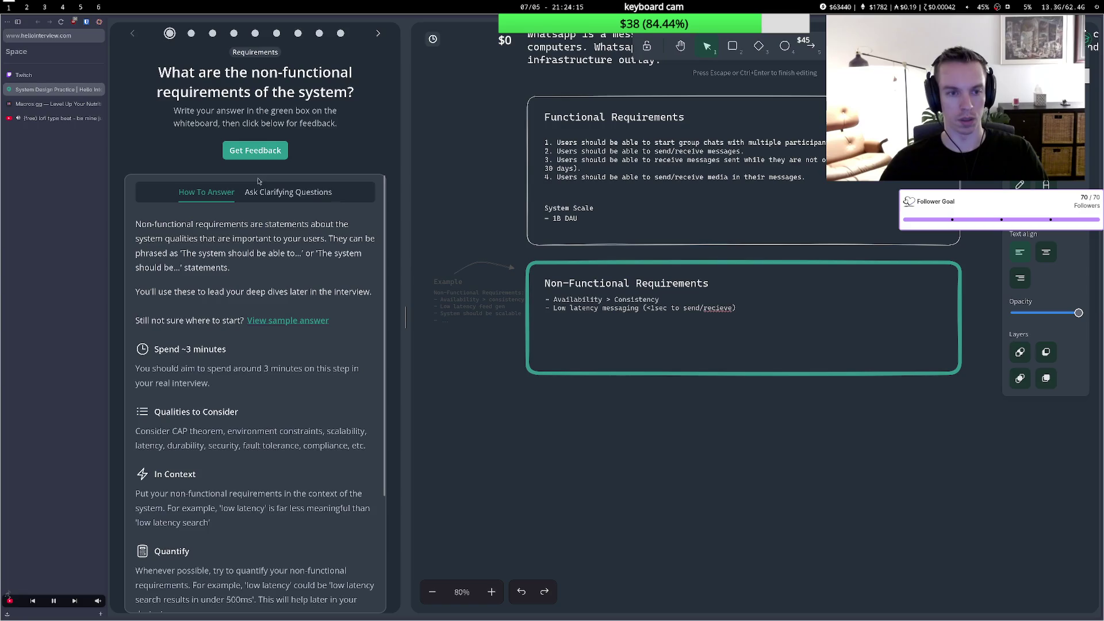
Submit the non-functional requirements for feedback and highlight the missed guaranteed deliverability point.
left_click(255, 150)
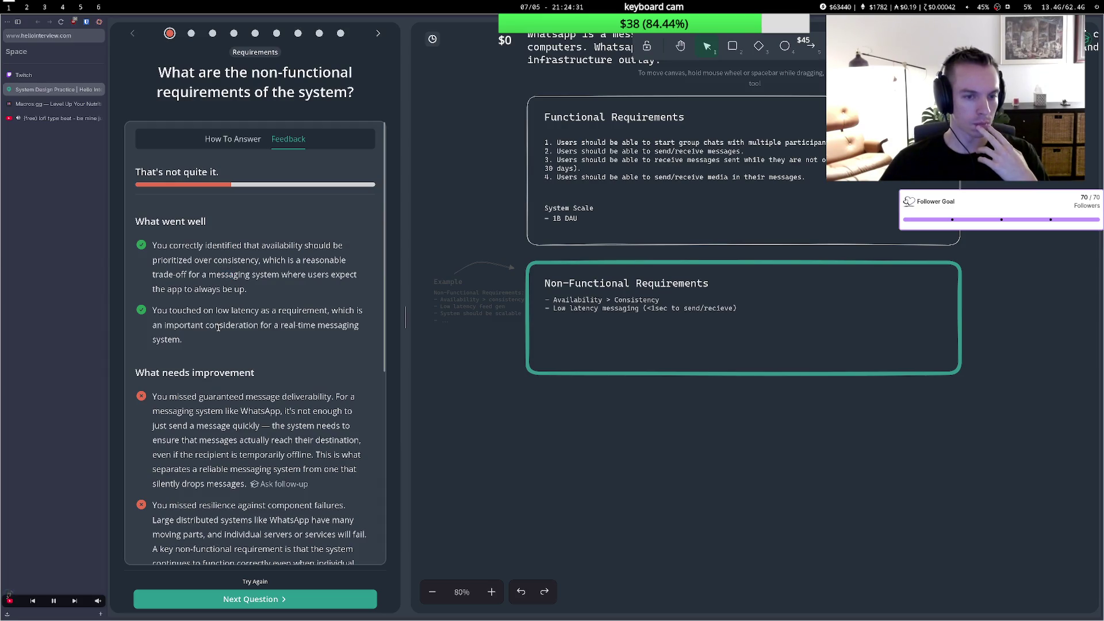
scroll(219, 312, "down", 3)
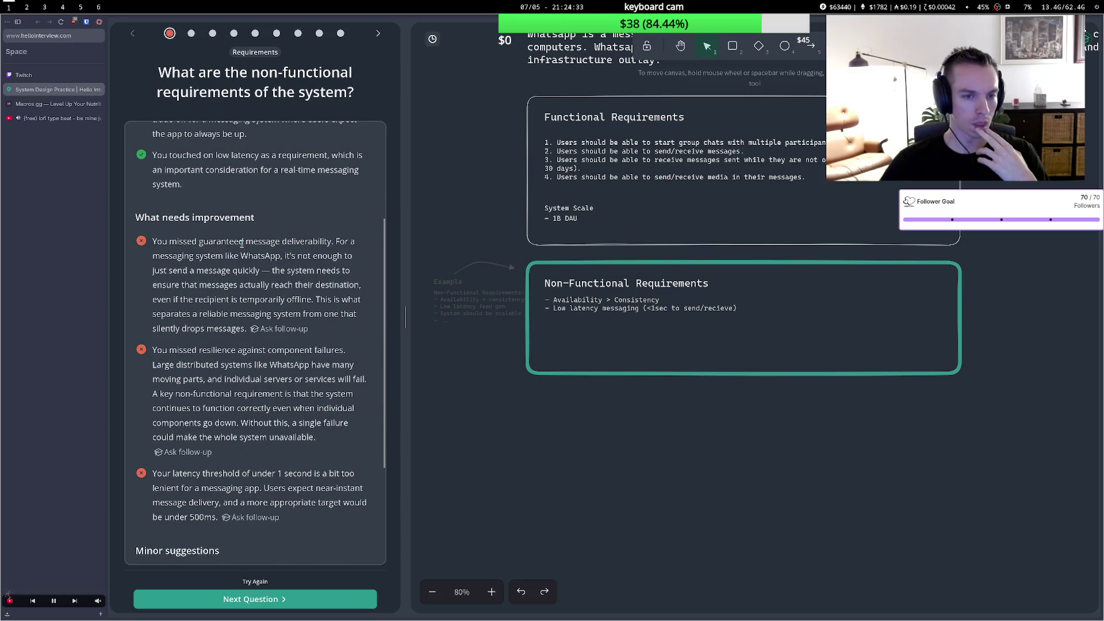
left_click_drag(238, 243, 336, 242)
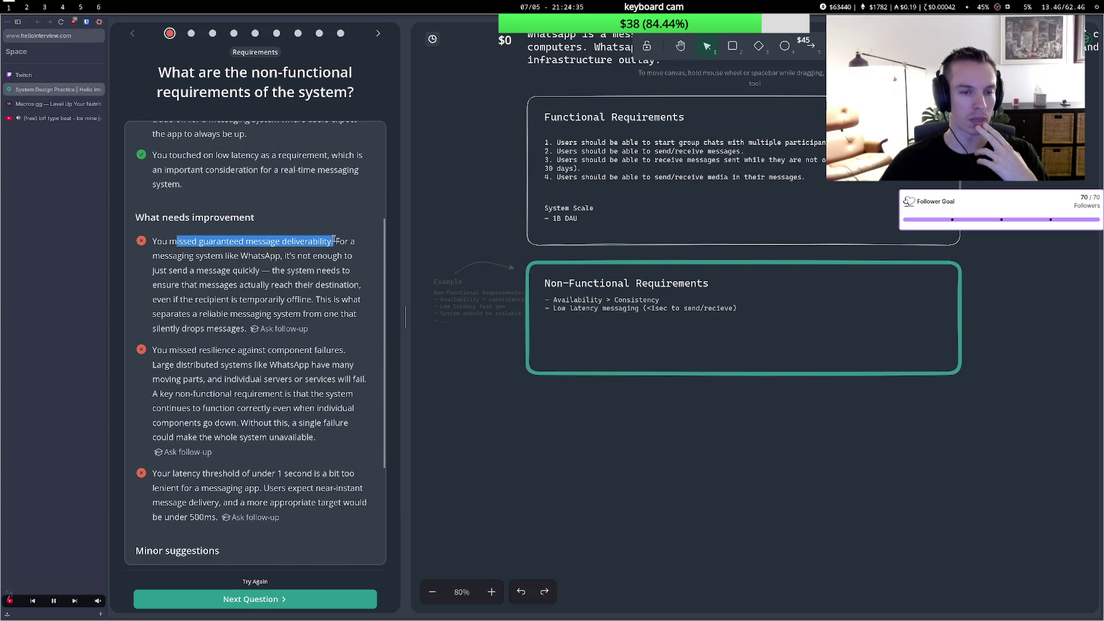
left_click(739, 310)
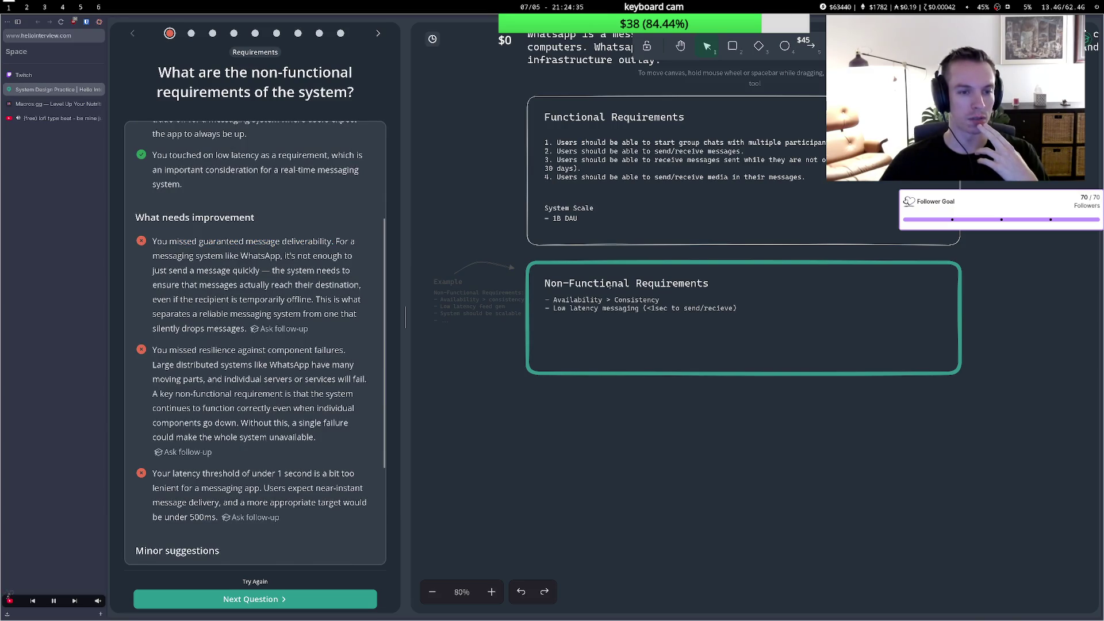
Add a 'Strong deliverability' bullet below the latency requirement.
double_click(733, 309)
left_click(728, 309)
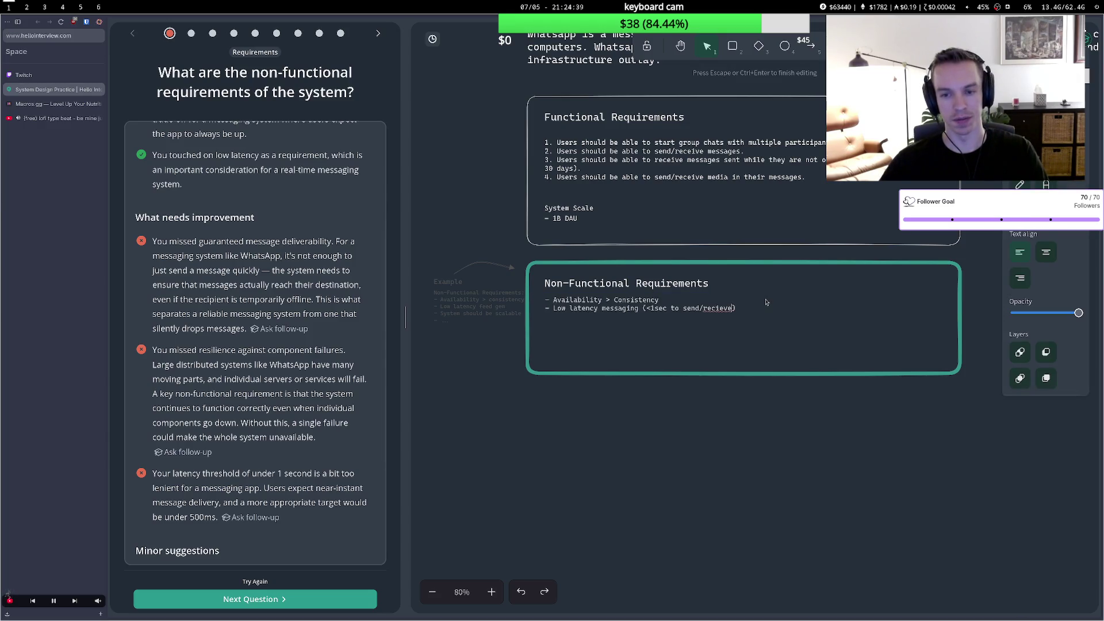
key("Return")
type("- ")
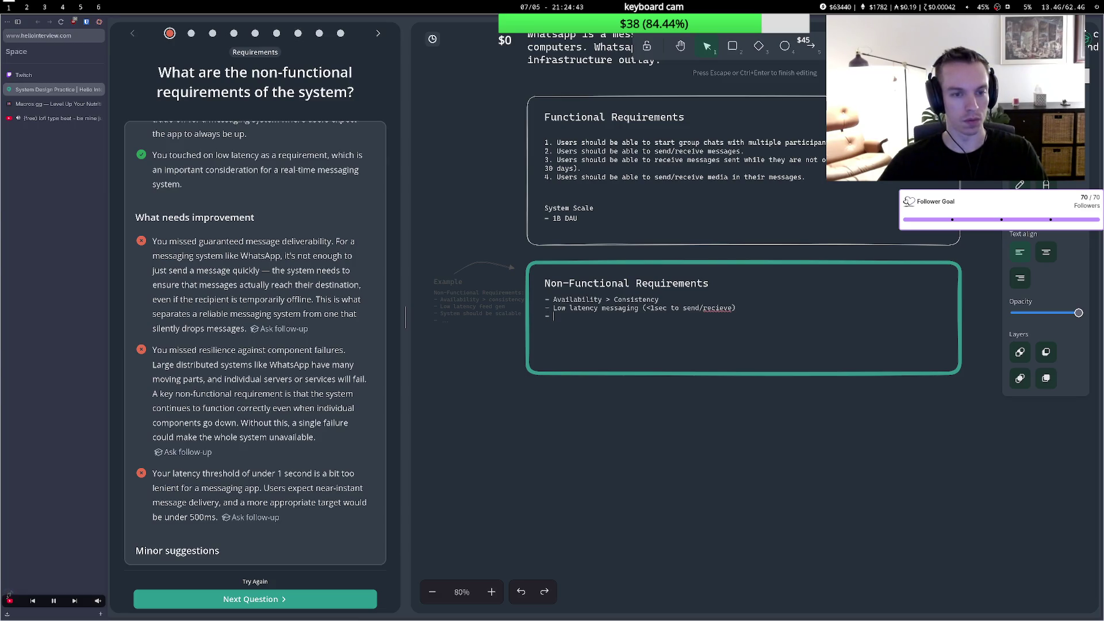
type("Strong ed")
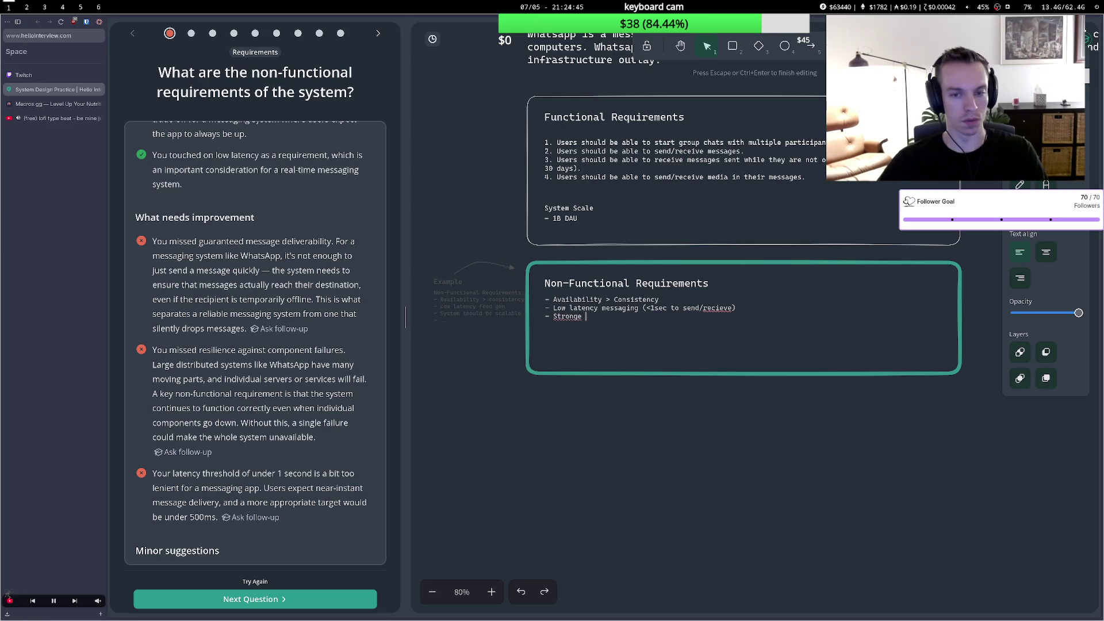
key("BackSpace")
key("BackSpace")
type("deliverac")
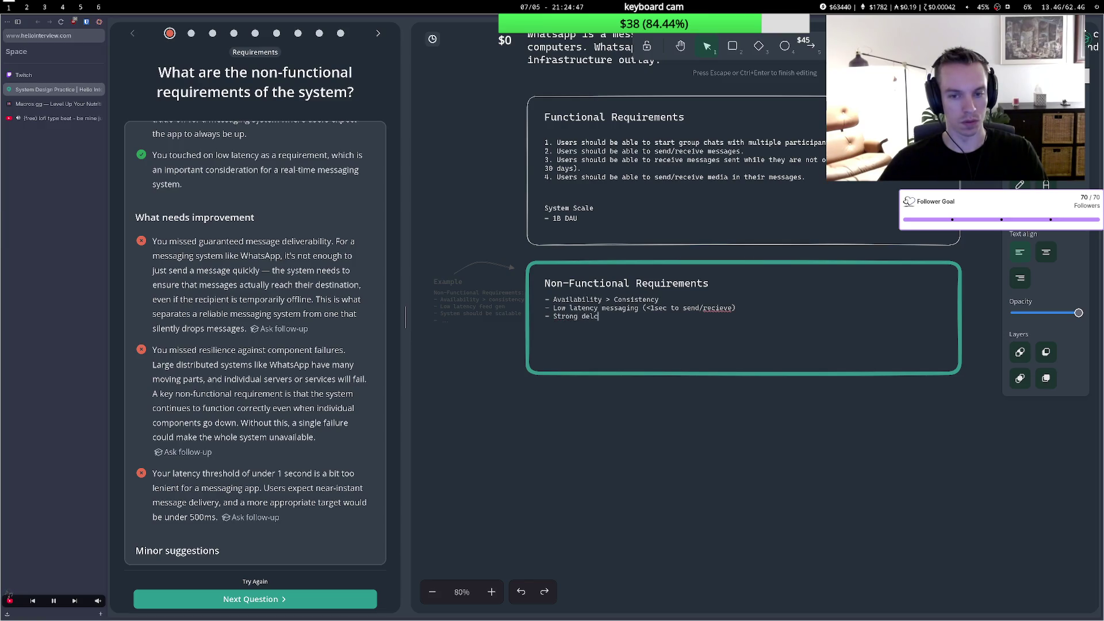
key("BackSpace")
type("biltly")
key("BackSpace")
key("BackSpace")
key("BackSpace")
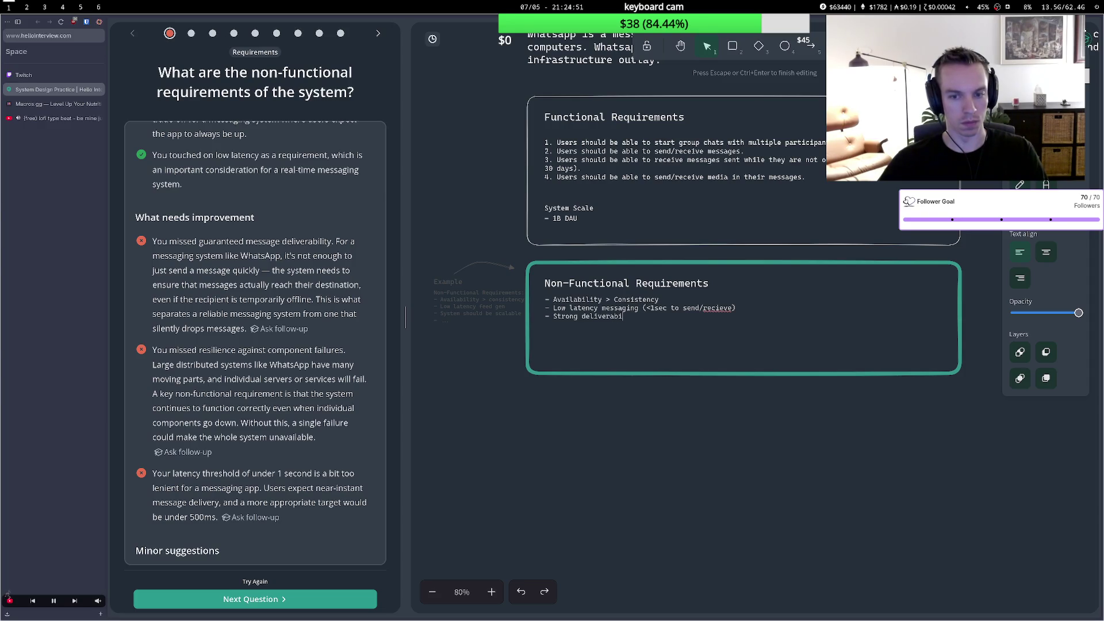
type("ity")
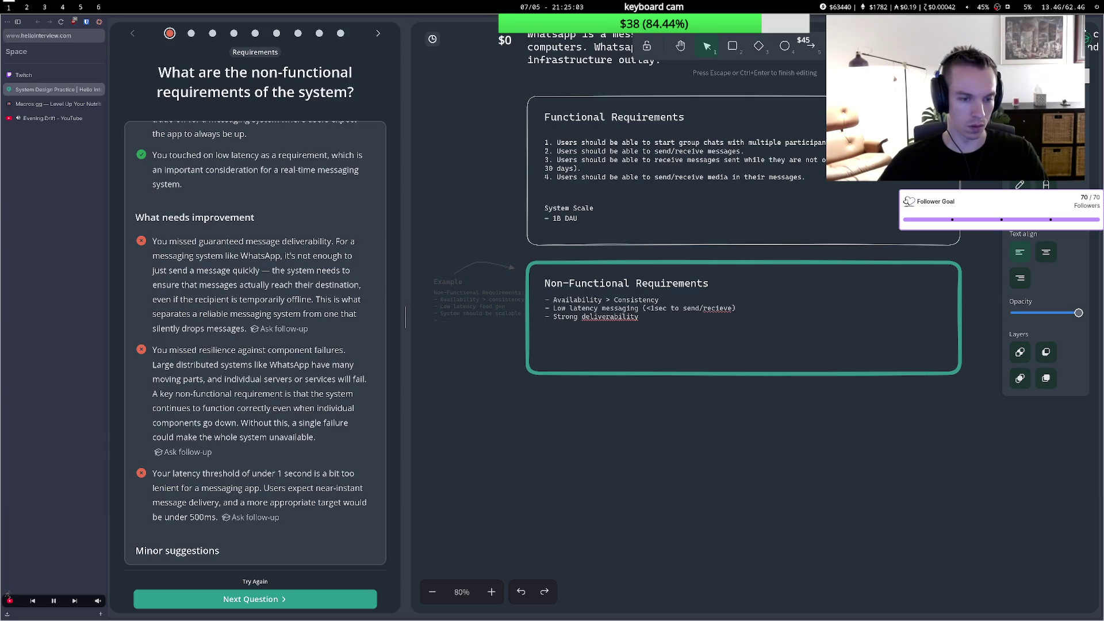
Add a 'Strong fault tolerance' bullet on the next line.
type("F")
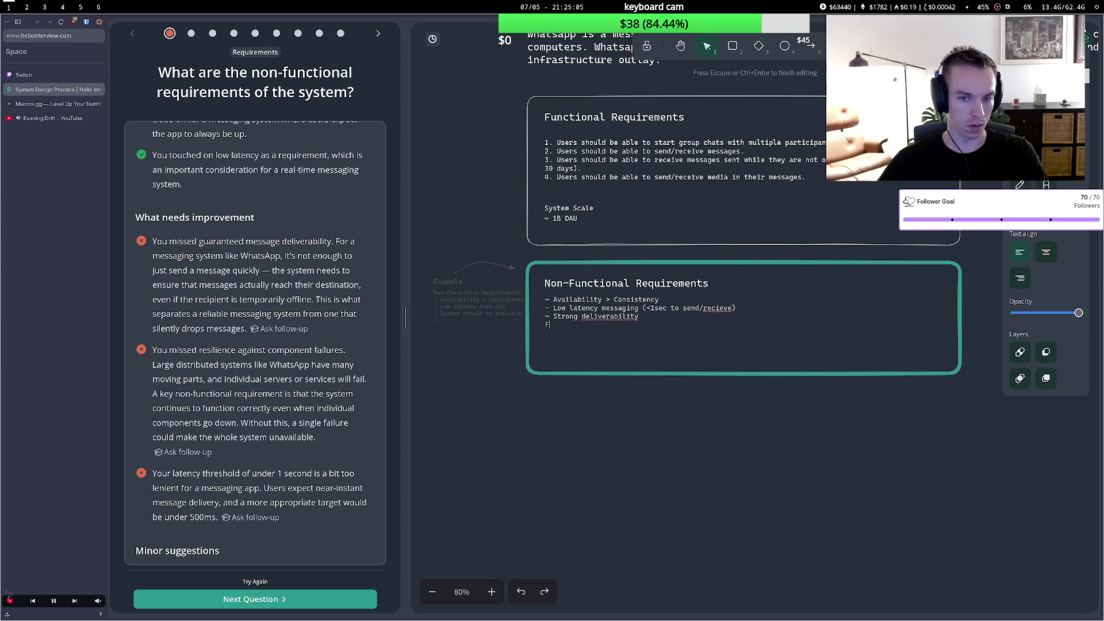
type("Dis")
key("BackSpace")
key("BackSpace")
key("BackSpace")
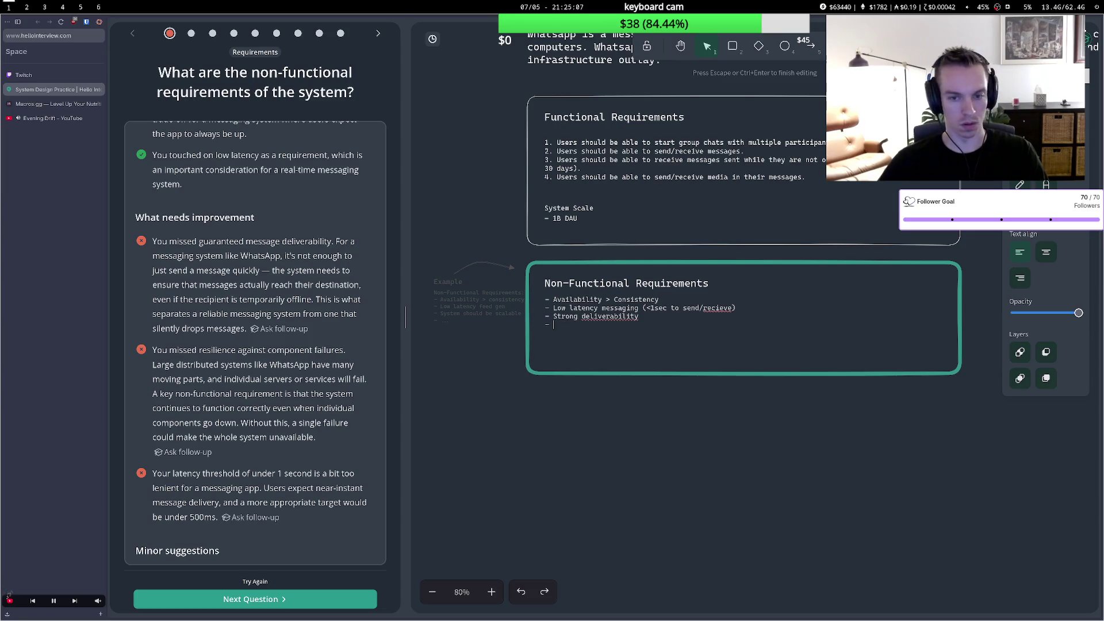
type("Di")
key("BackSpace")
key("BackSpace")
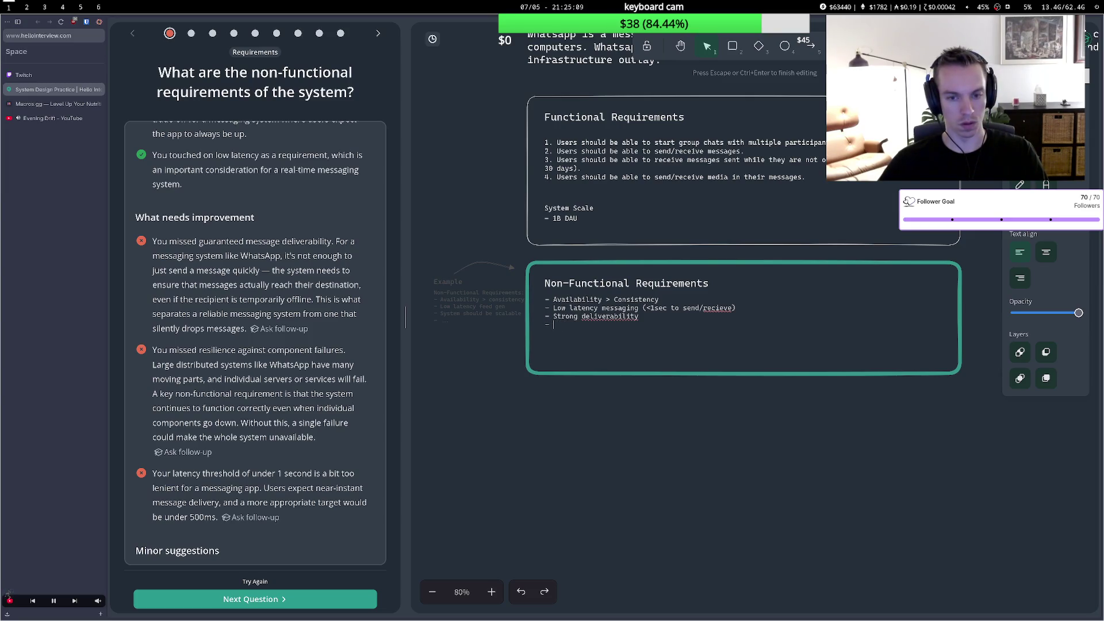
type("Stru")
key("BackSpace")
type("ong ")
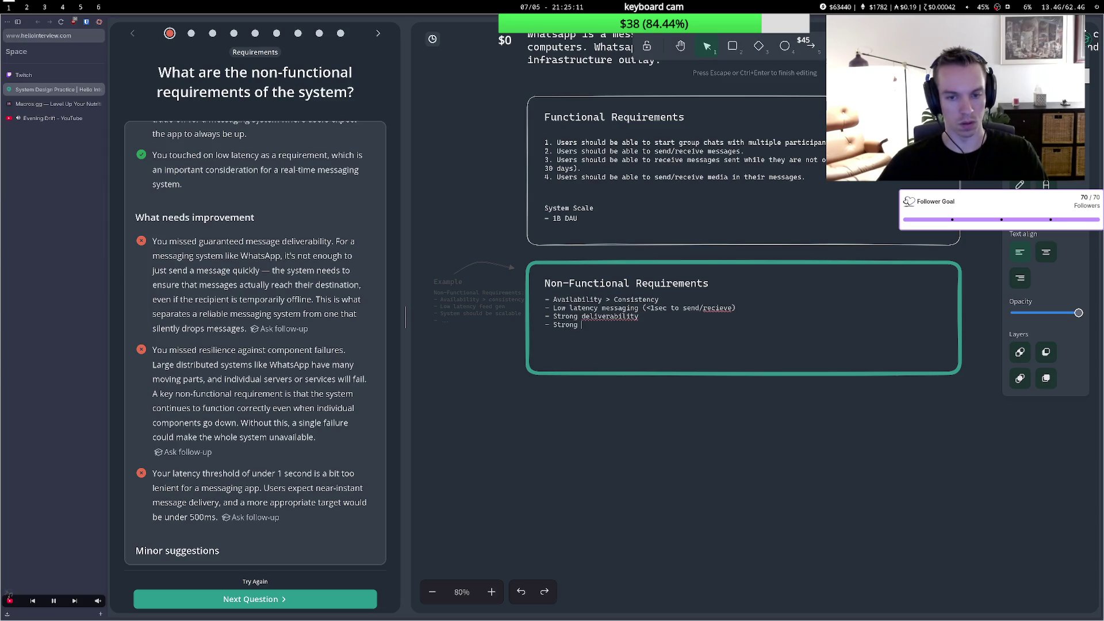
type("fault tol")
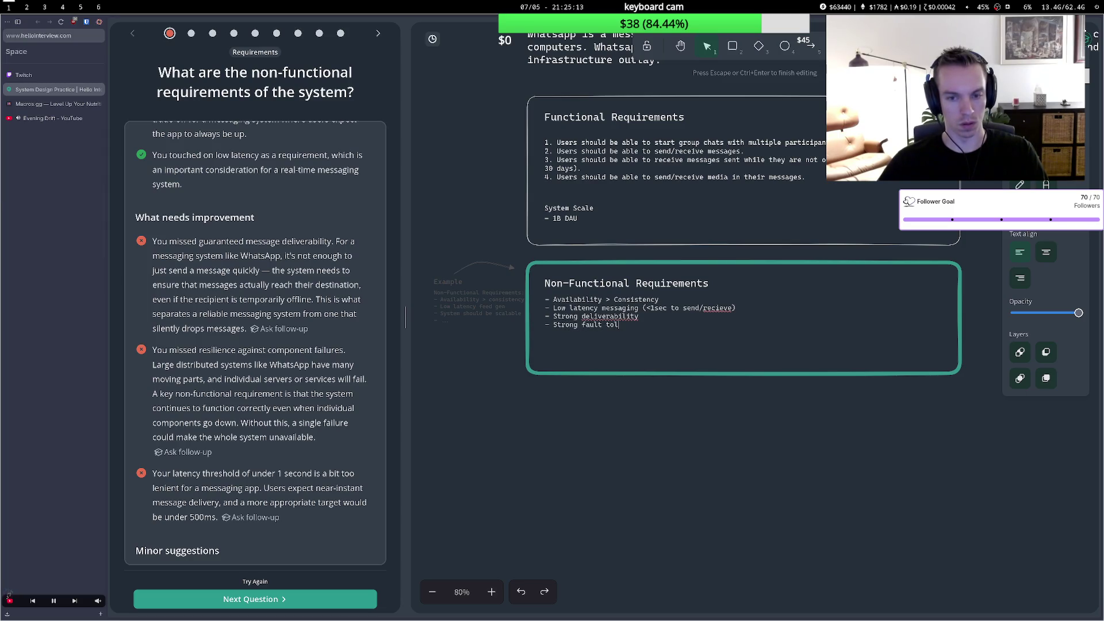
type("eri")
key("BackSpace")
type("ance")
key("Return")
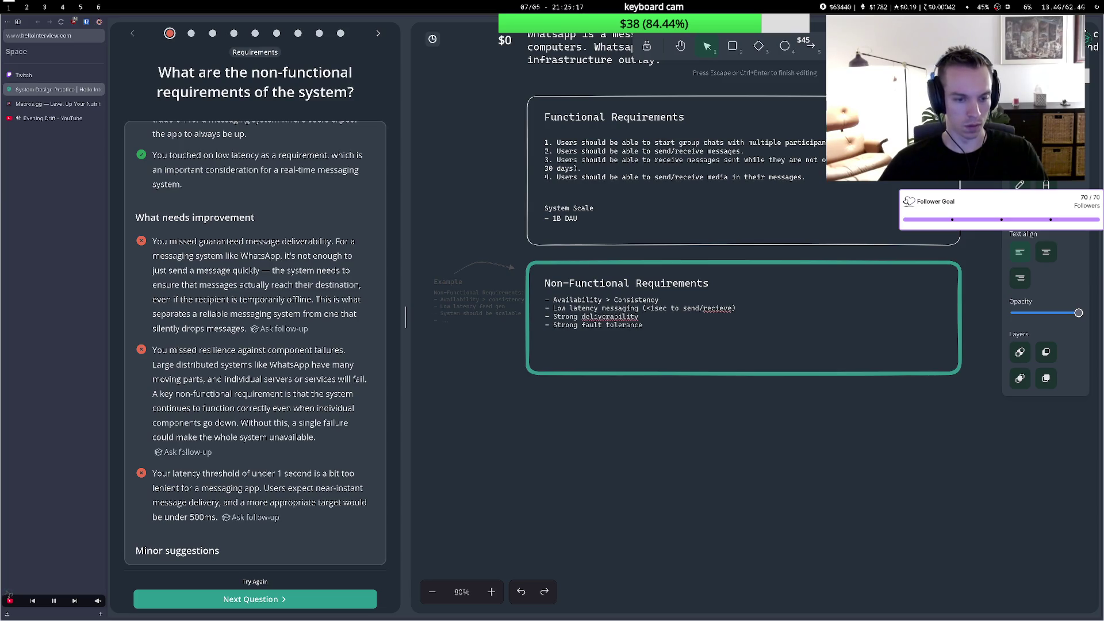
Change the latency target from '<1sec' to '<500ms' and finish editing the box.
key("Up")
key("Up")
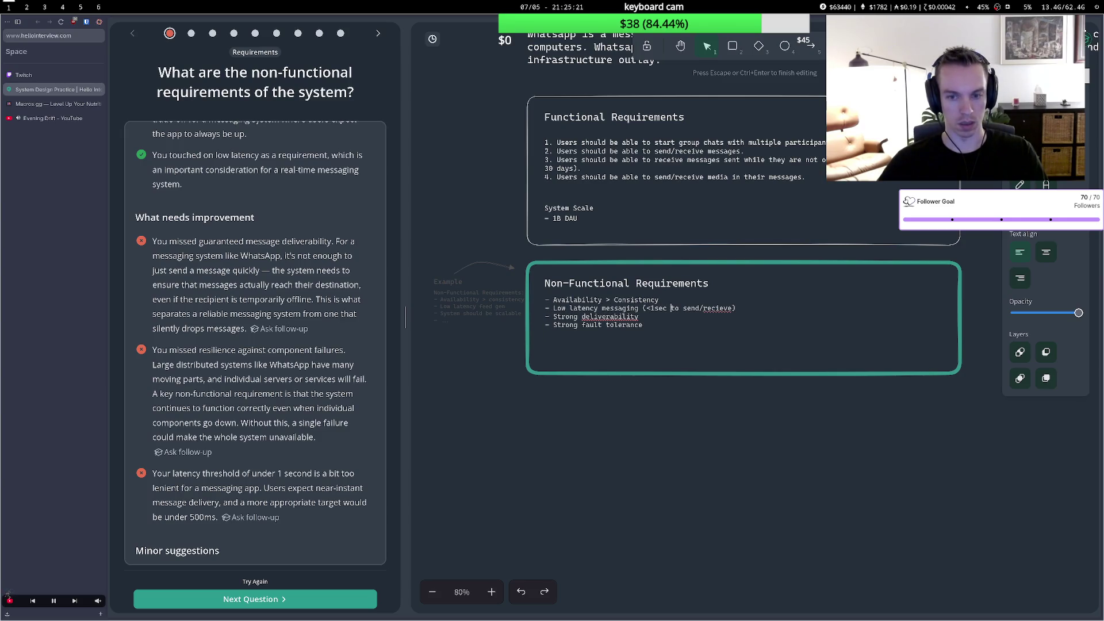
key("BackSpace")
key("BackSpace")
key("BackSpace")
type("500ms")
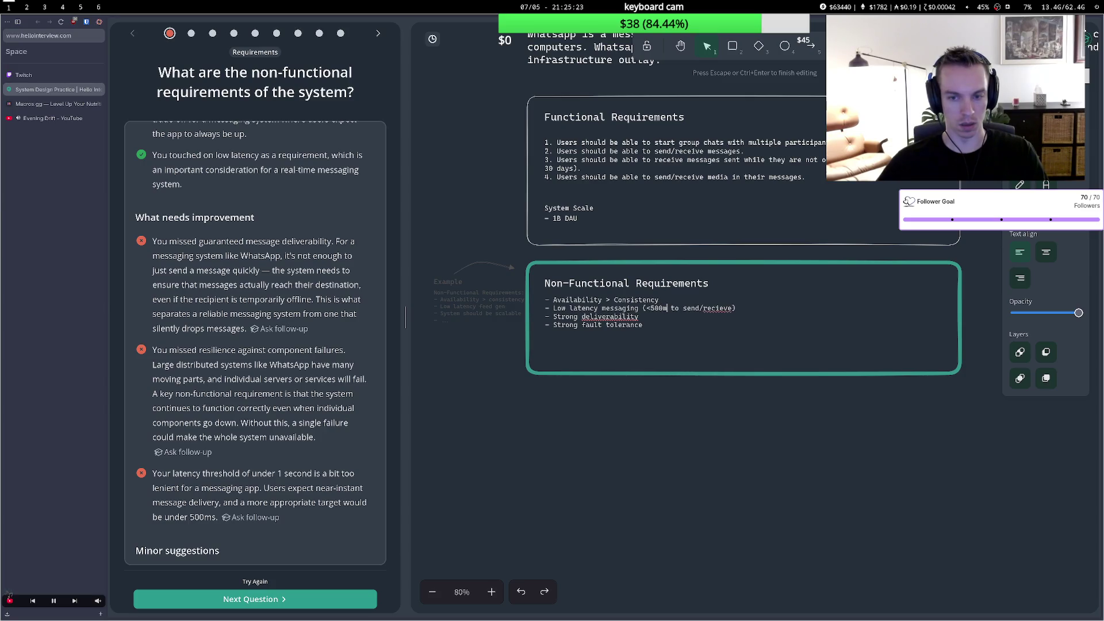
left_click(638, 317)
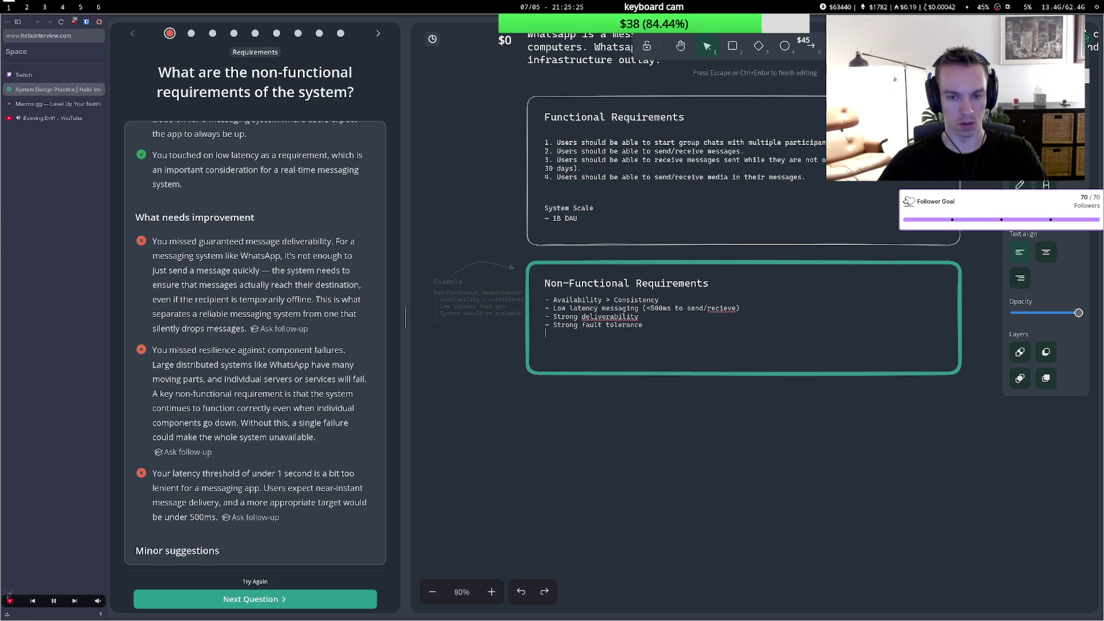
key("Escape")
scroll(304, 433, "down", 3)
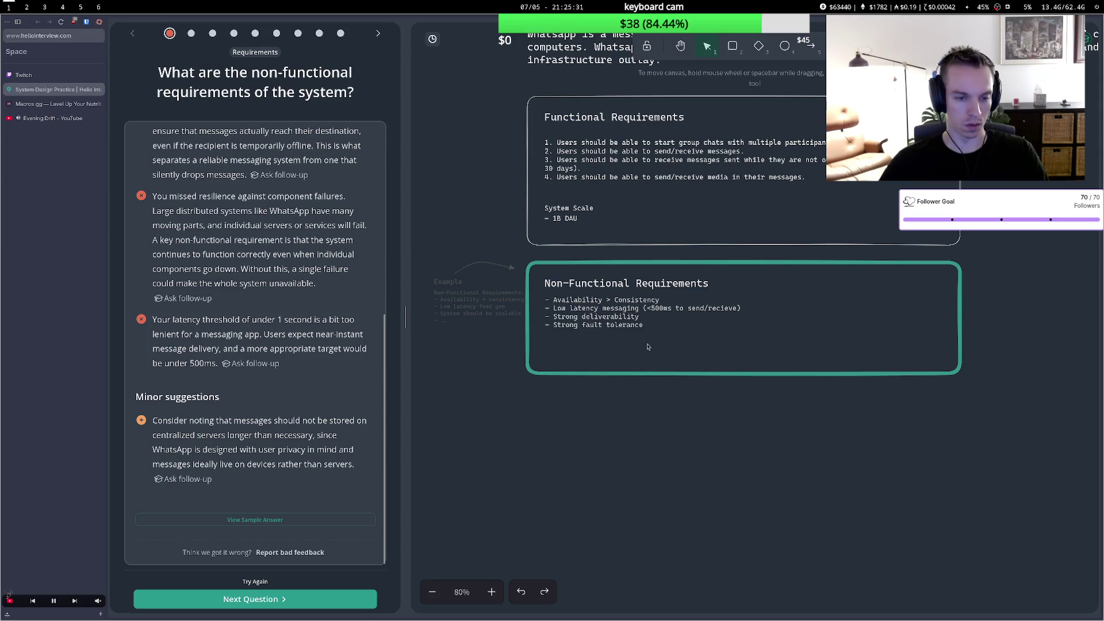
Append '- Don't store messages longer than absolutely needed' below the fault tolerance bullet.
double_click(638, 326)
left_click(643, 324)
key("Return")
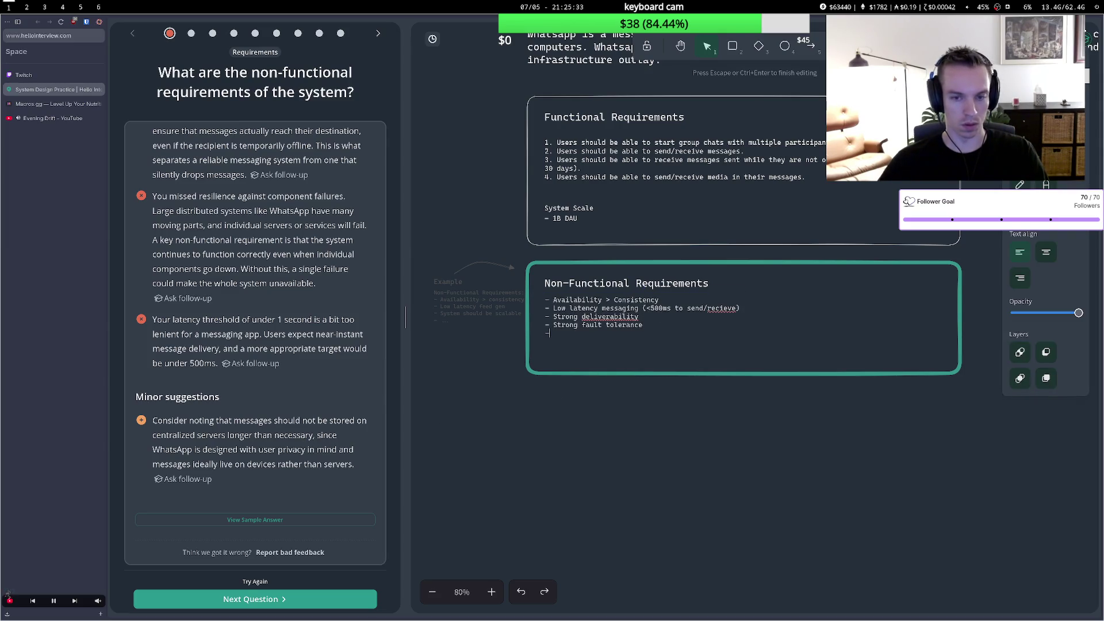
type("- ")
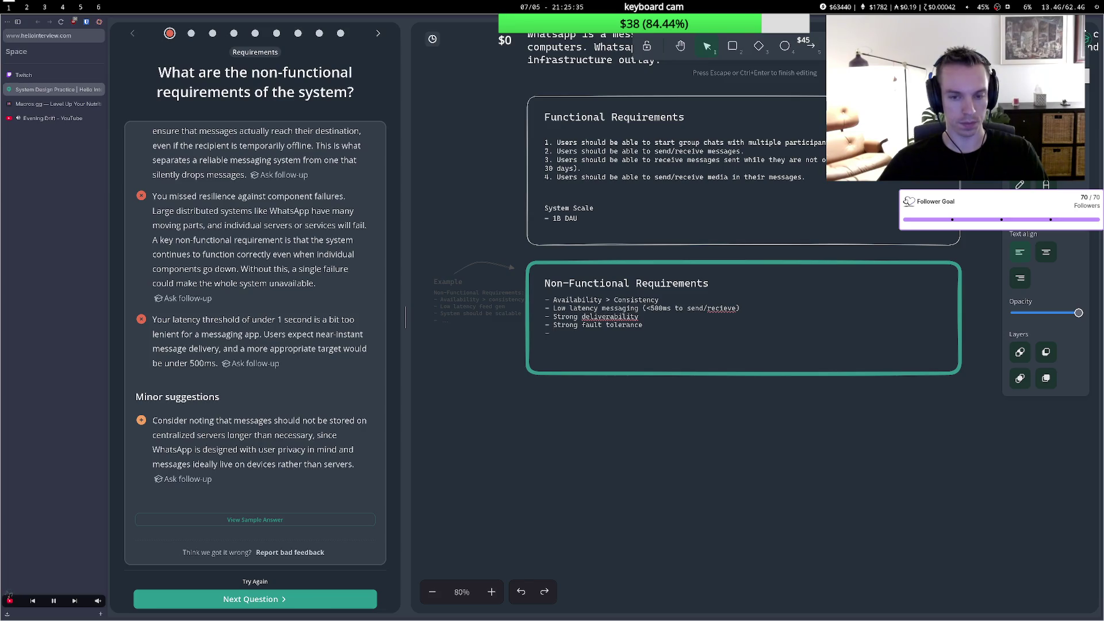
type("Don't store me")
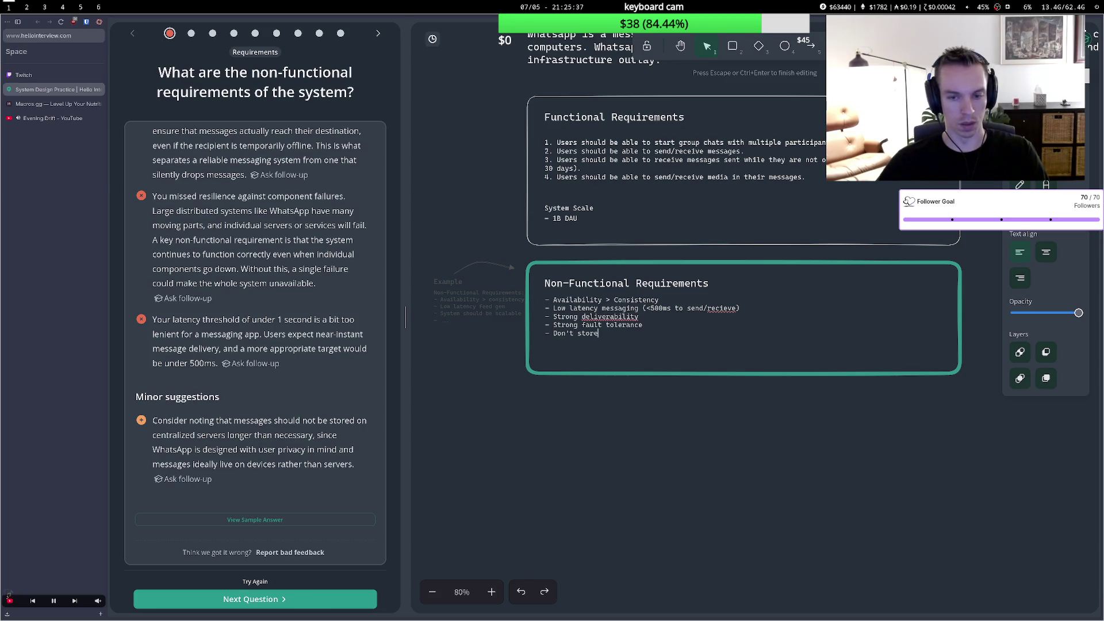
type("ssages long-term")
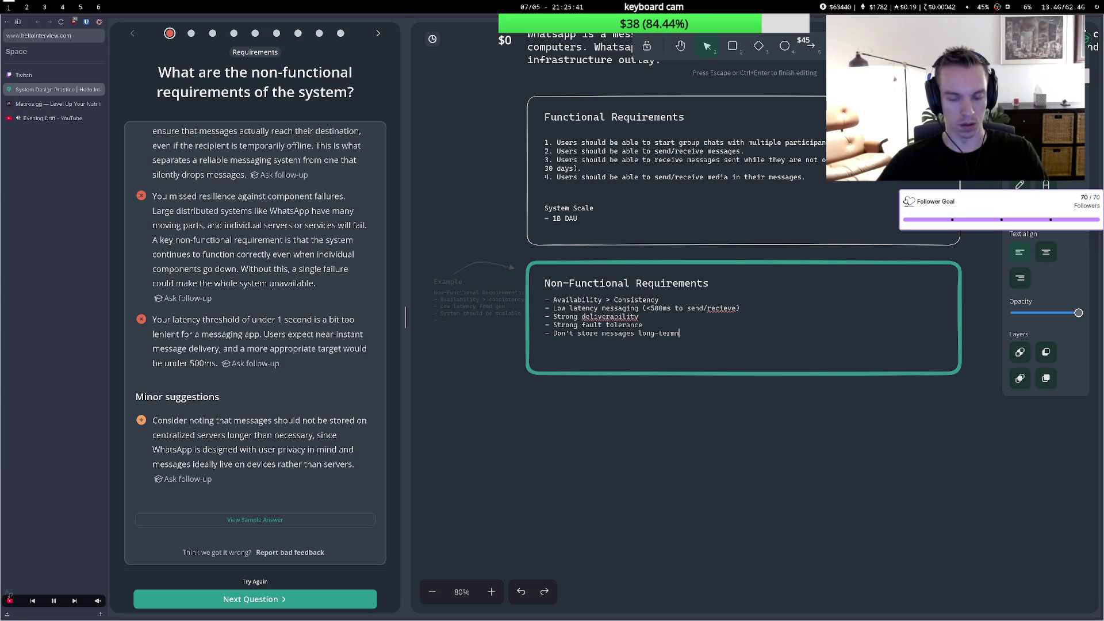
key("BackSpace")
key("BackSpace")
key("BackSpace")
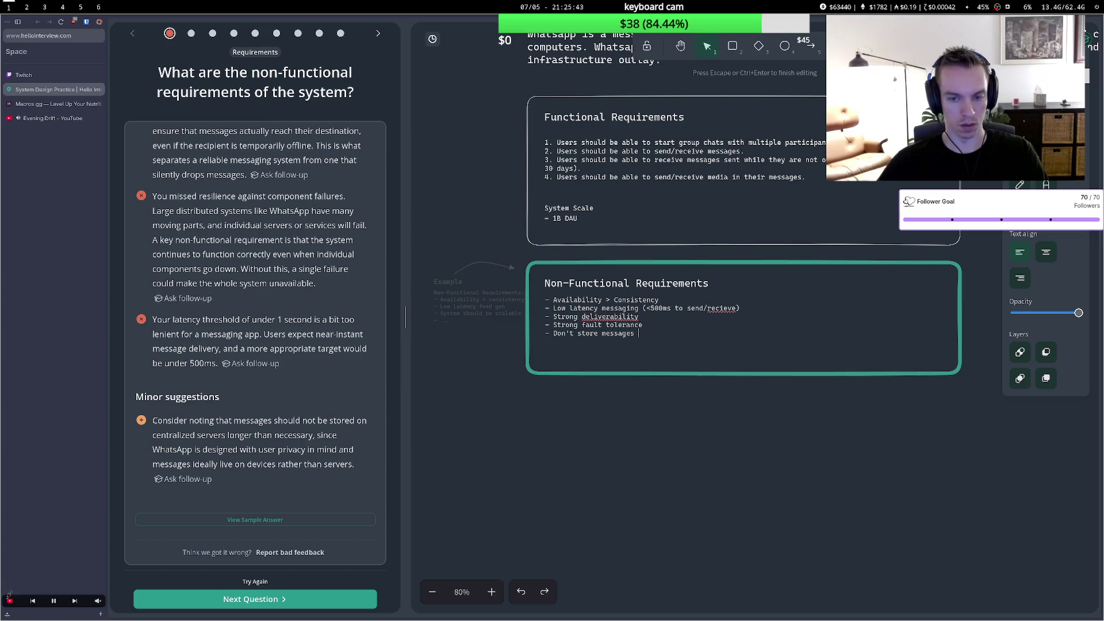
type("longer")
key("BackSpace")
type("than absolu")
type("tely needed")
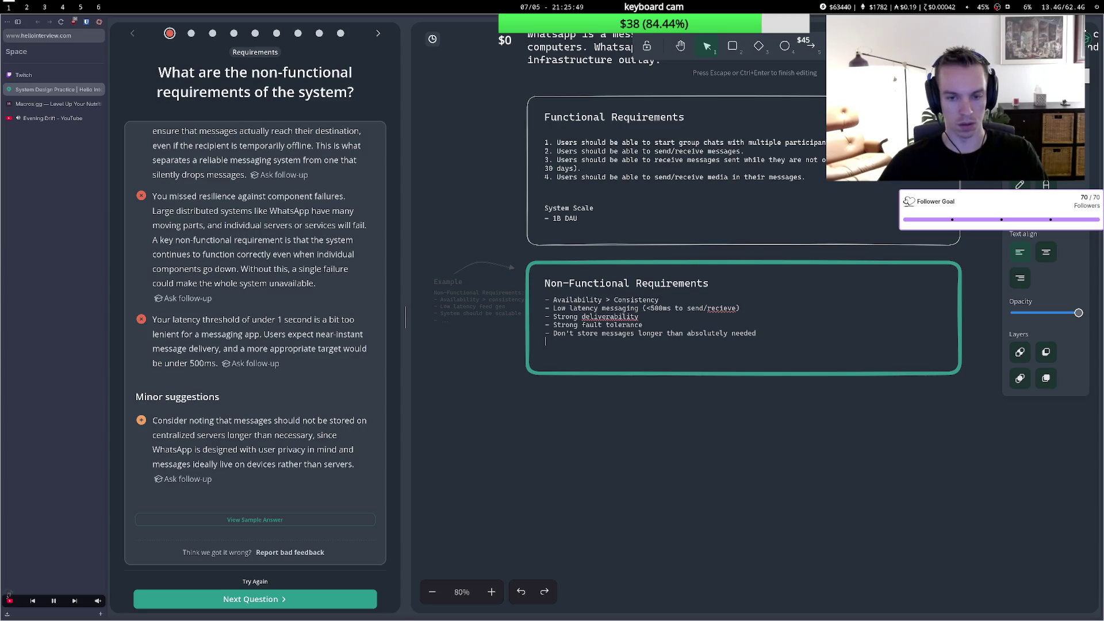
left_click(729, 420)
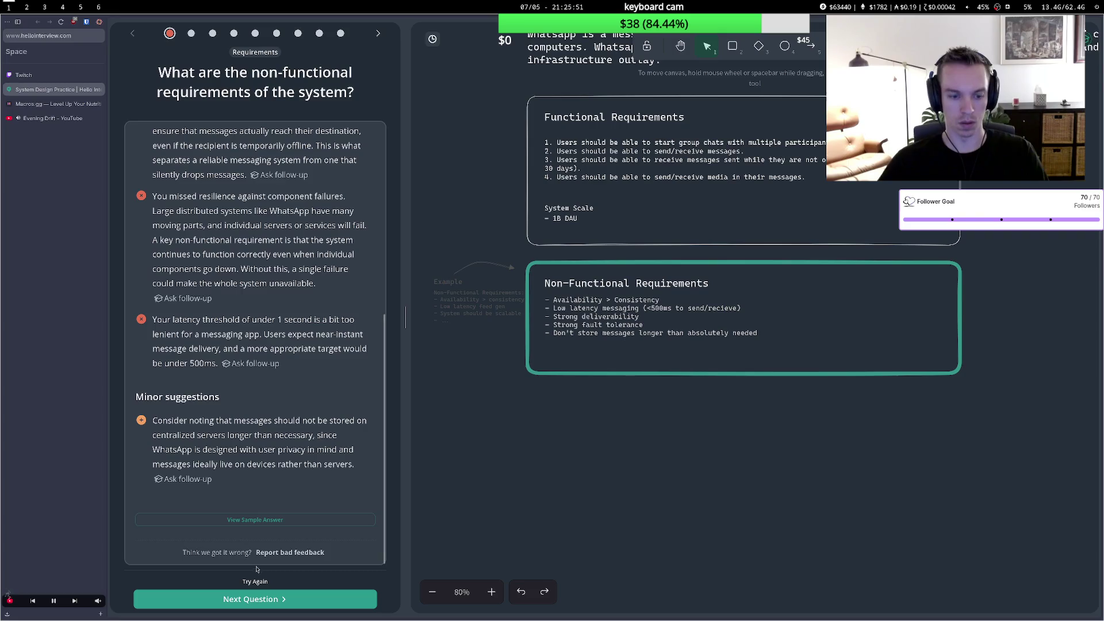
Resubmit the revised requirements, which are rated 'Great answer', then advance to the core entities question.
left_click(263, 582)
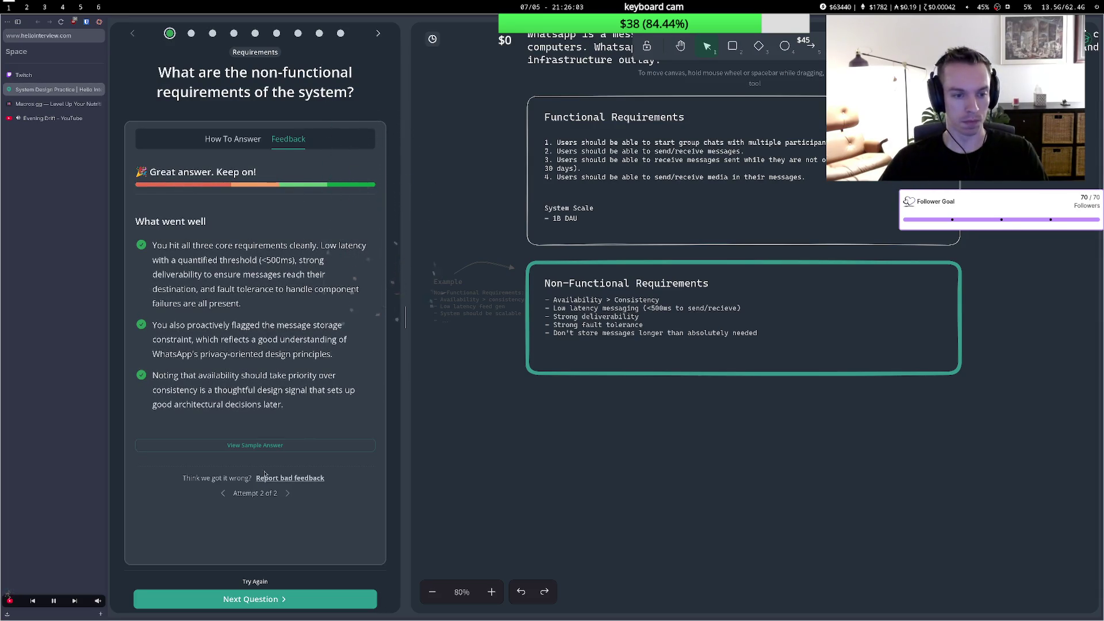
left_click(260, 598)
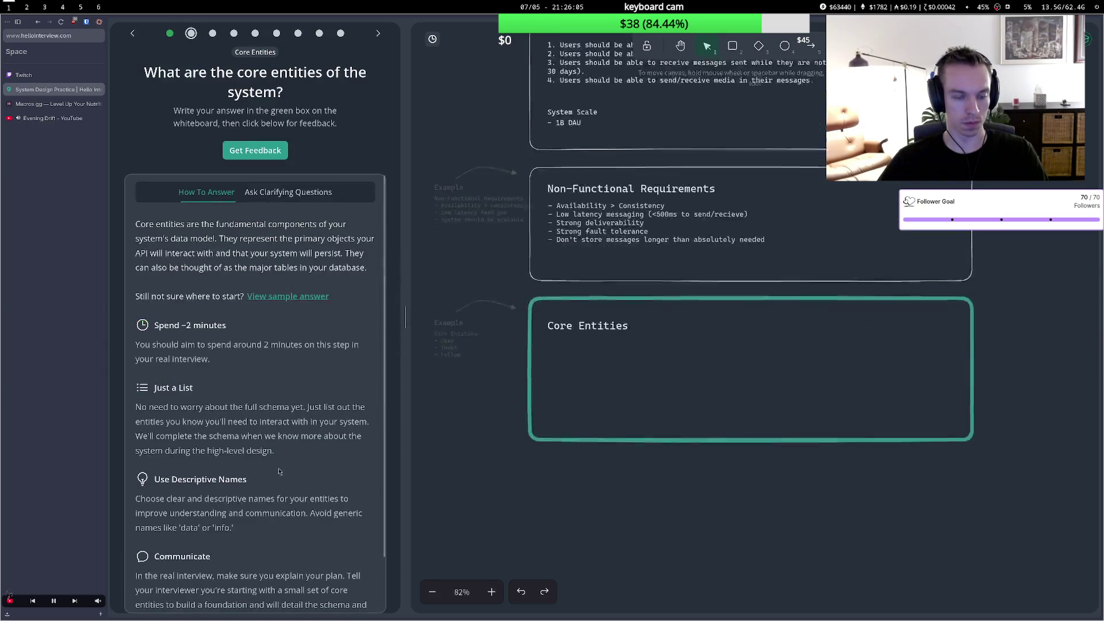
Type the bullets User, Device, Message and Group into the Core Entities box.
double_click(558, 292)
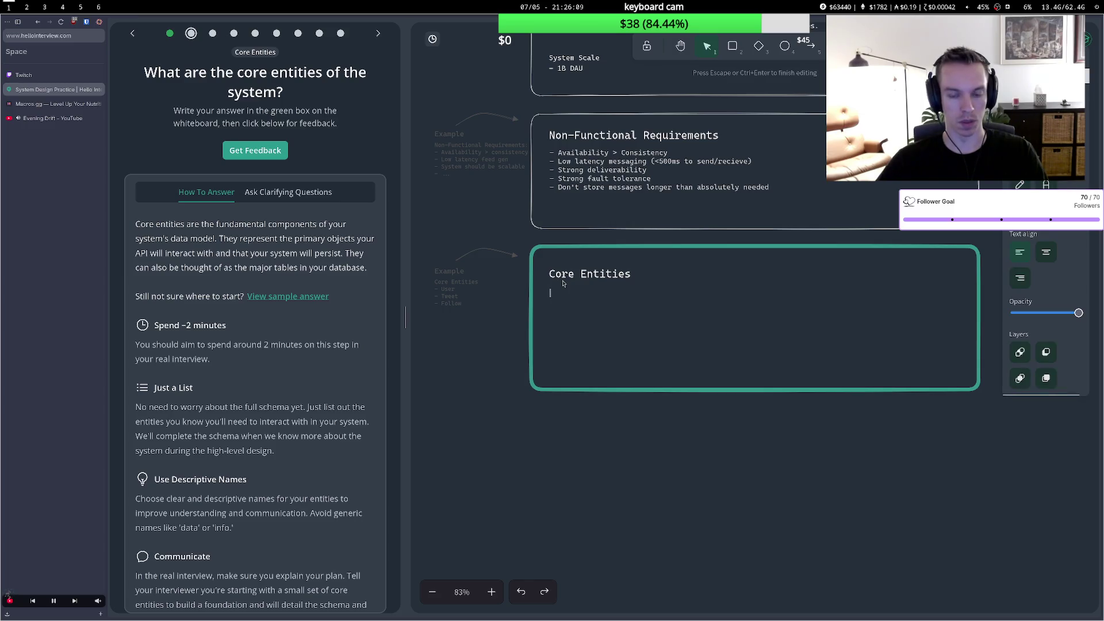
type("- User")
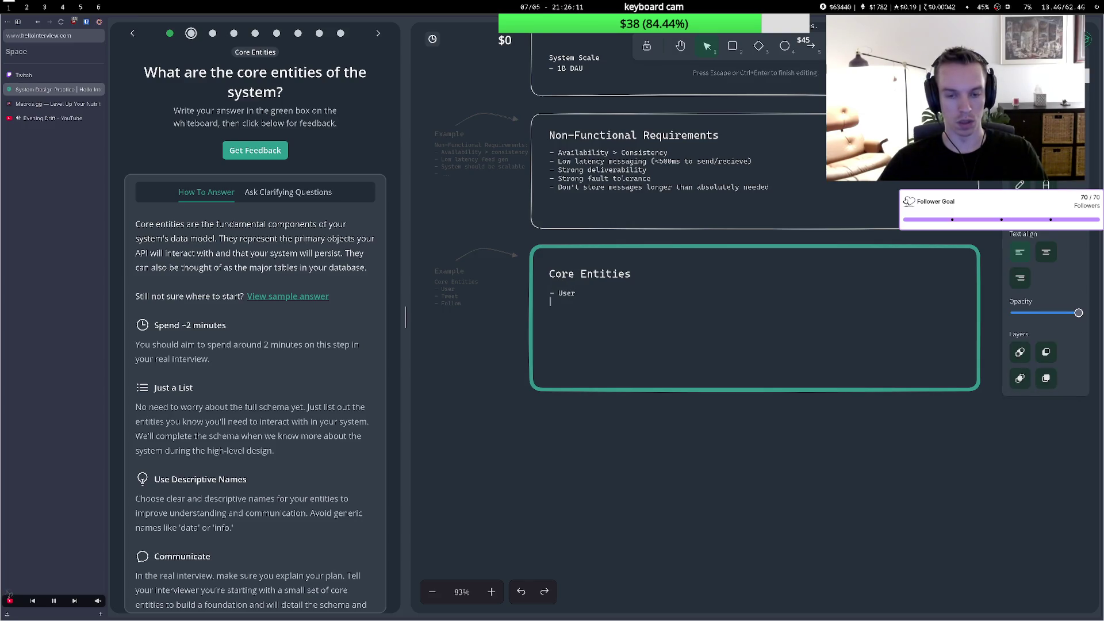
type(" - Devi")
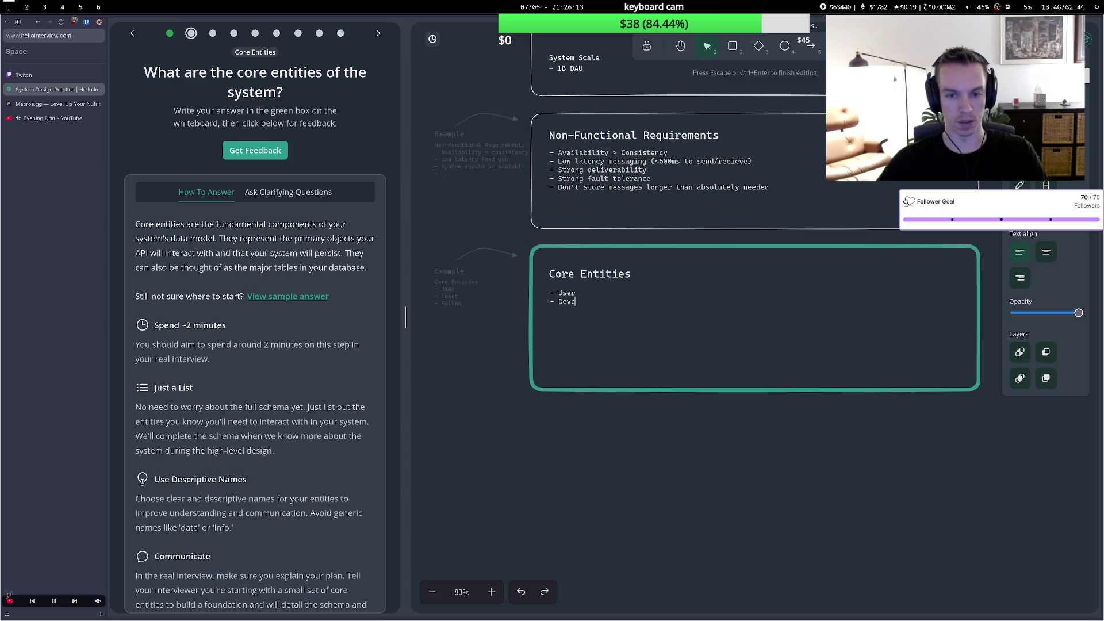
type("ce")
key("Return")
type("- ")
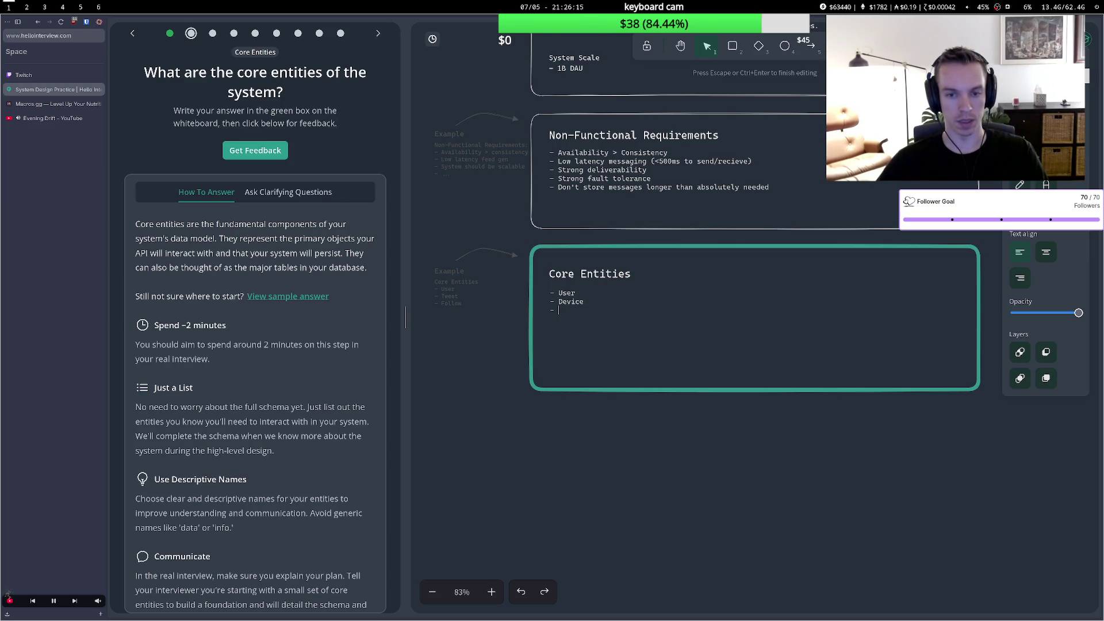
type("Message")
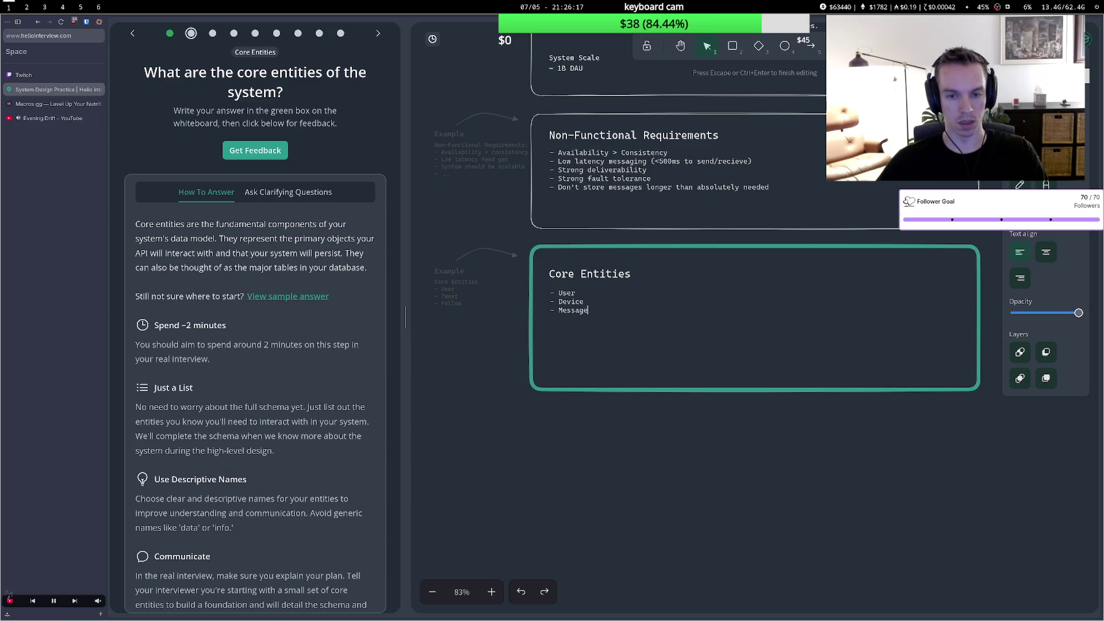
key("Return")
type("- Group")
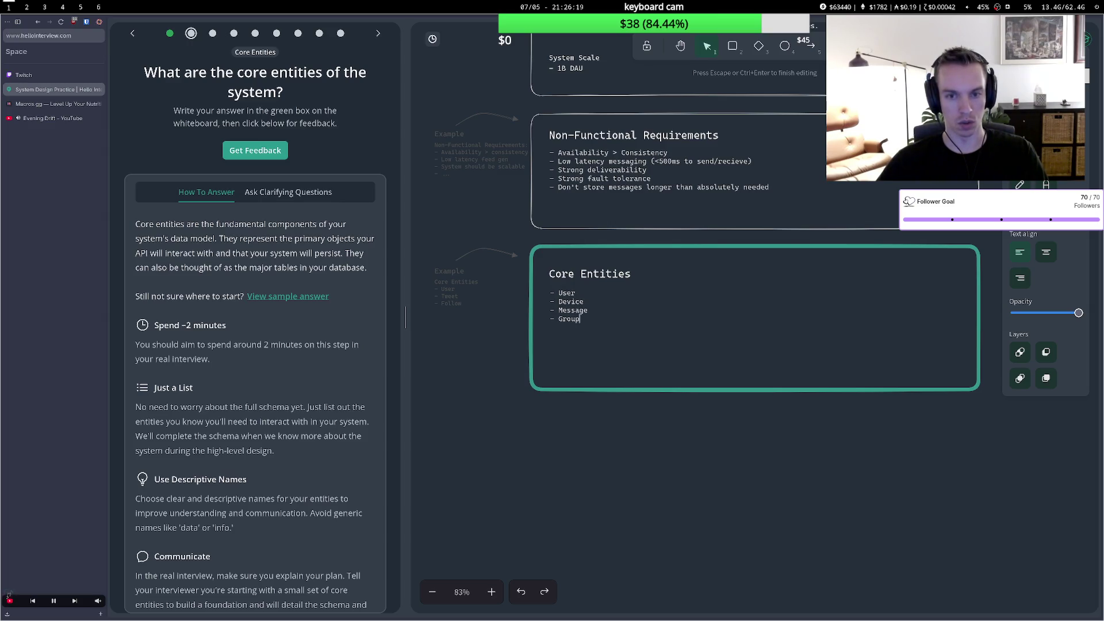
key("Escape")
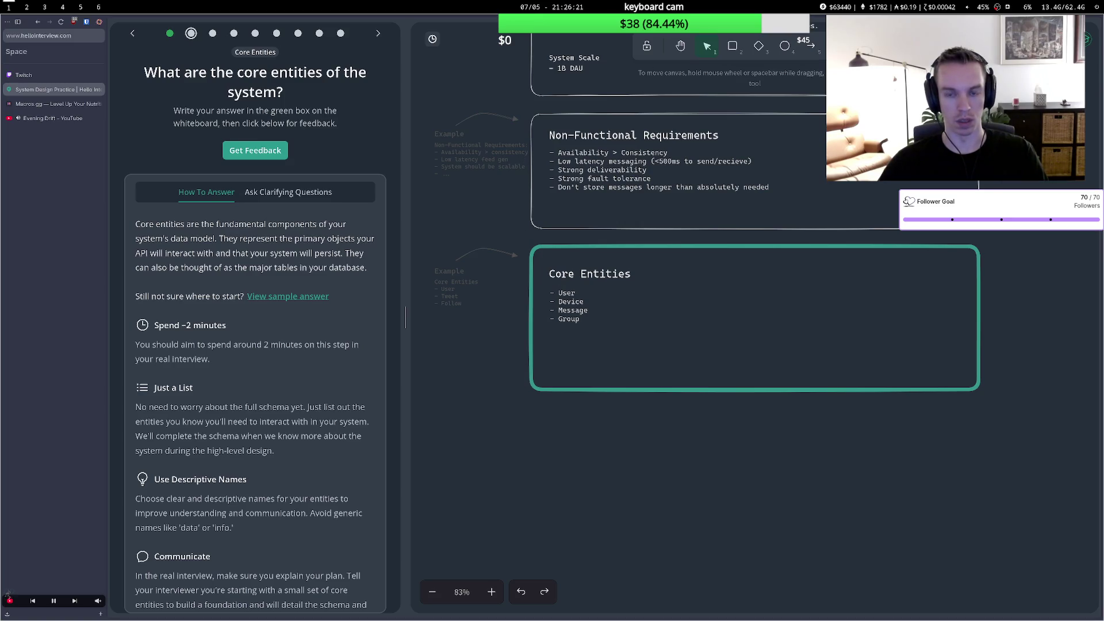
Pan back to the requirements, touch up the entities list, and submit it for feedback.
key("h")
left_click_drag(474, 124, 453, 291)
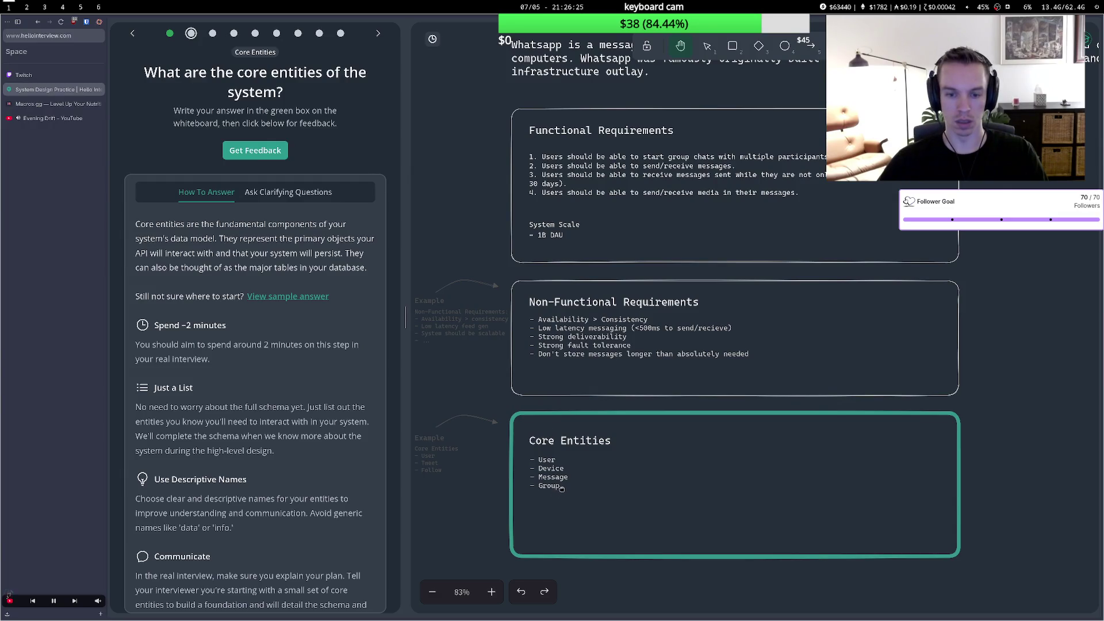
left_click(708, 46)
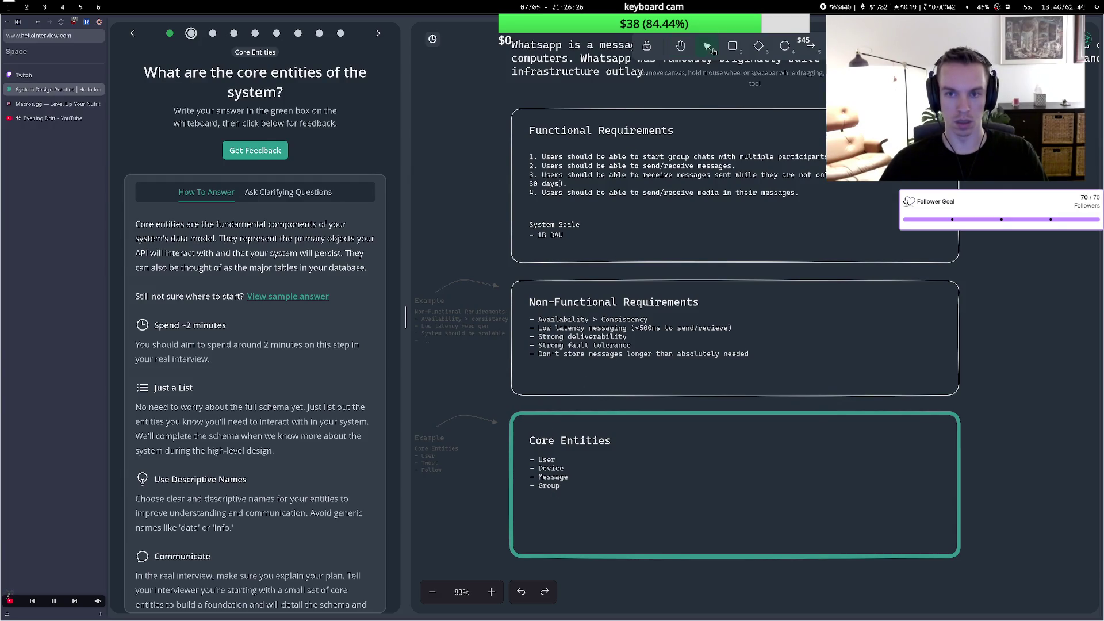
left_click(561, 490)
double_click(568, 479)
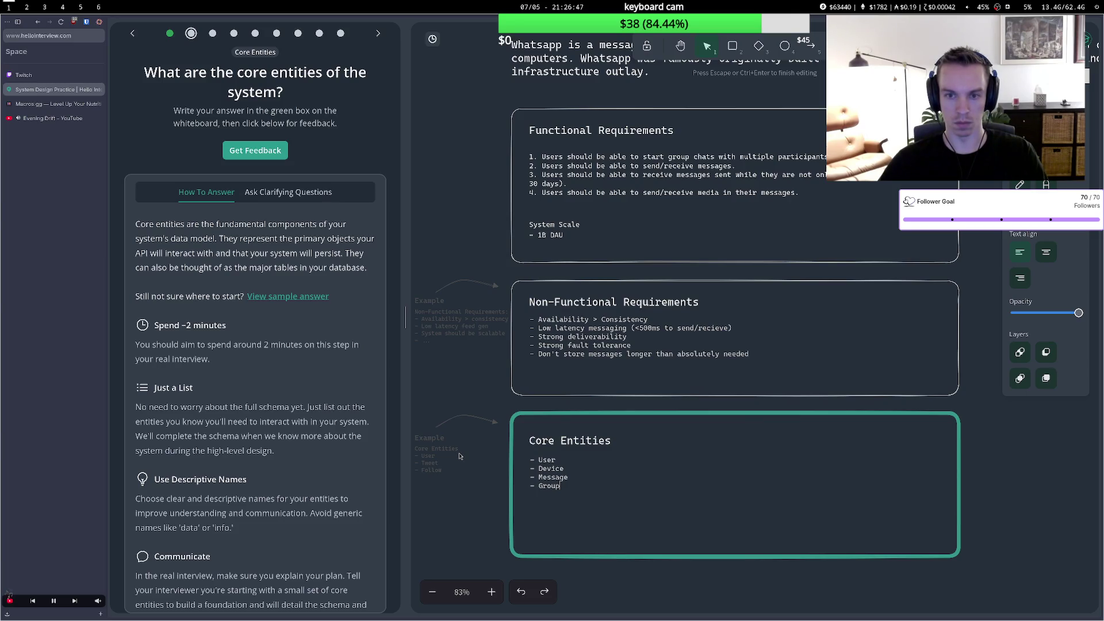
left_click(459, 456)
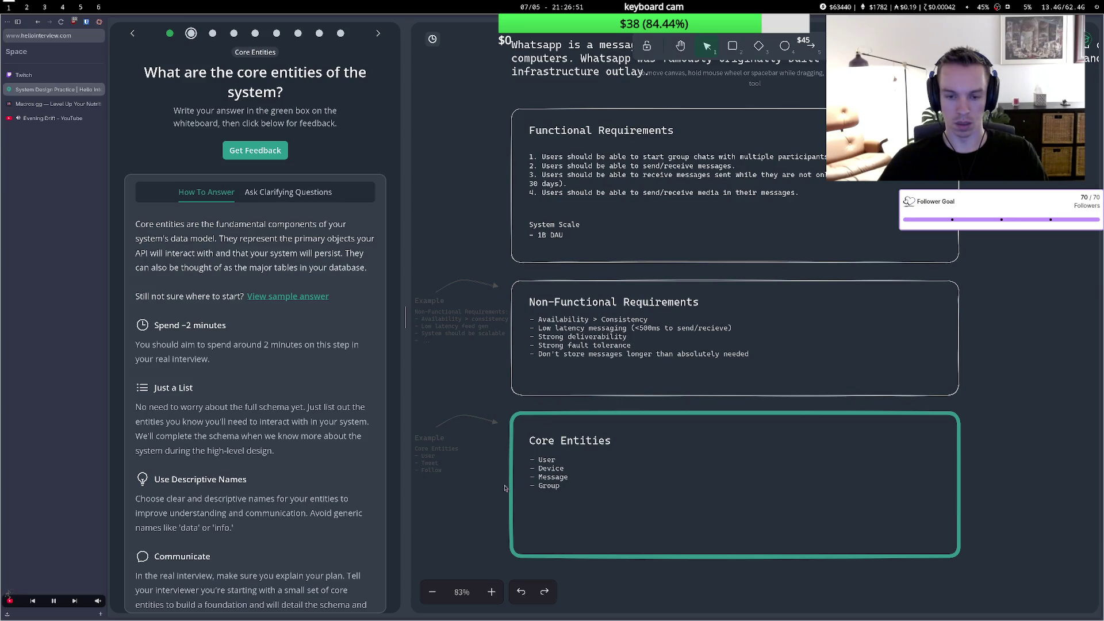
left_click(247, 153)
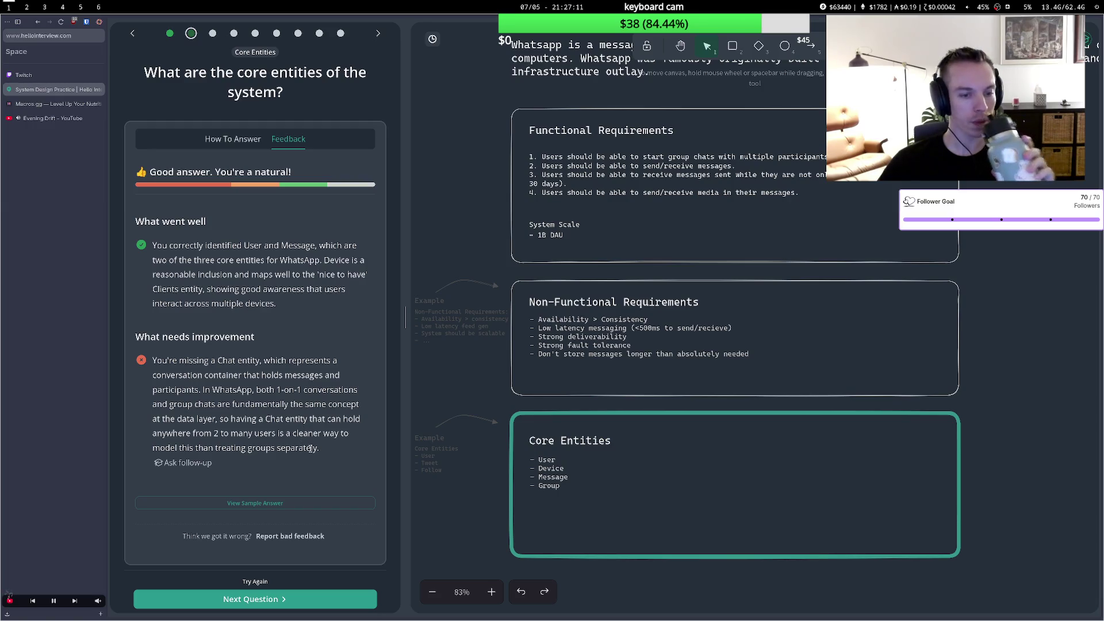
Ask the tutor about the missing Chat entity and read its reply that Chat covers both thread types.
left_click(195, 464)
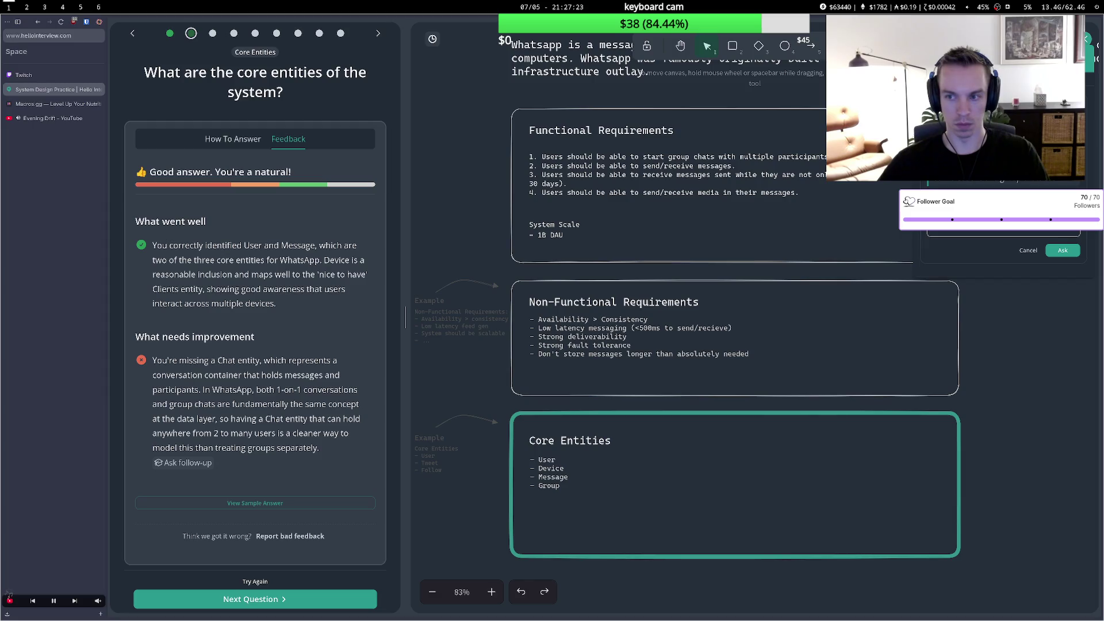
key("Return")
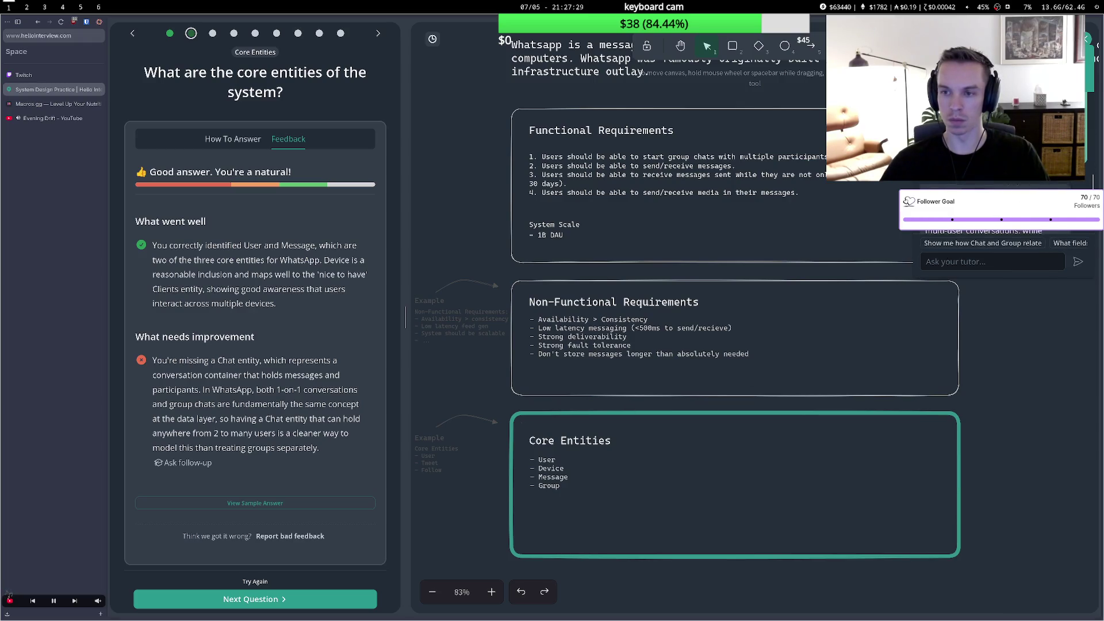
scroll(1012, 144, "up", 2)
scroll(1012, 143, "down", 2)
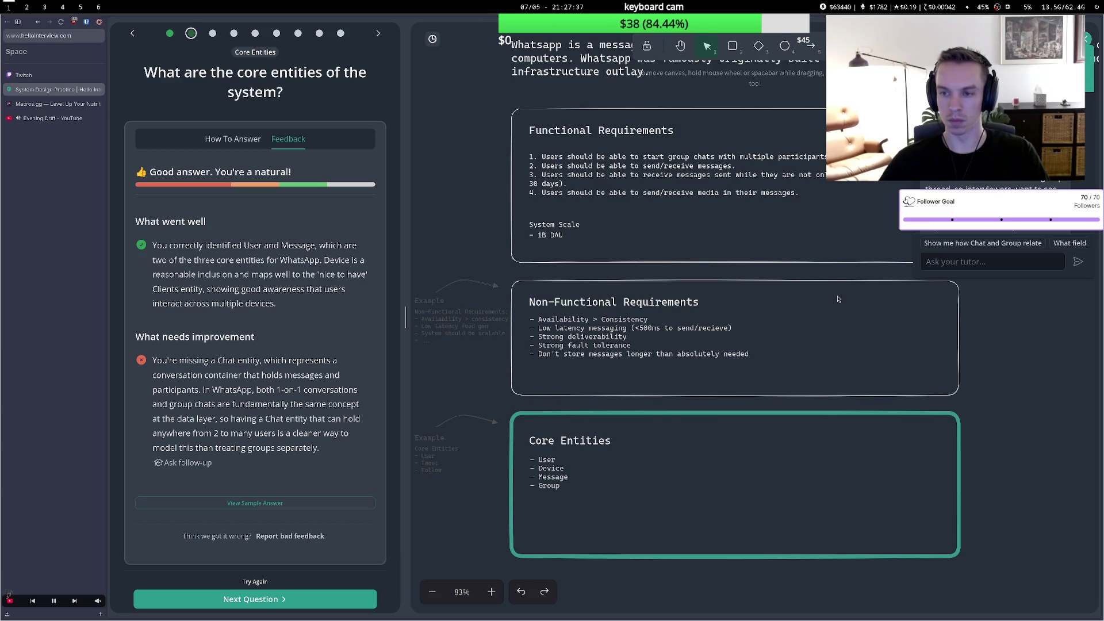
scroll(1012, 144, "down", 2)
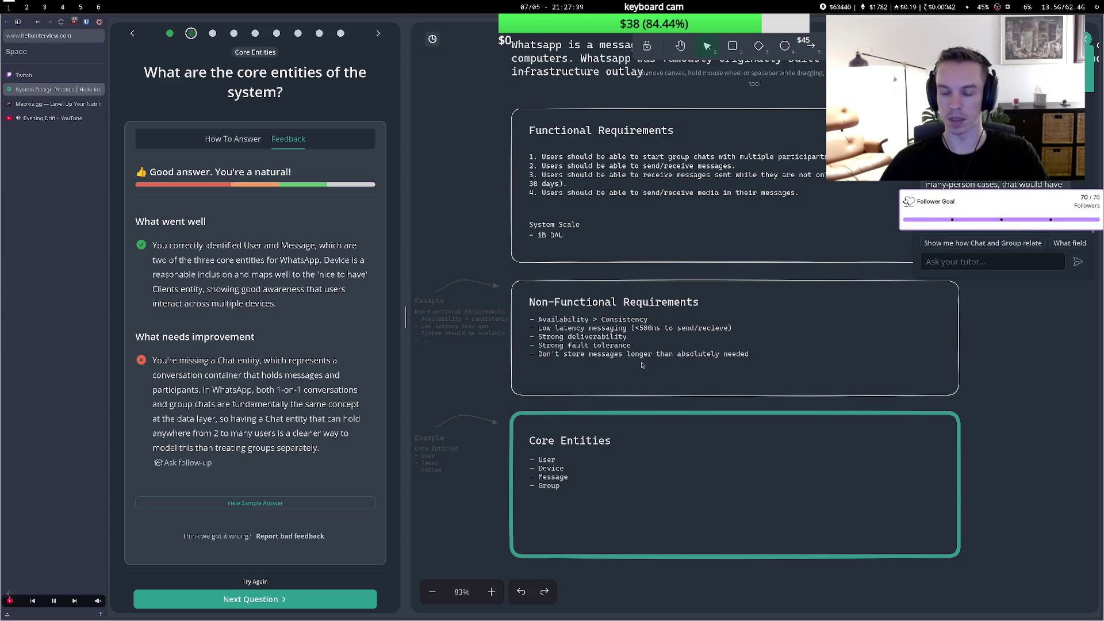
double_click(559, 486)
Change the last entity from Group to 'Chat (for 2-100 people)' and resubmit for review.
key("ctrl+a")
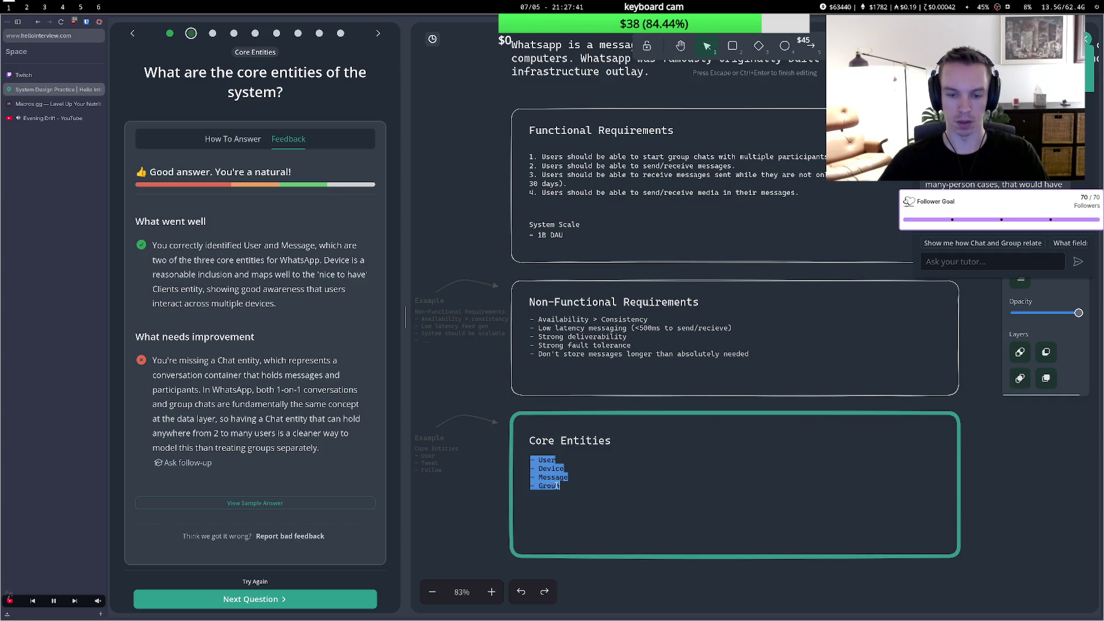
key("Right")
type("(")
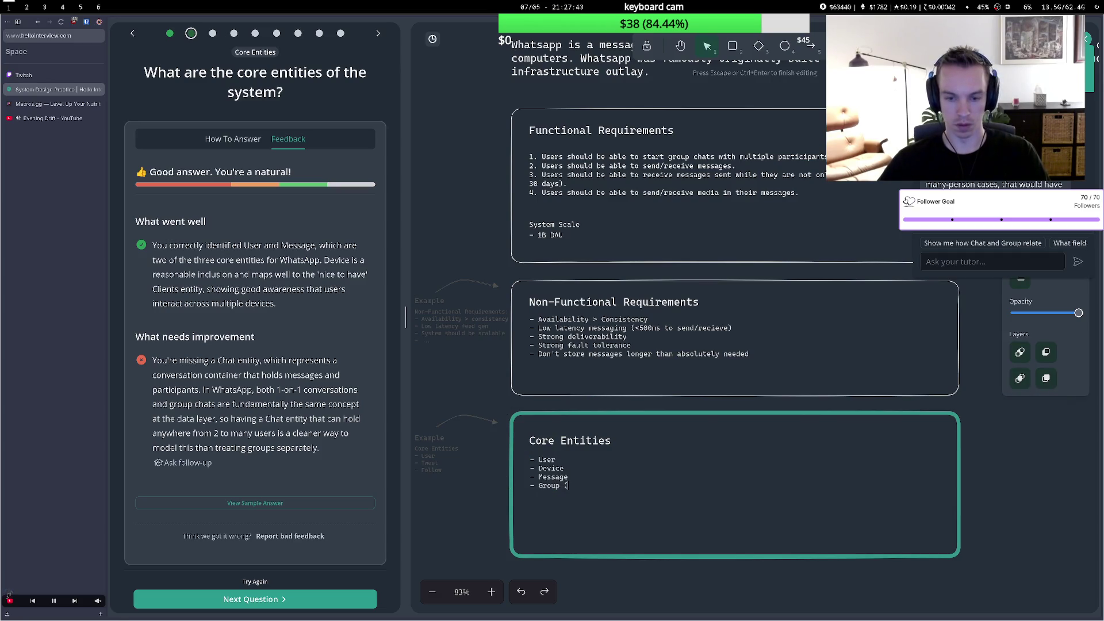
type("for 2 to")
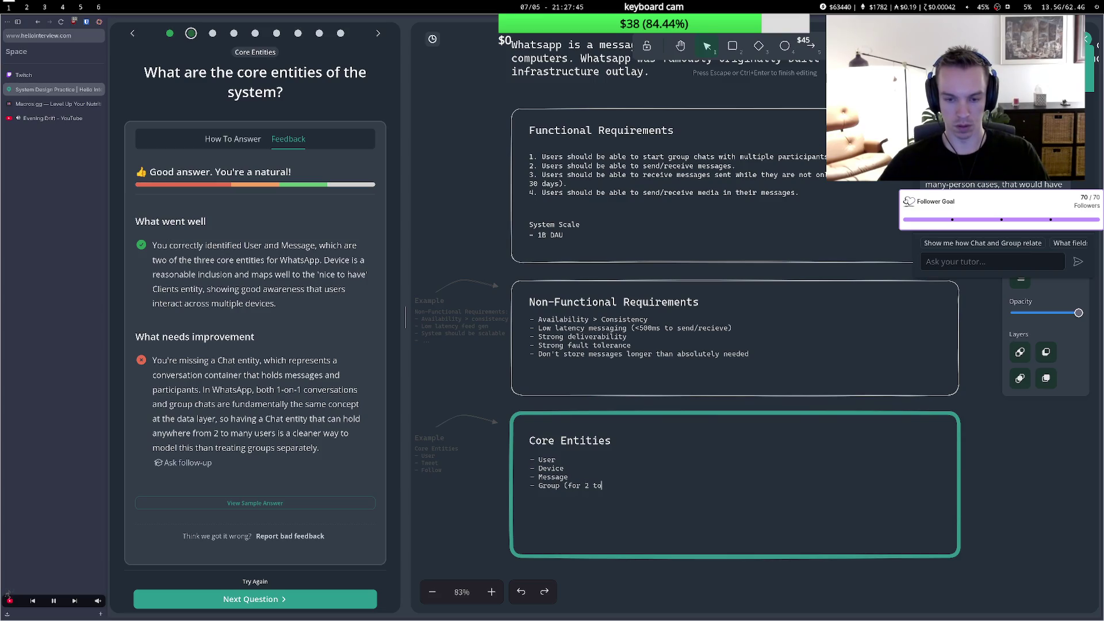
key("BackSpace")
key("BackSpace")
key("BackSpace")
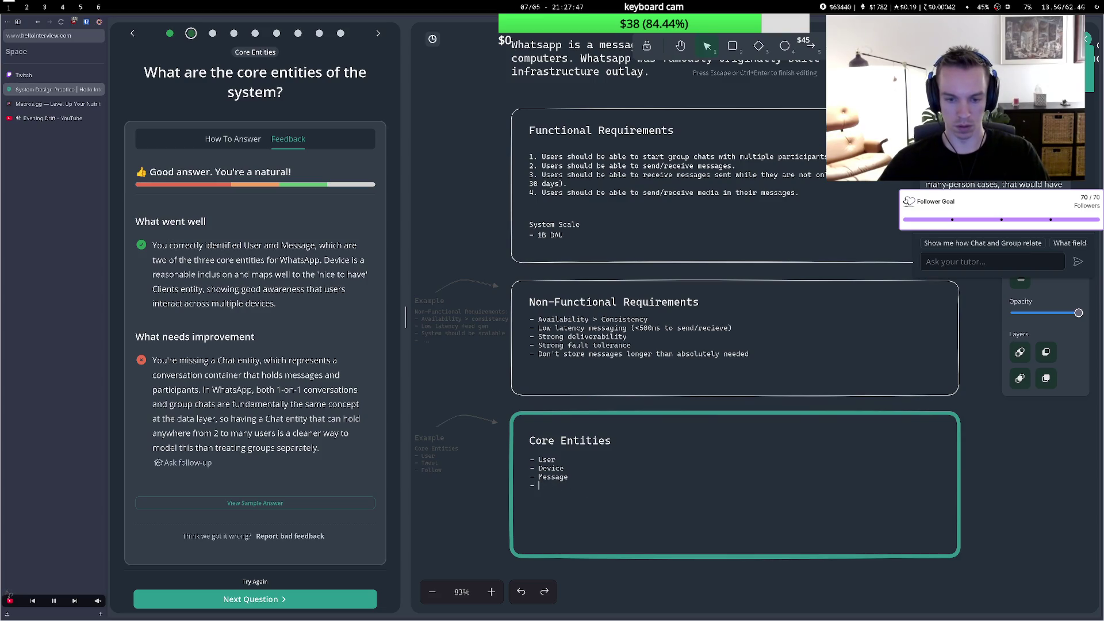
type("Chat ")
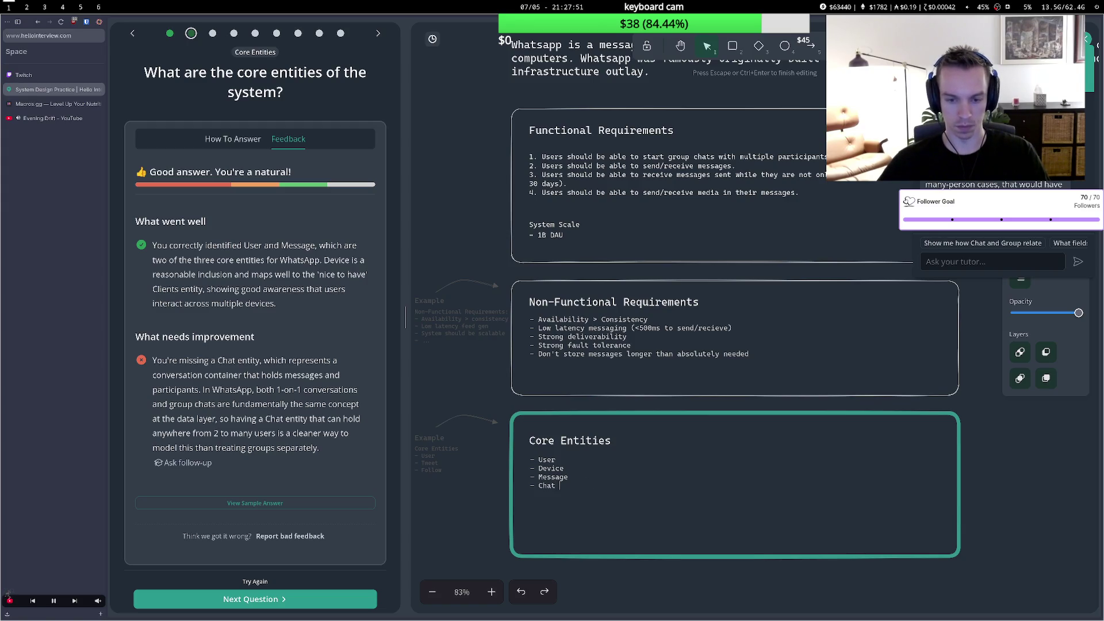
type("(for 2 or")
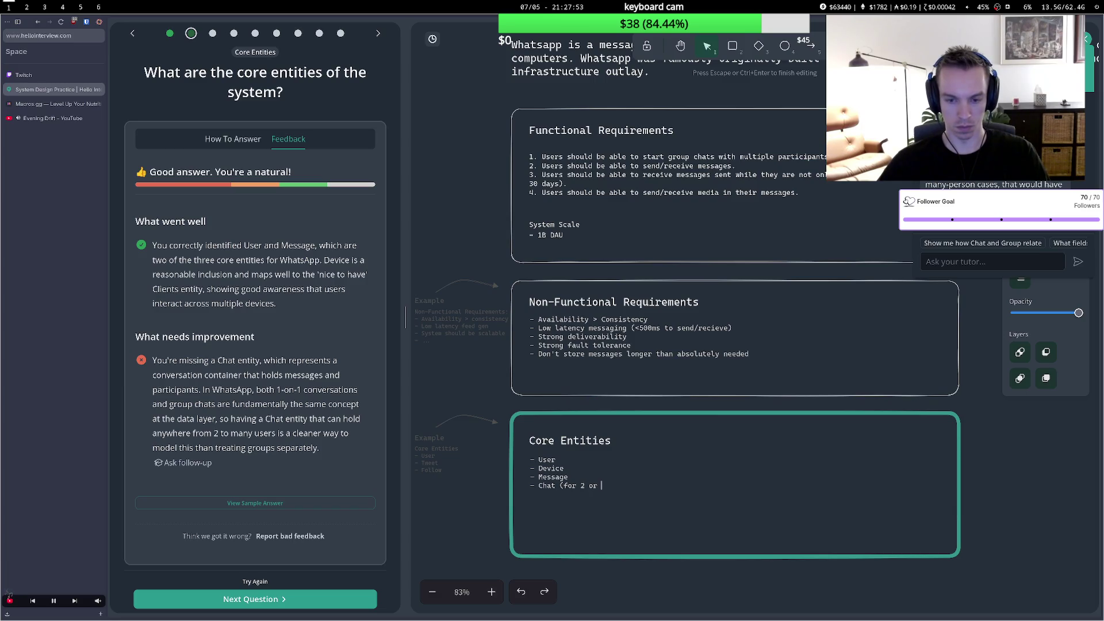
key("BackSpace")
key("BackSpace")
key("BackSpace")
type("-100 peop")
type("le)")
key("Escape")
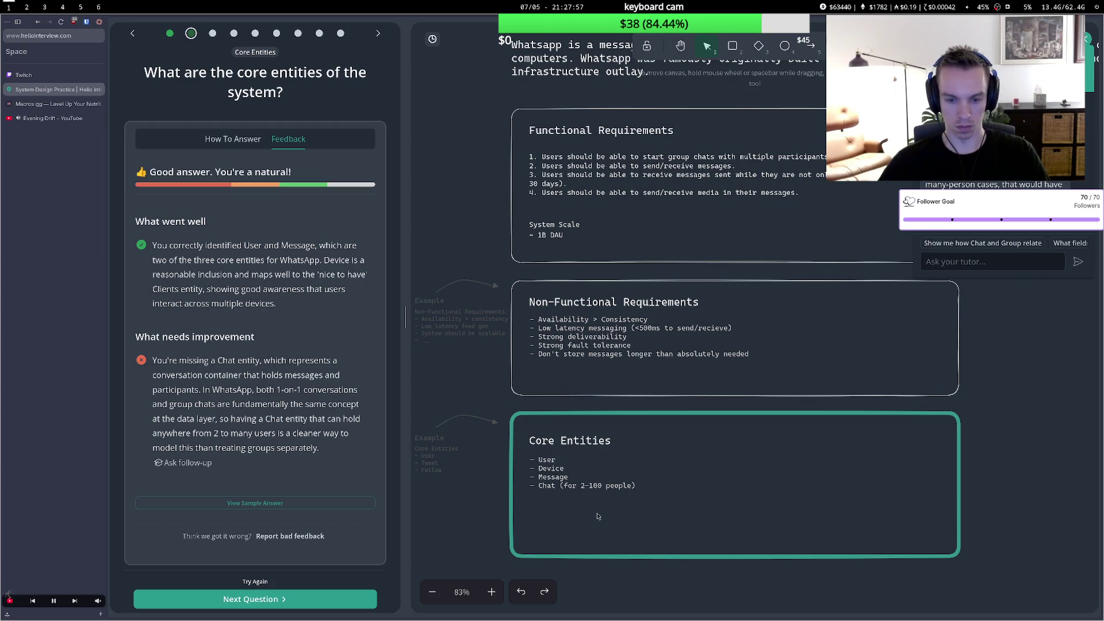
left_click(253, 581)
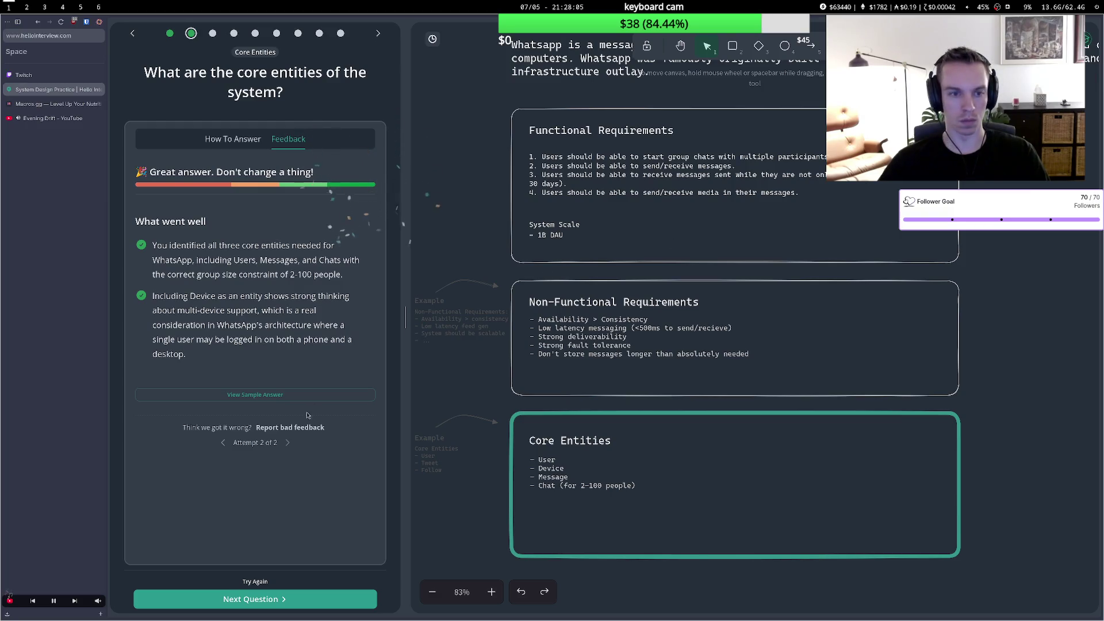
Advance to the API question and pan to the earlier requirement boxes before editing API Routes.
left_click(250, 599)
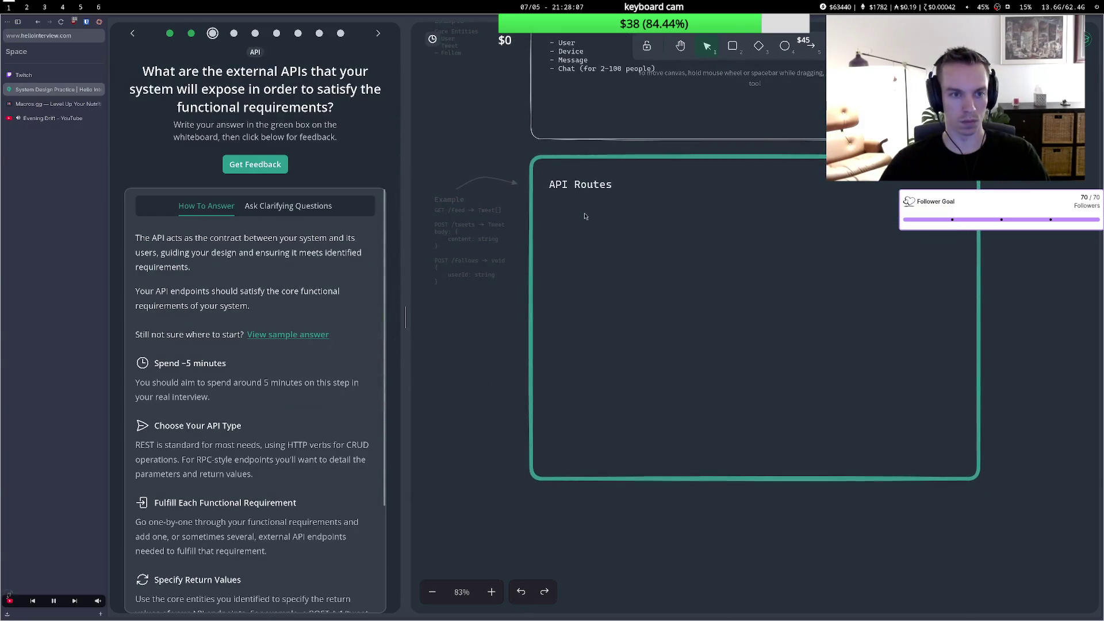
double_click(553, 206)
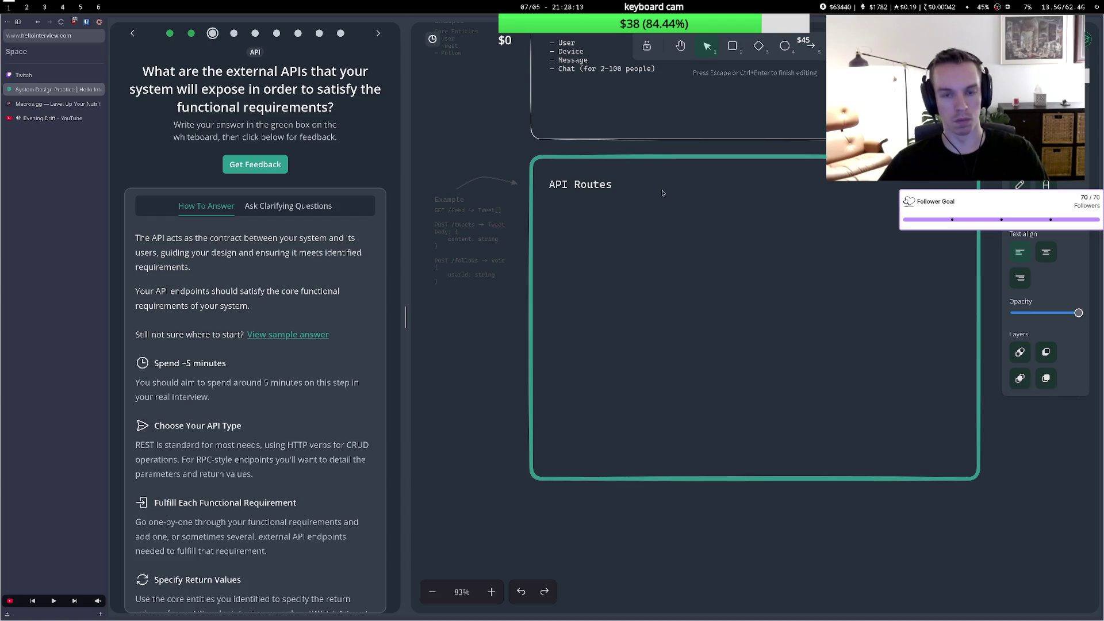
left_click(681, 46)
mouse_move(477, 106)
left_mouse_down()
mouse_move(474, 443)
mouse_move(447, 451)
mouse_move(418, 442)
left_mouse_up()
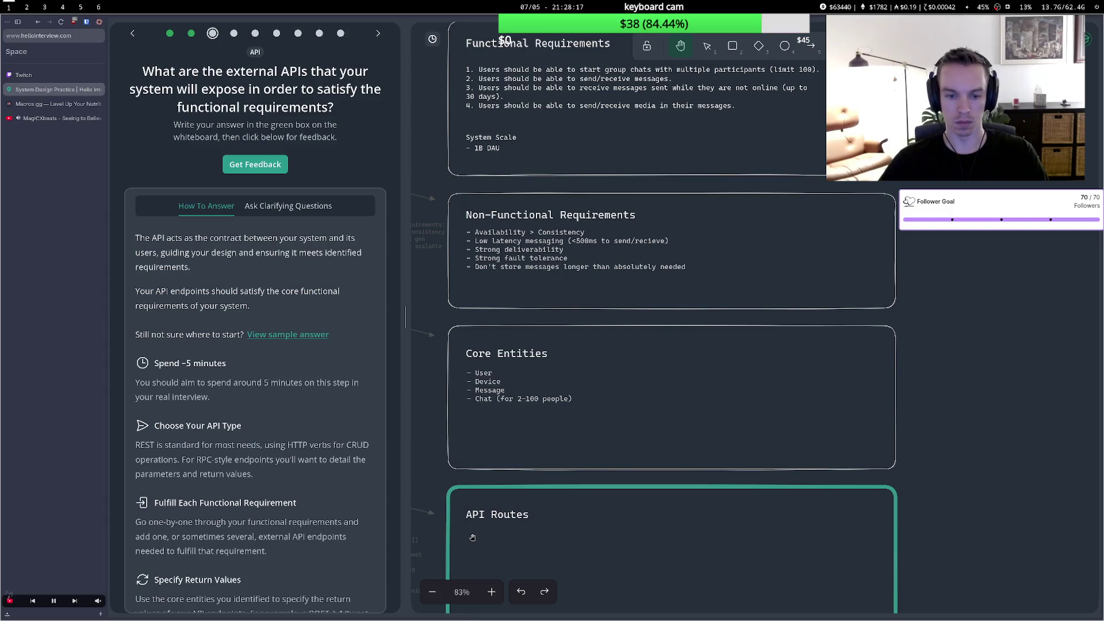
left_click(707, 46)
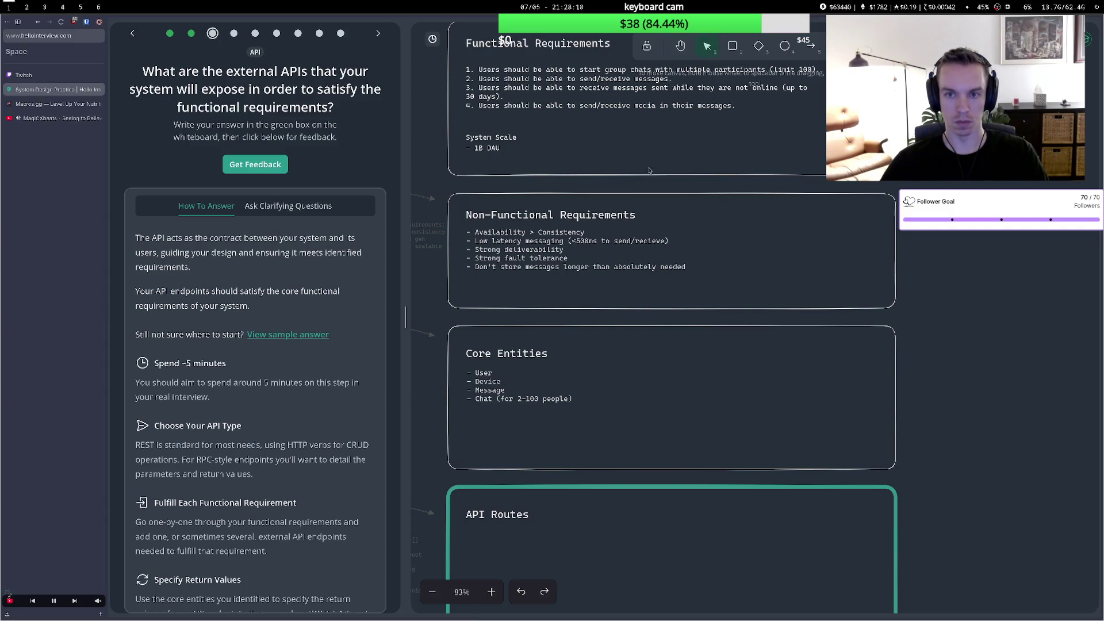
double_click(468, 537)
type("-")
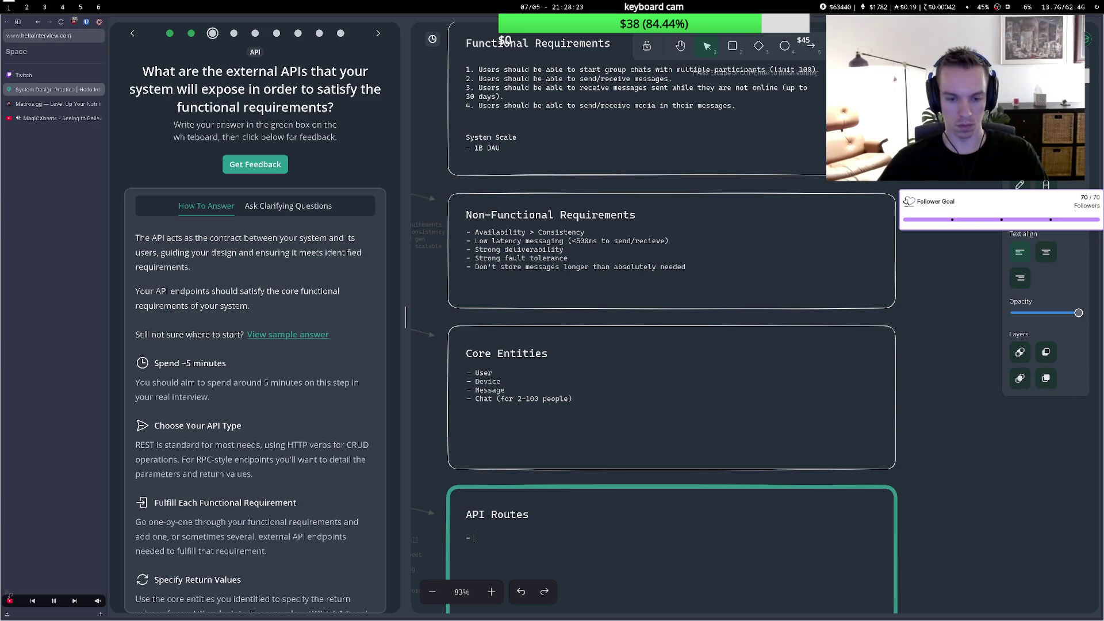
Write the route 'POST /chat (body: participantUserIds) -> Chat Entity' and begin a second route line.
type("PU")
key("BackSpace")
type("OST")
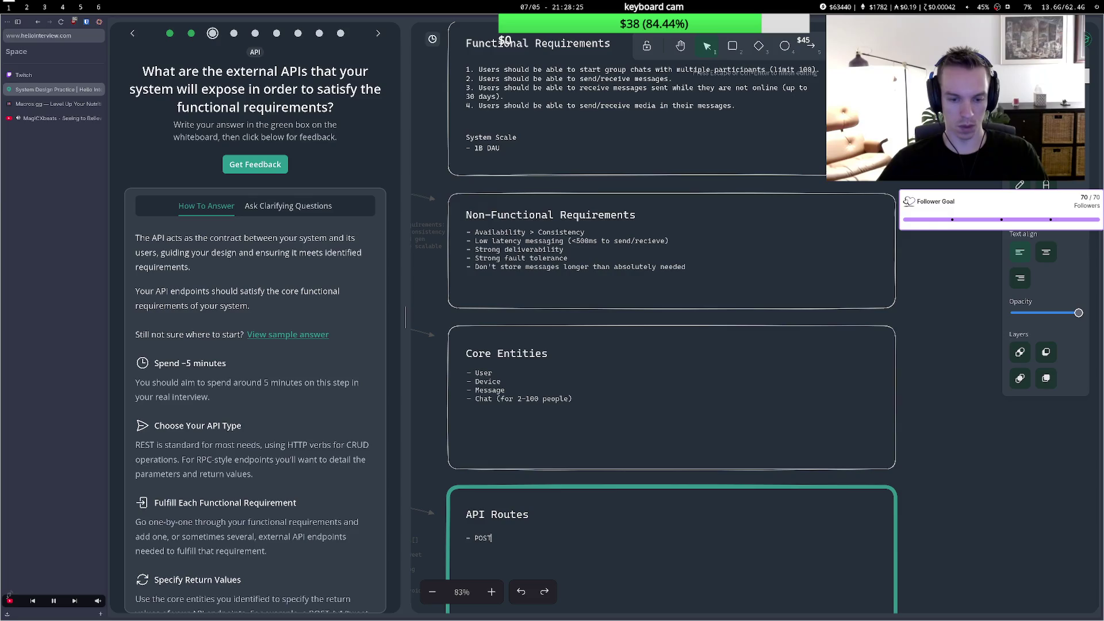
type(" .chat")
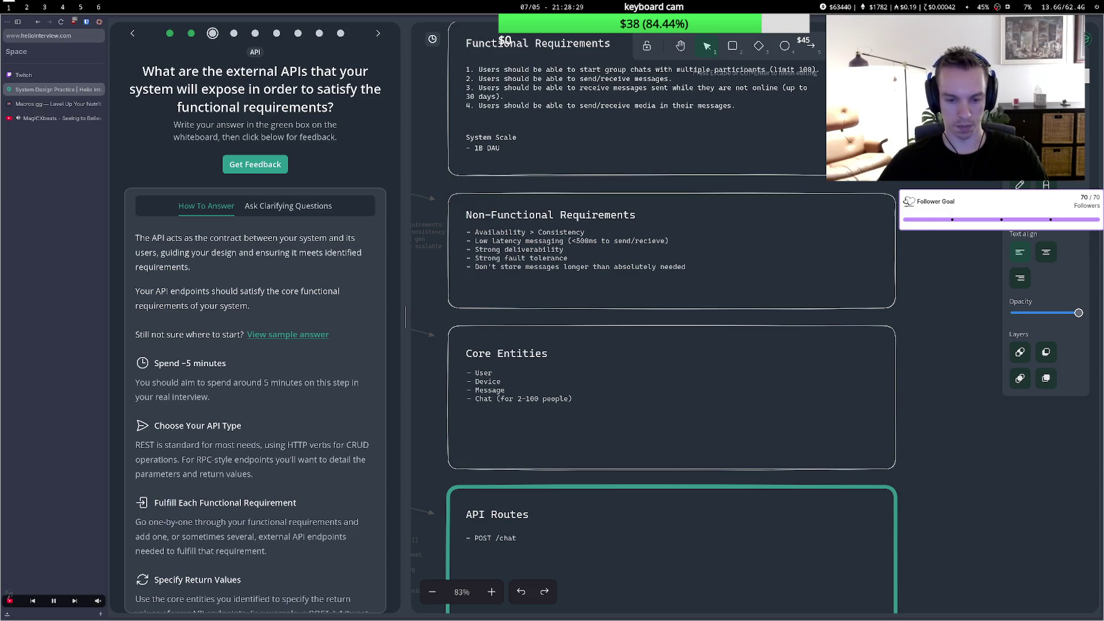
type(" (coo")
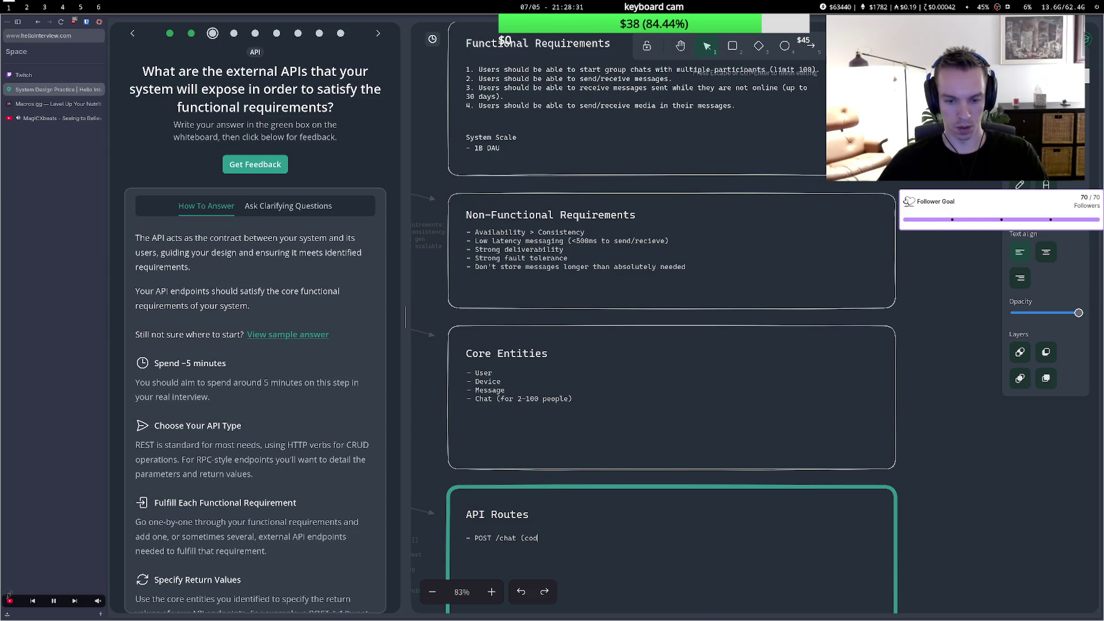
type("bod")
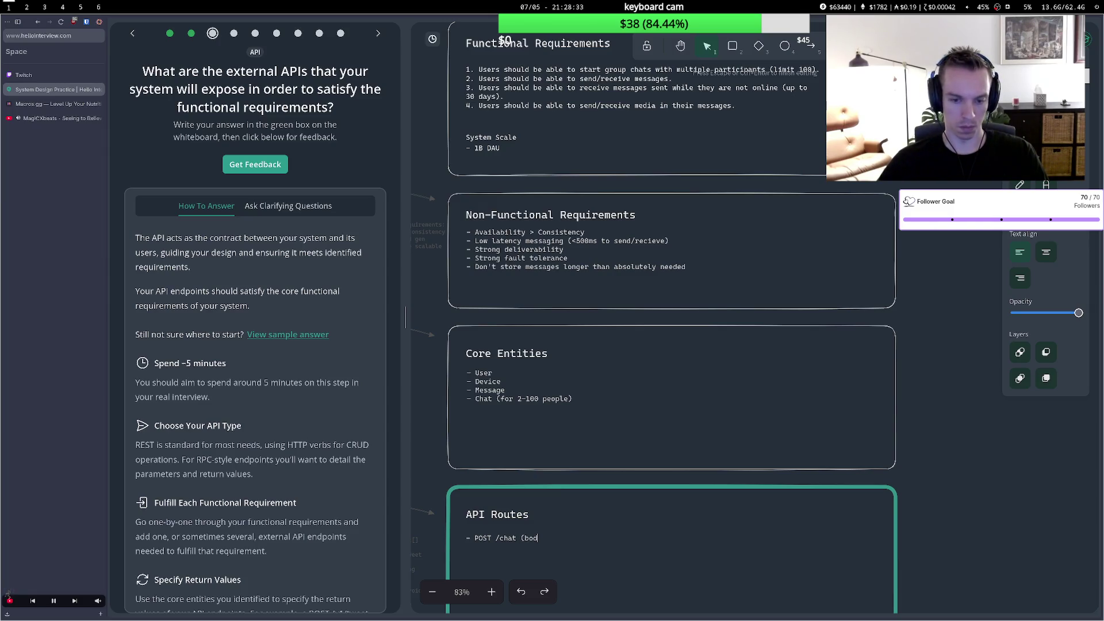
type("a: partip")
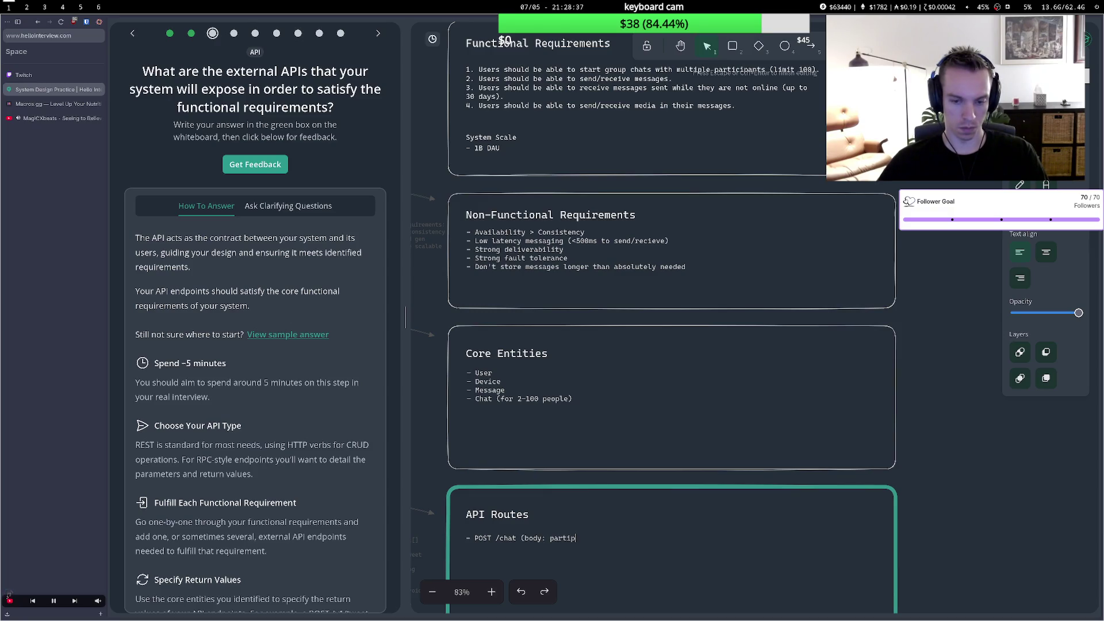
key("BackSpace")
key("BackSpace")
key("BackSpace")
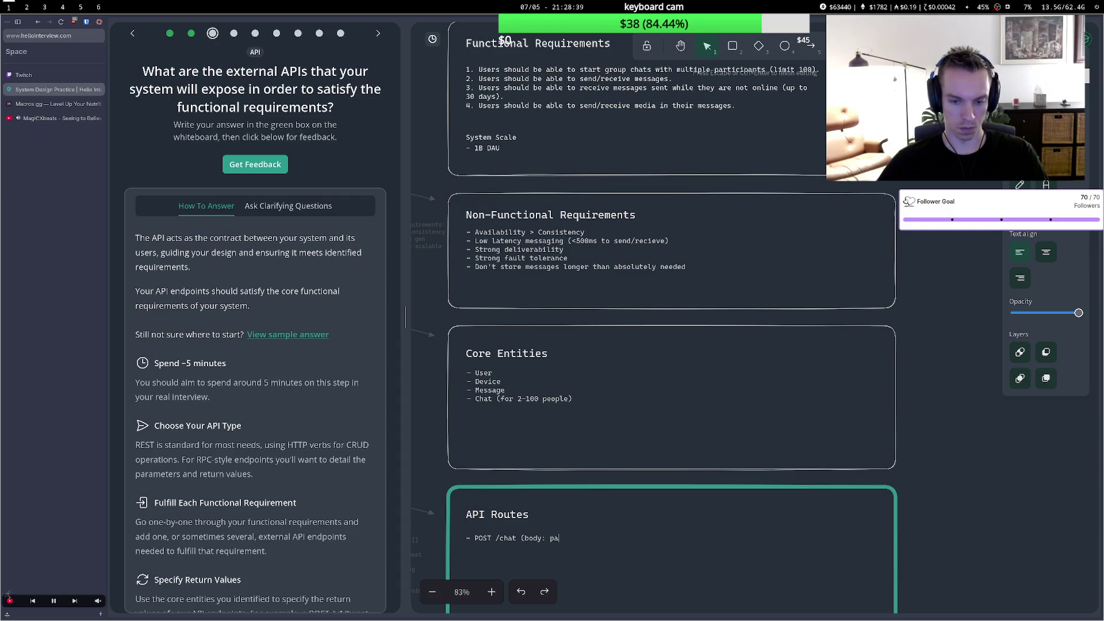
type("rtic")
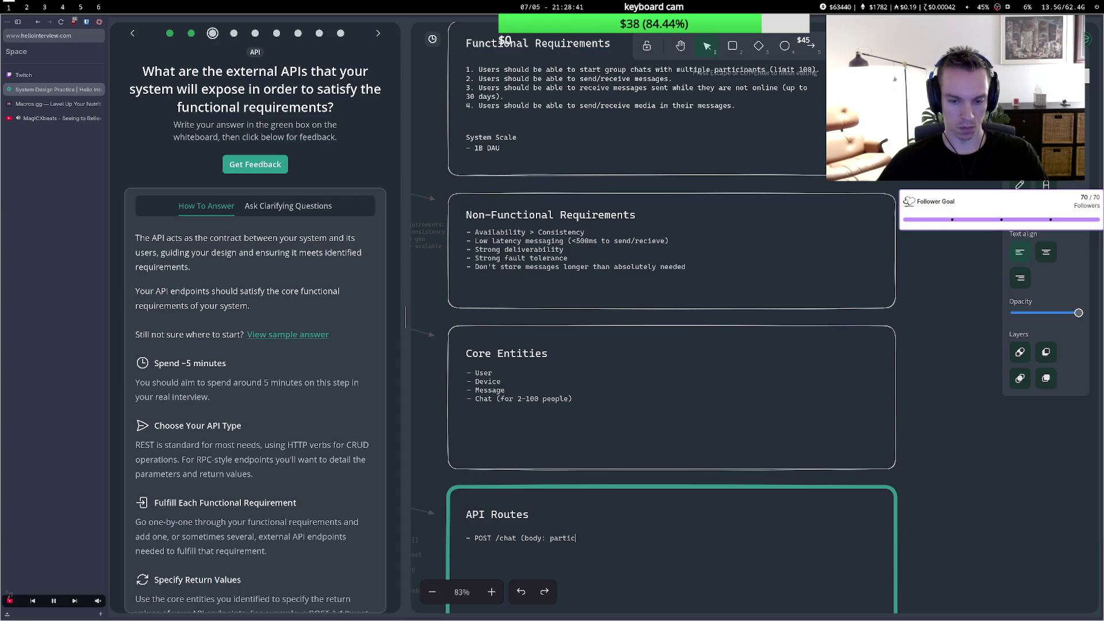
type("ipantId")
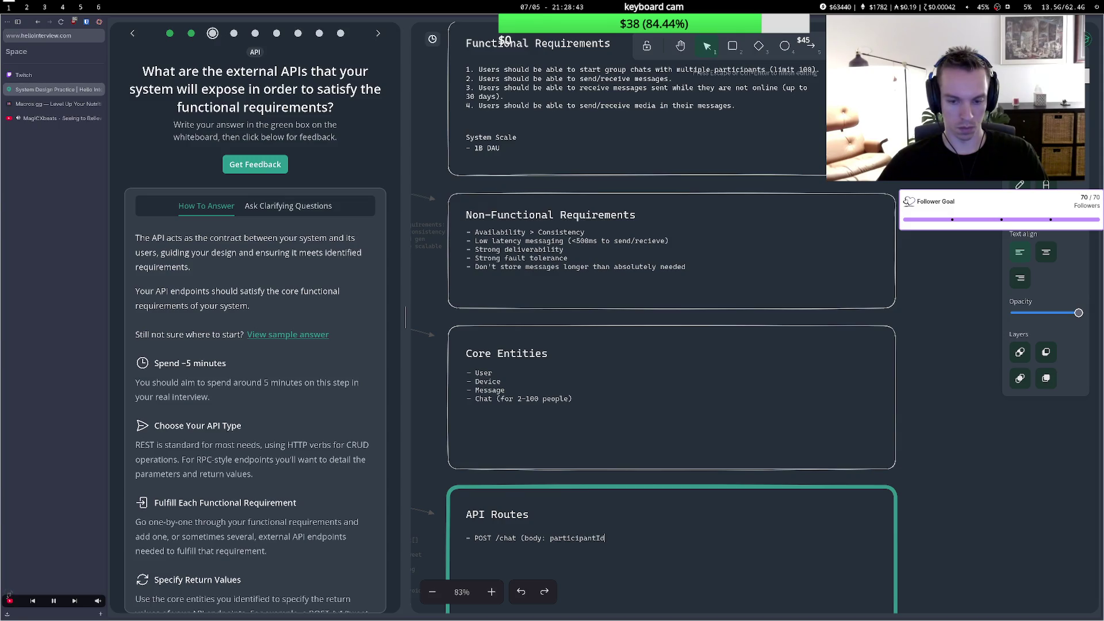
type("s")
key("BackSpace")
key("BackSpace")
key("BackSpace")
type("Use")
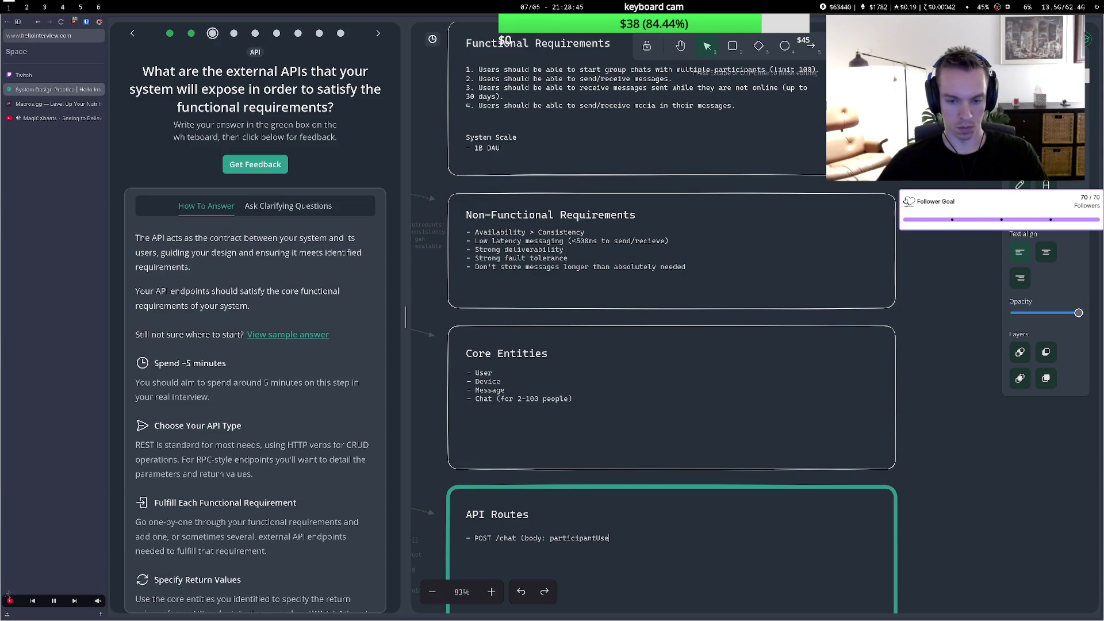
type("rIds")
type(") ")
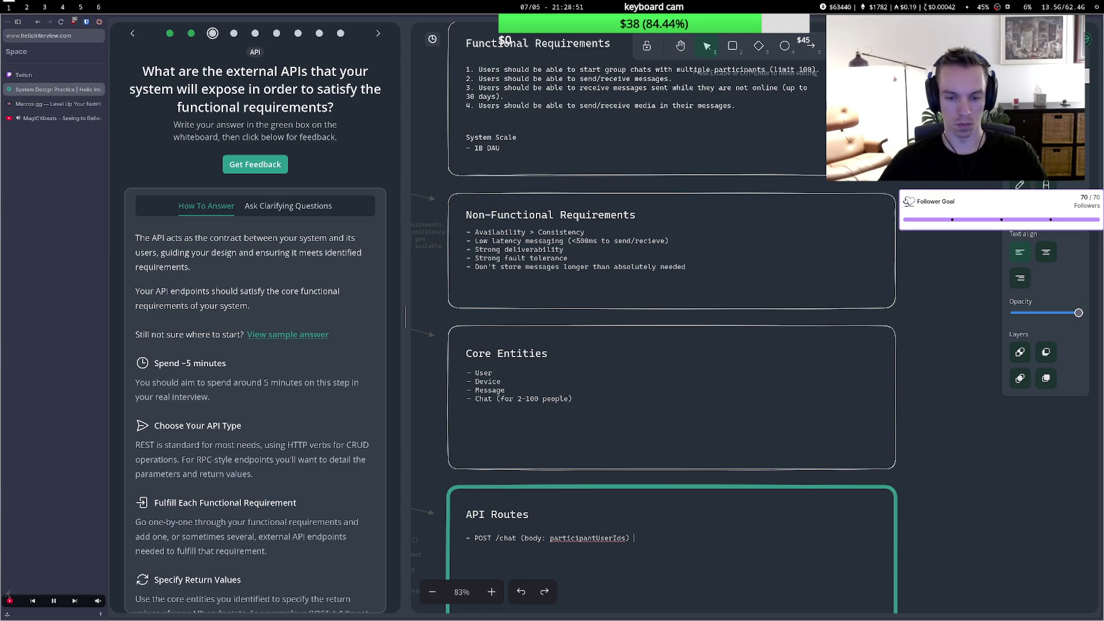
type("-")
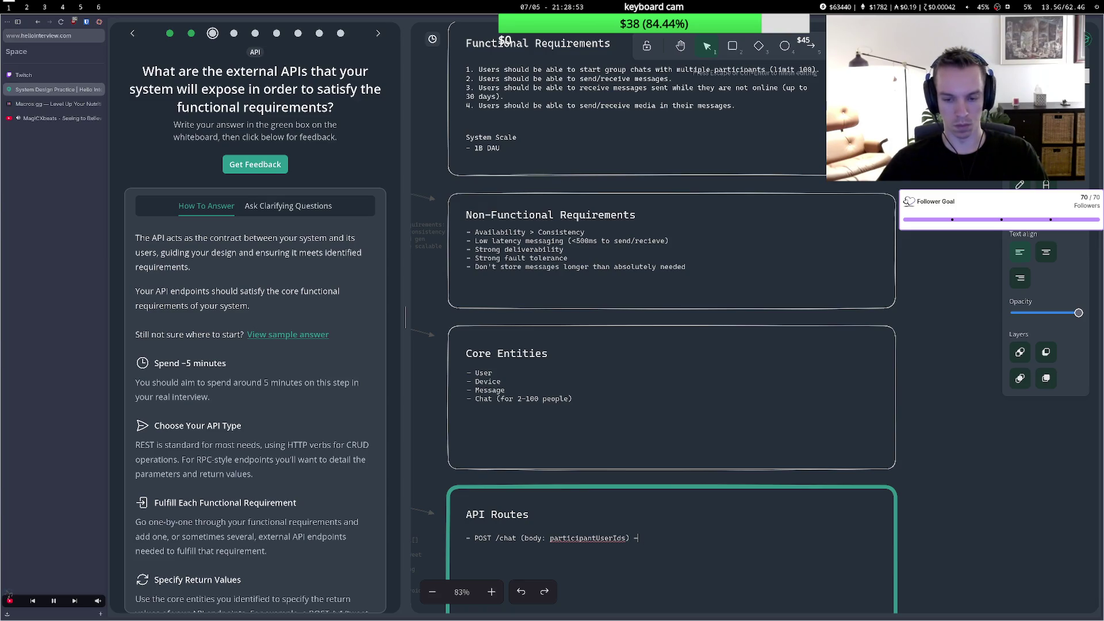
type("> ")
type("Chat")
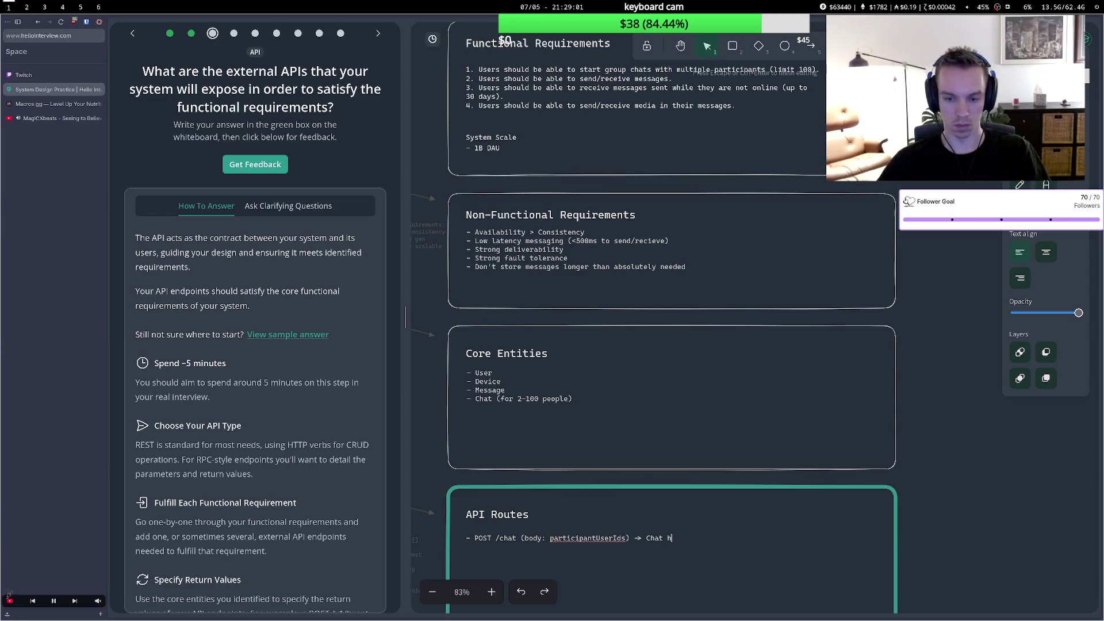
type(" Entity")
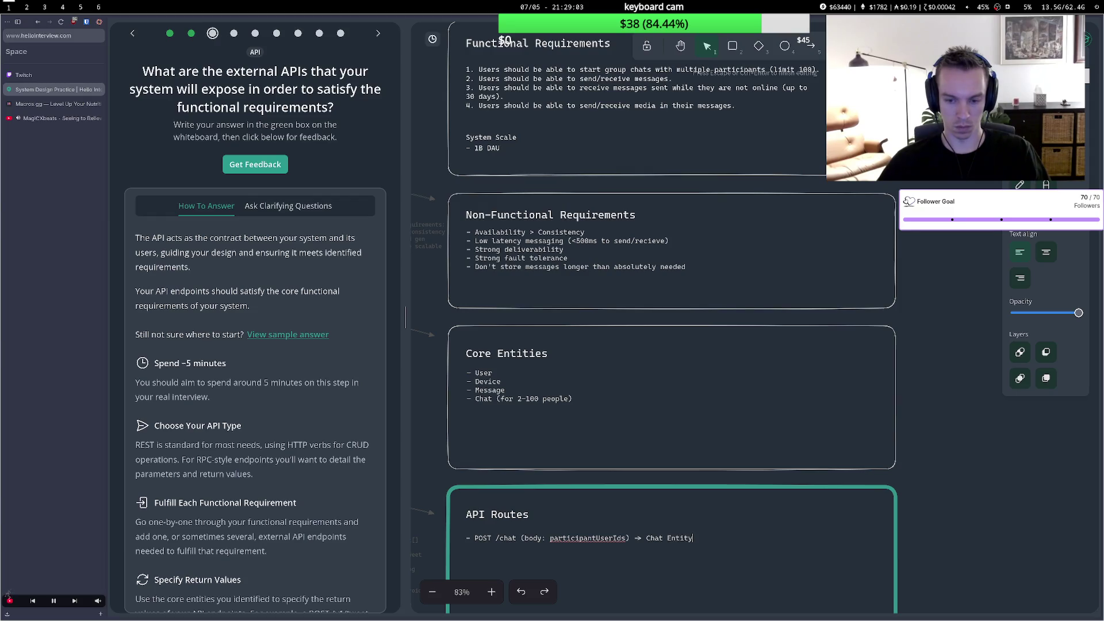
key("Return")
type("-")
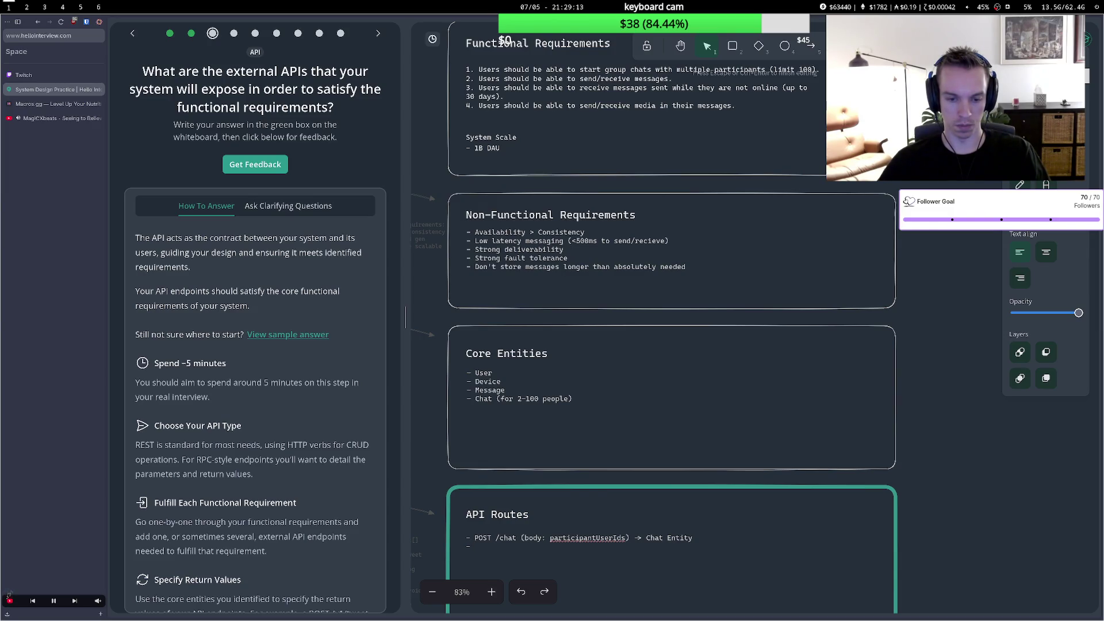
type("PO")
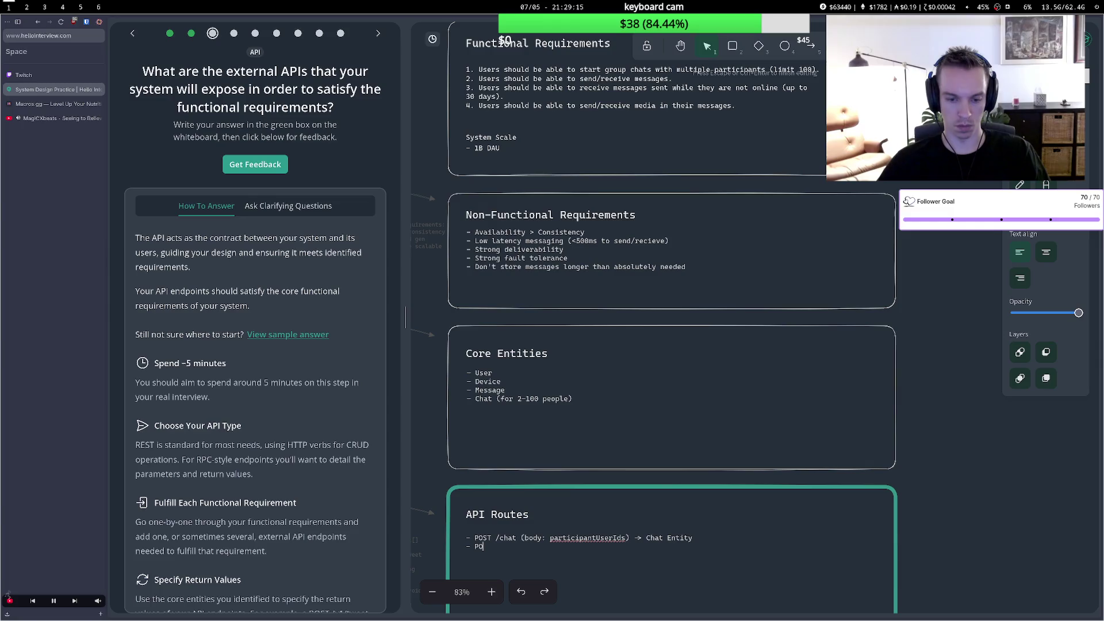
type("ST /ma")
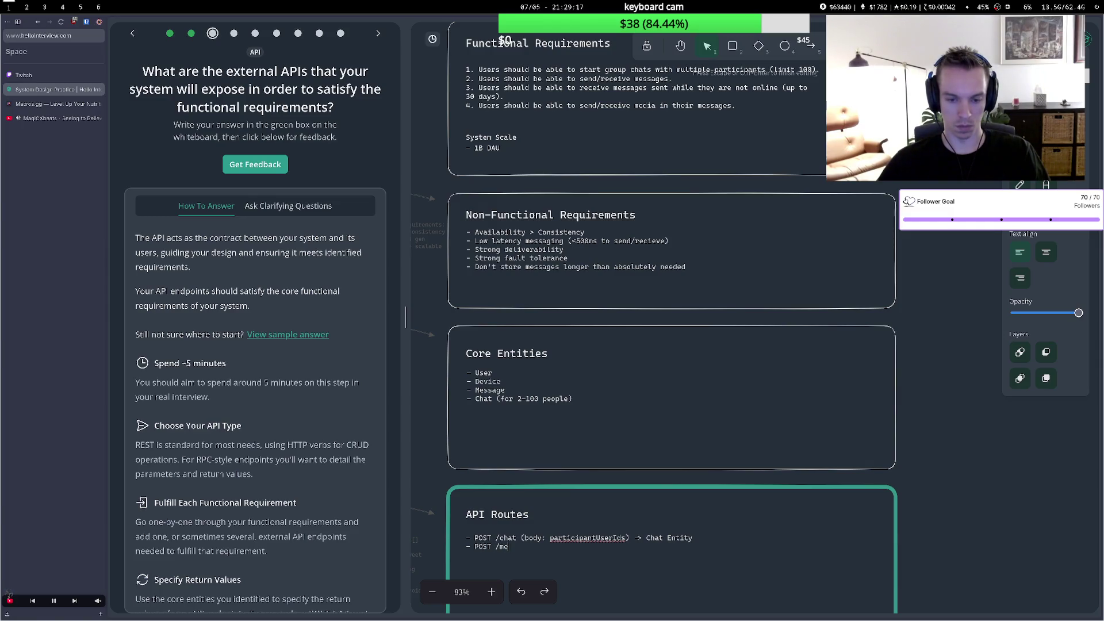
type("ssage")
Type the second route 'POST /chat/:id/message' and begin its return arrow.
key("BackSpace")
key("BackSpace")
key("BackSpace")
key("BackSpace")
type("chat")
type("/")
type("\"")
key("BackSpace")
type(":id;")
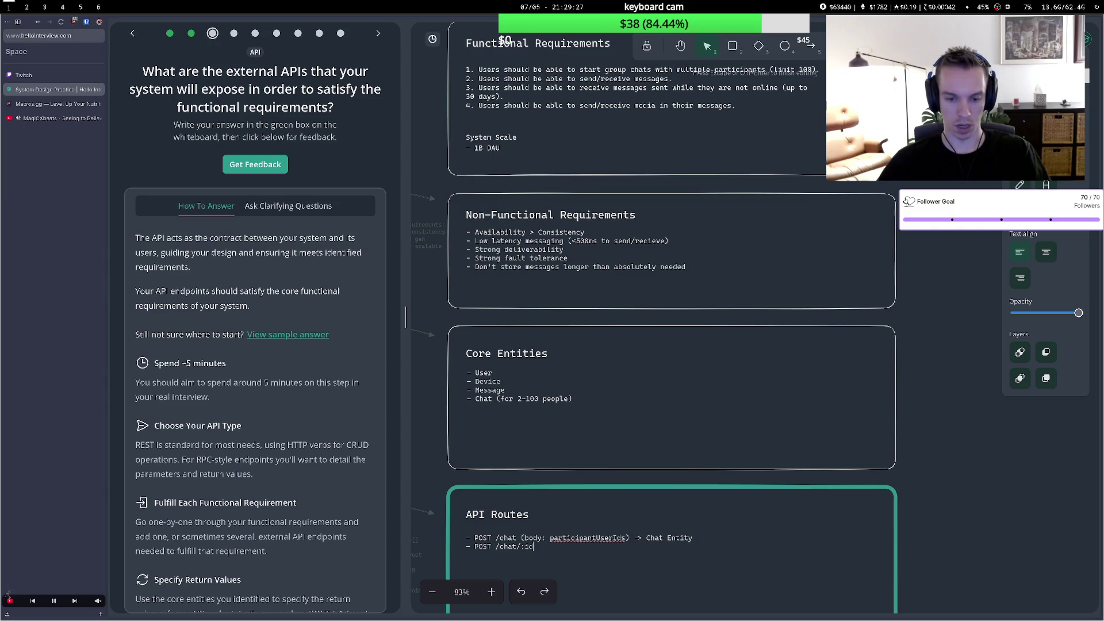
key("BackSpace")
type("messag")
type("e -")
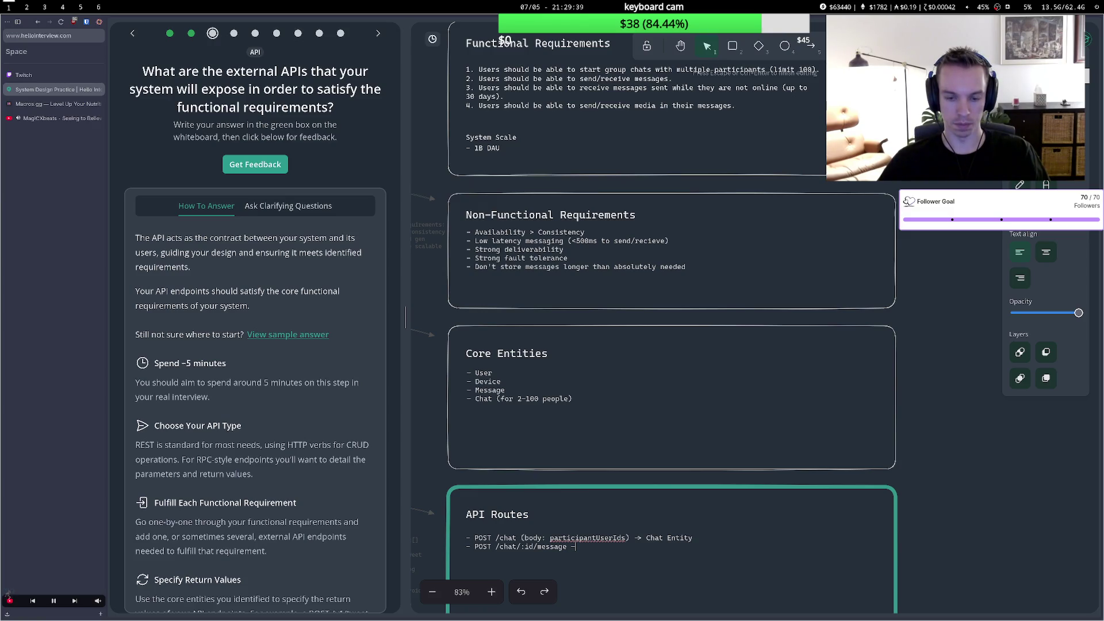
type("> Mo")
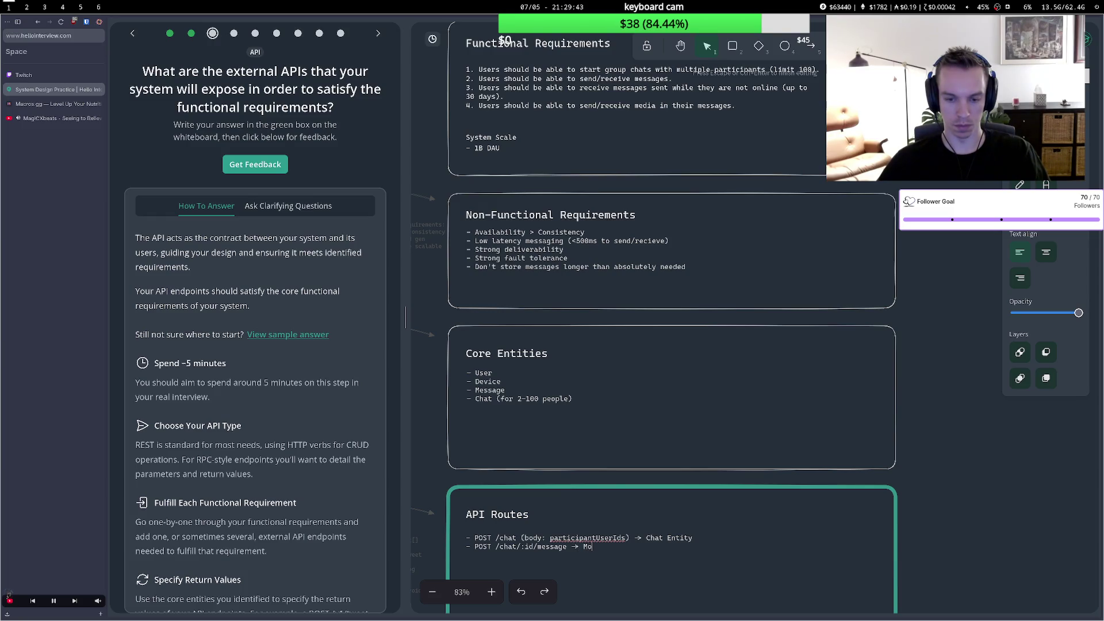
type("essig")
Correct the message route's return type from 'Messig' to 'Message'.
key("BackSpace")
key("BackSpace")
type("age")
key("Return")
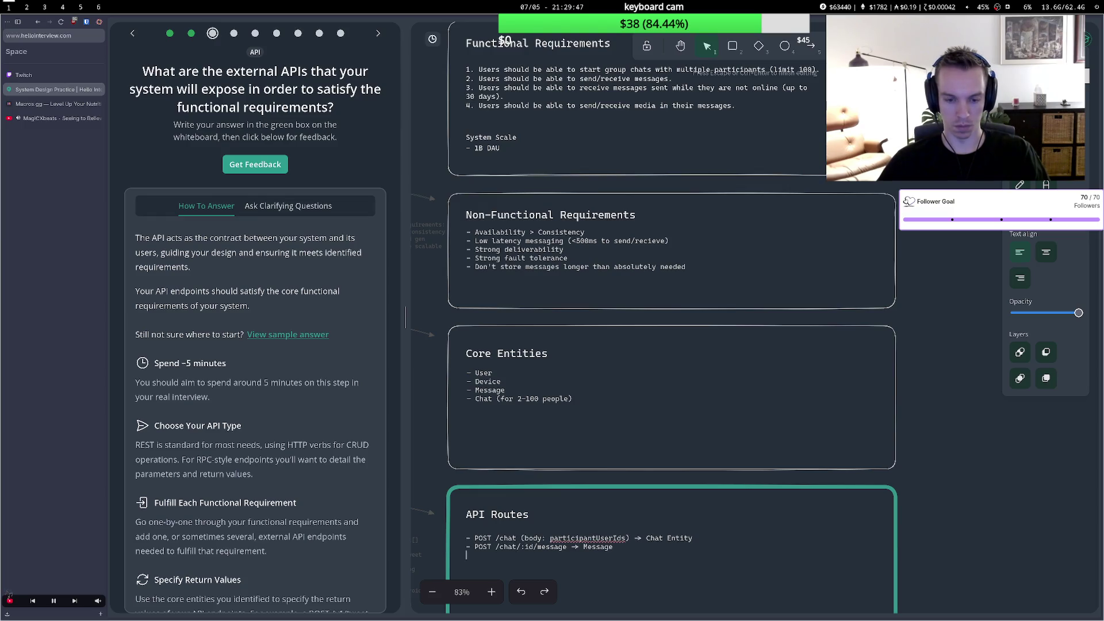
Add a third route 'GET /chat/:id?lastUpdatedAt= -> Message[]' and start another line.
type("- ")
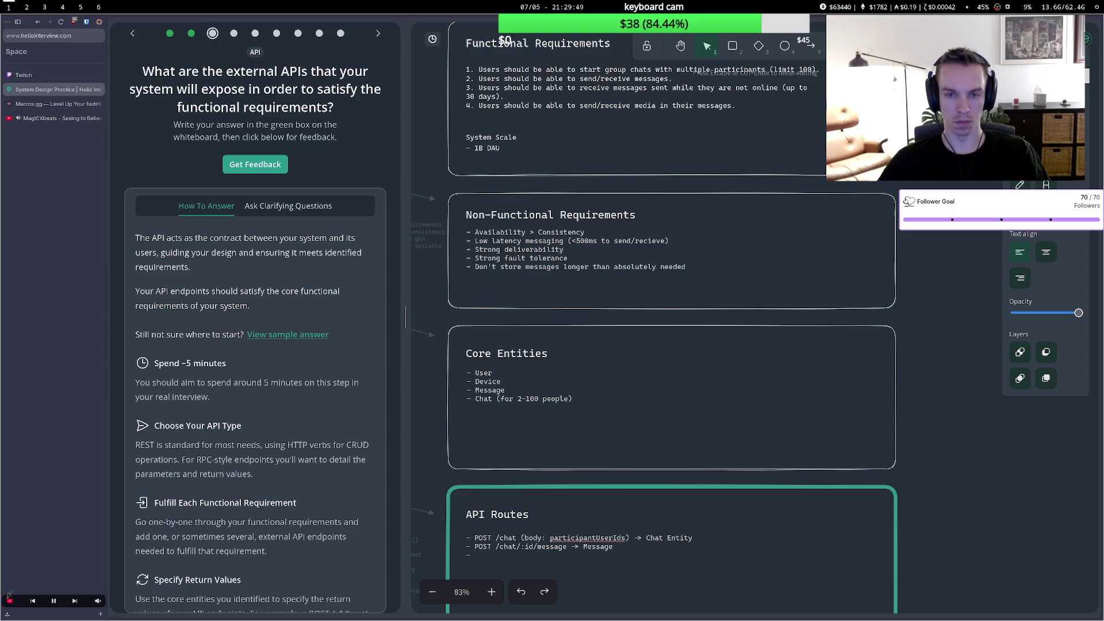
type("G")
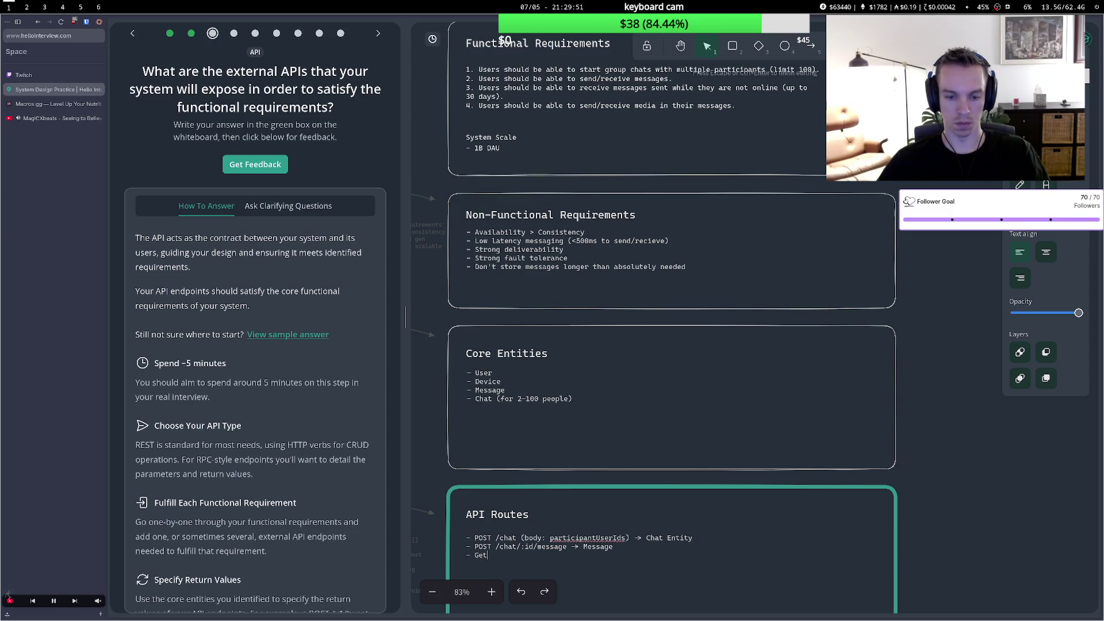
type("ET")
type(" /chat")
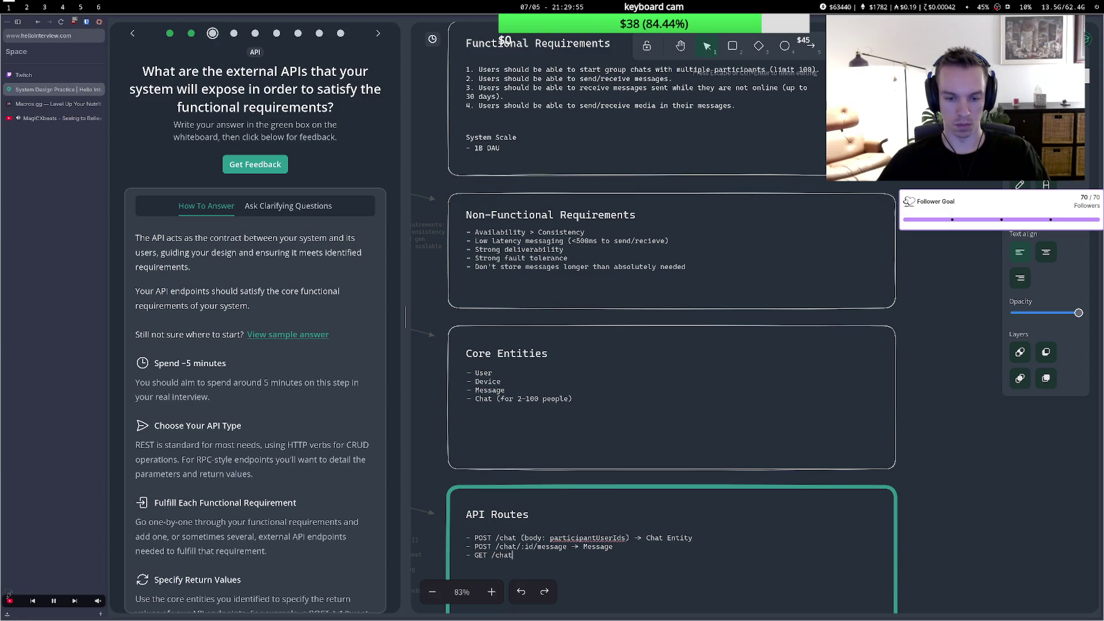
type("/")
type(":id;")
type("message")
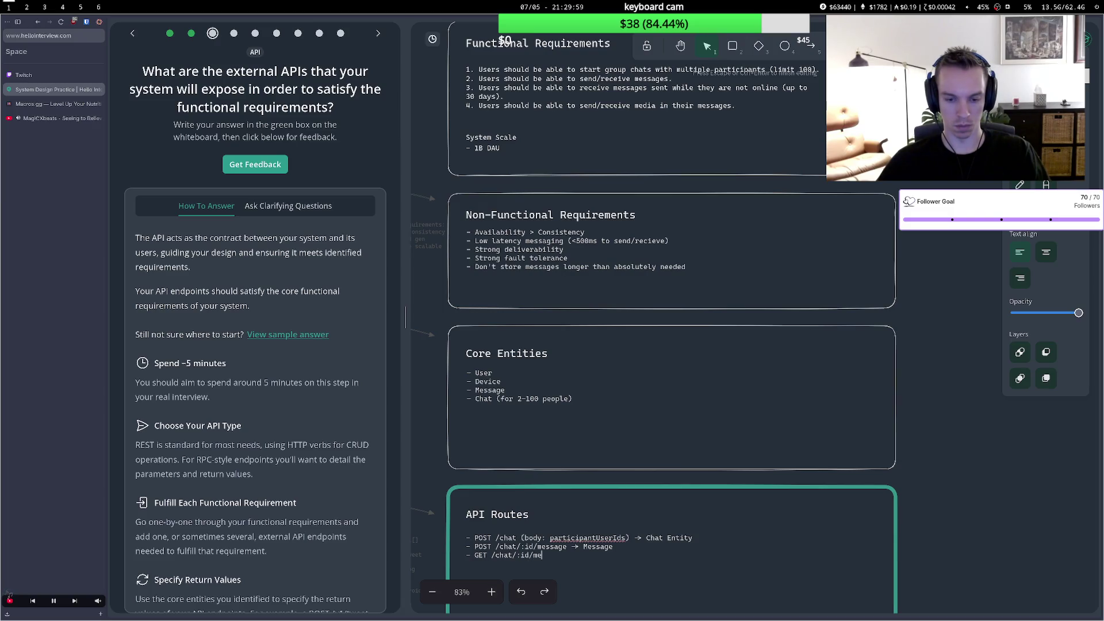
key("BackSpace")
key("BackSpace")
key("BackSpace")
key("BackSpace")
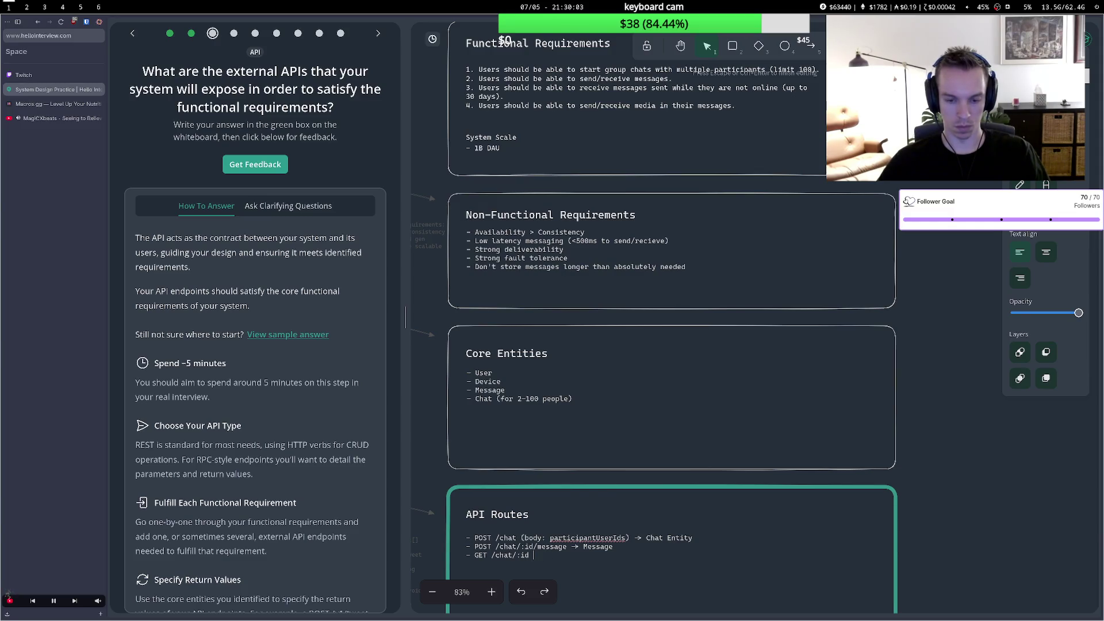
type("-")
key("BackSpace")
type("?")
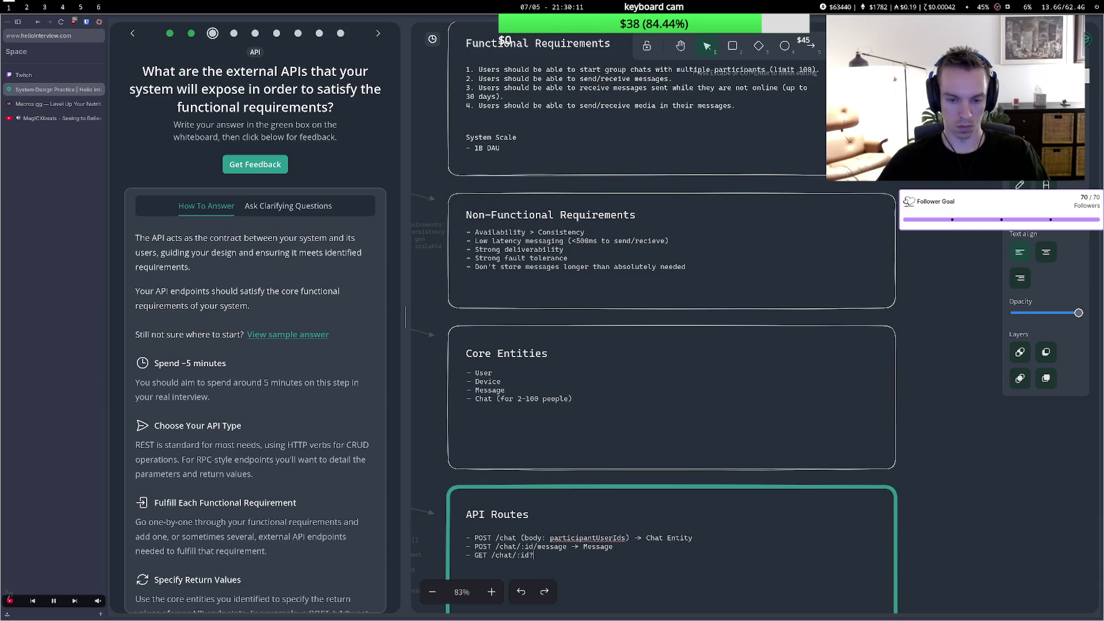
type("lastUpdate")
key("BackSpace")
key("BackSpace")
key("BackSpace")
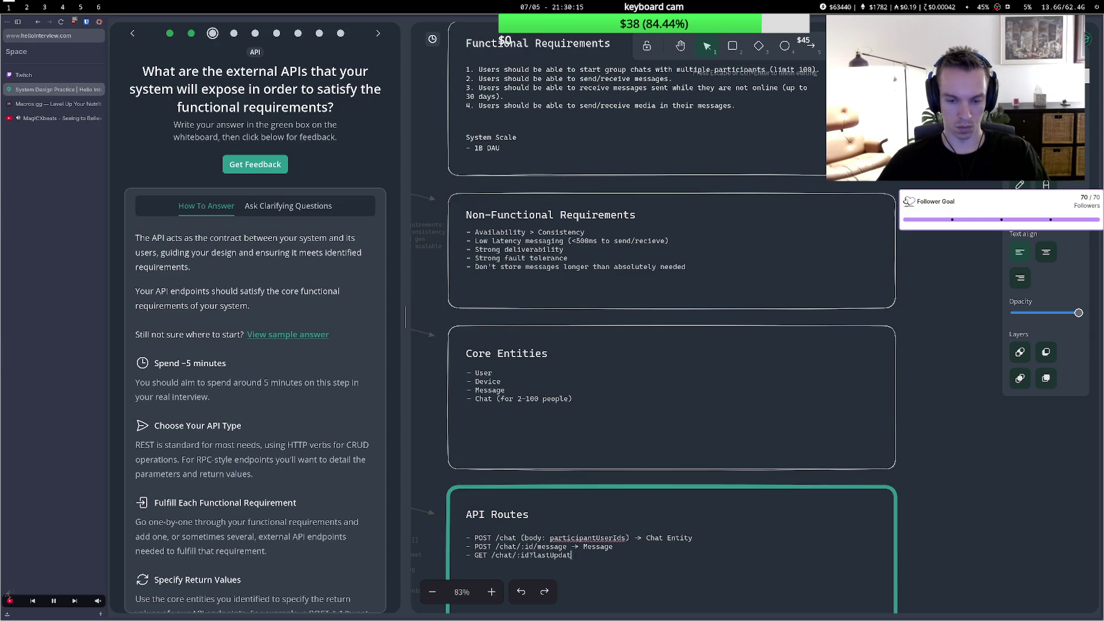
type("Updated")
type("Ad")
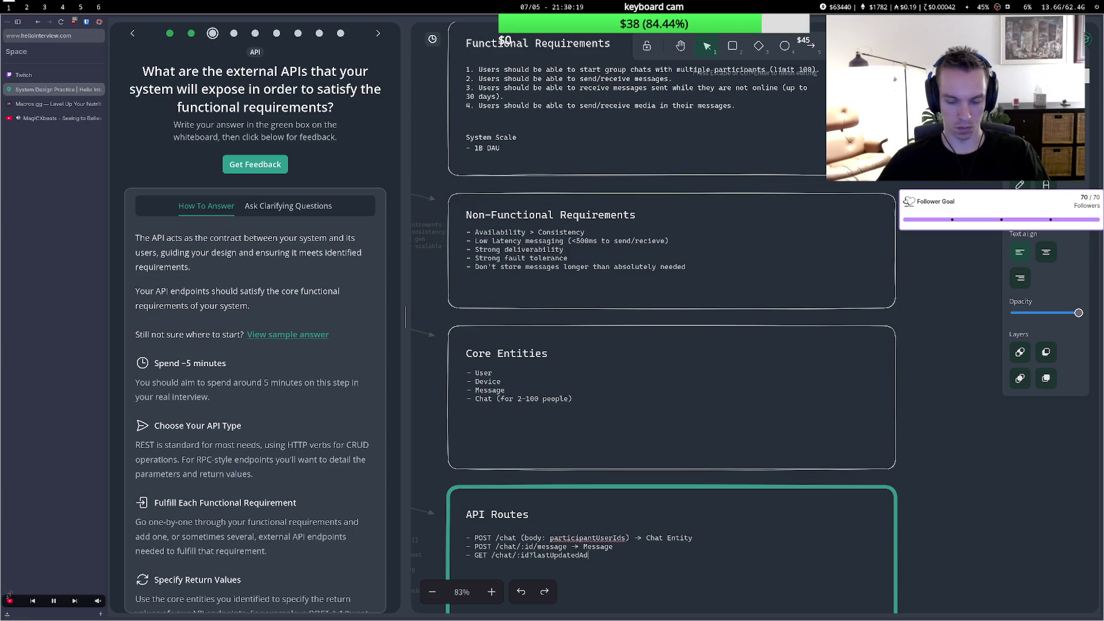
type("=")
type("=")
type("> ")
type("M")
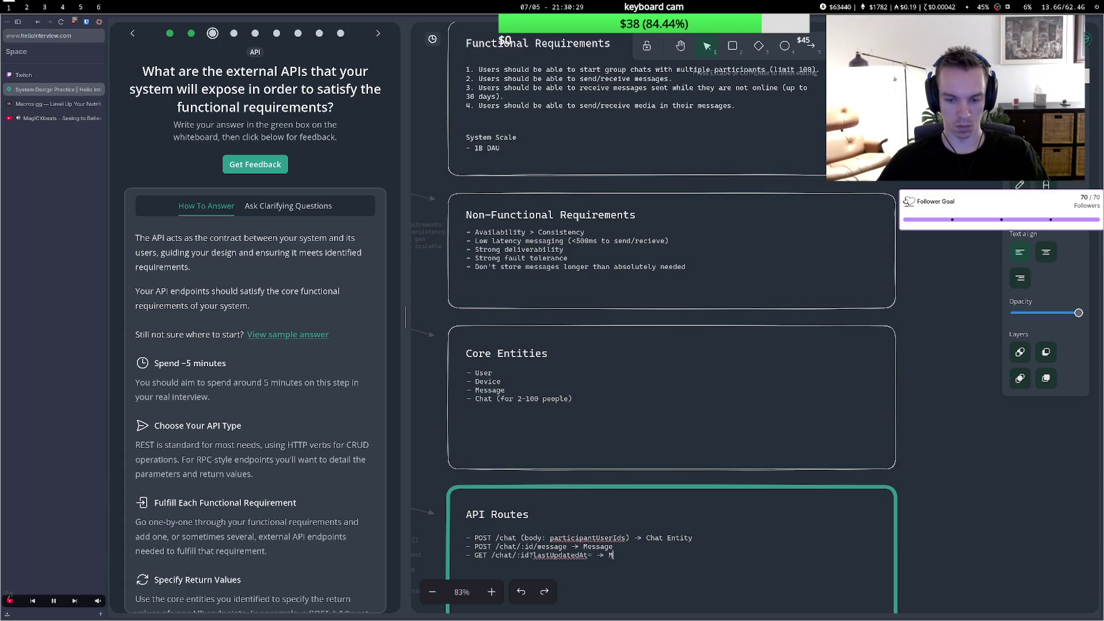
type("essi")
type("ge[]")
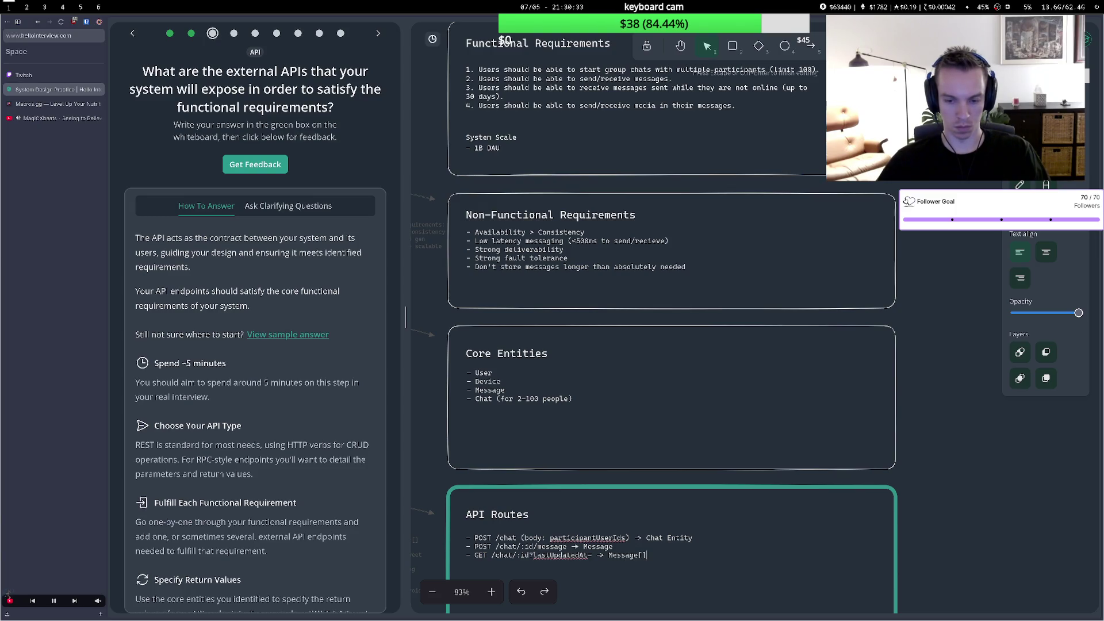
key("Return")
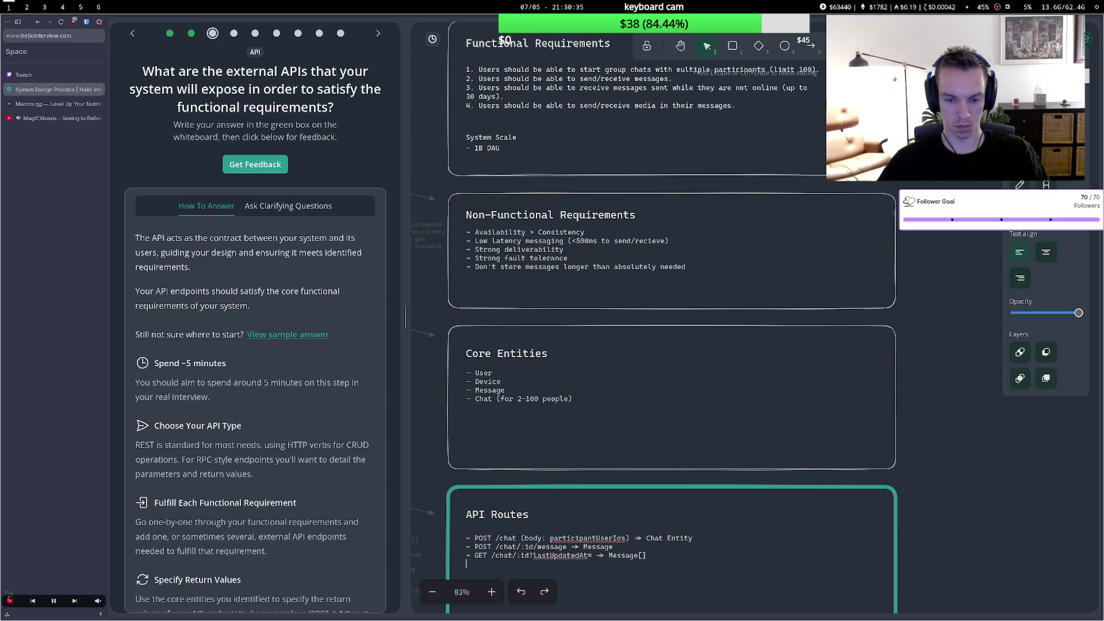
type("-")
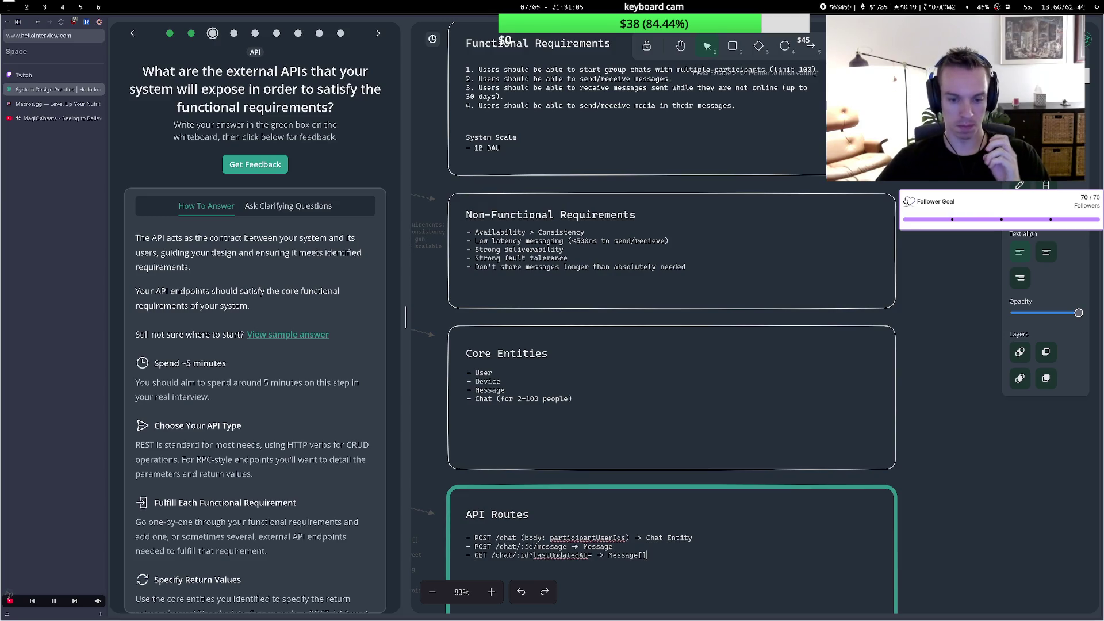
Exit text editing and select the API Routes block, leaving exactly three routes.
left_click(486, 485)
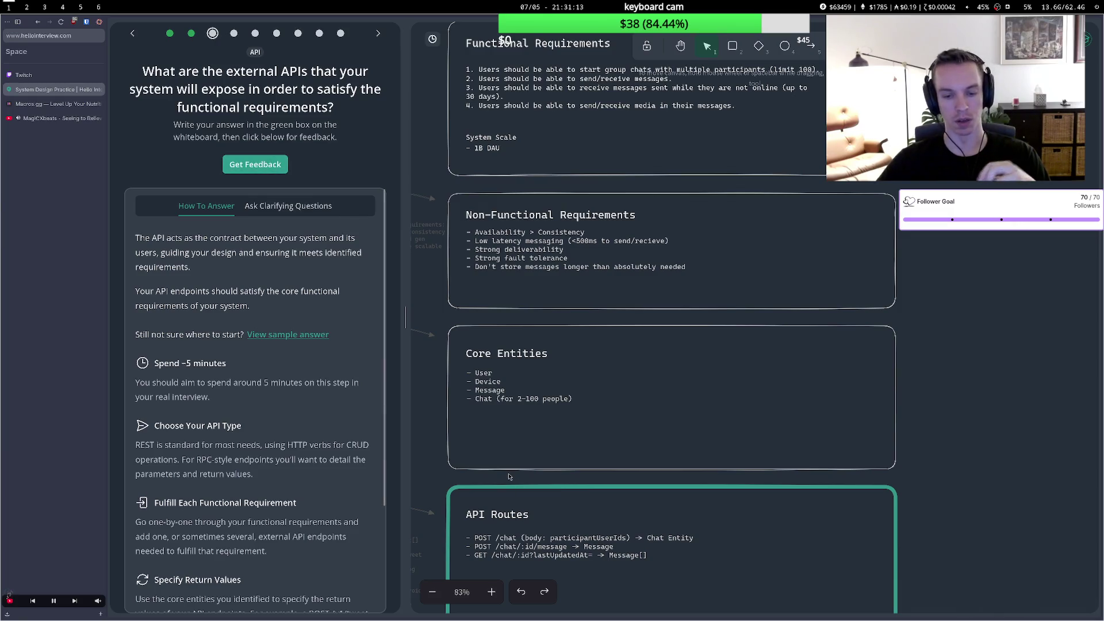
left_click(648, 557)
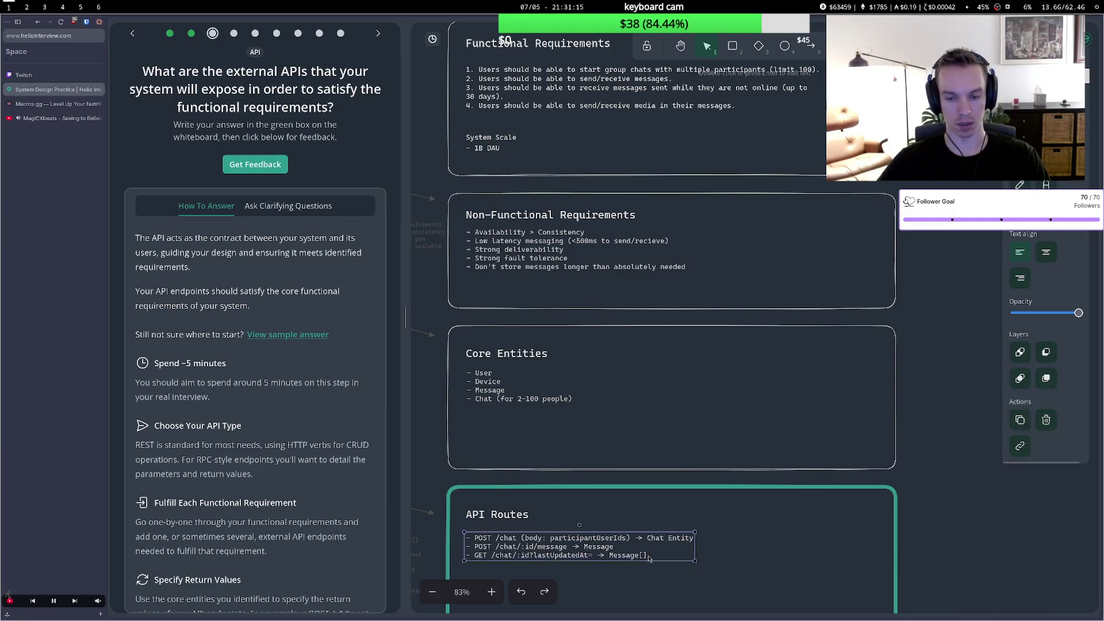
Add a note that messaging systems generally don't use REST, but this is the bare MVP, then request feedback.
key("Return")
left_click(649, 557)
key("Return")
key("Return")
type("me")
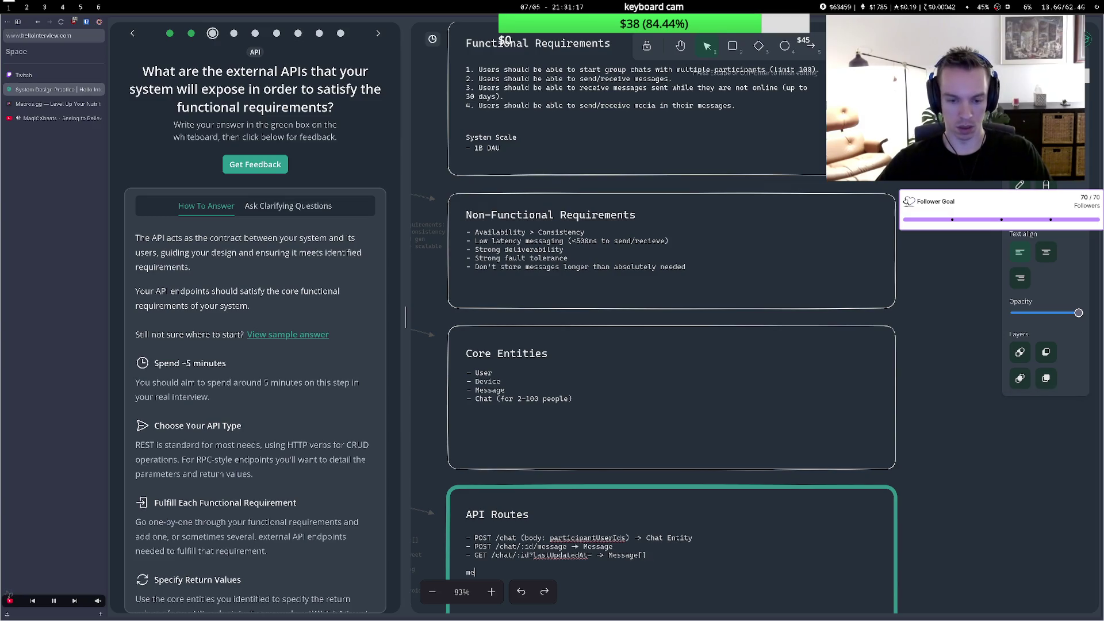
type("ssig")
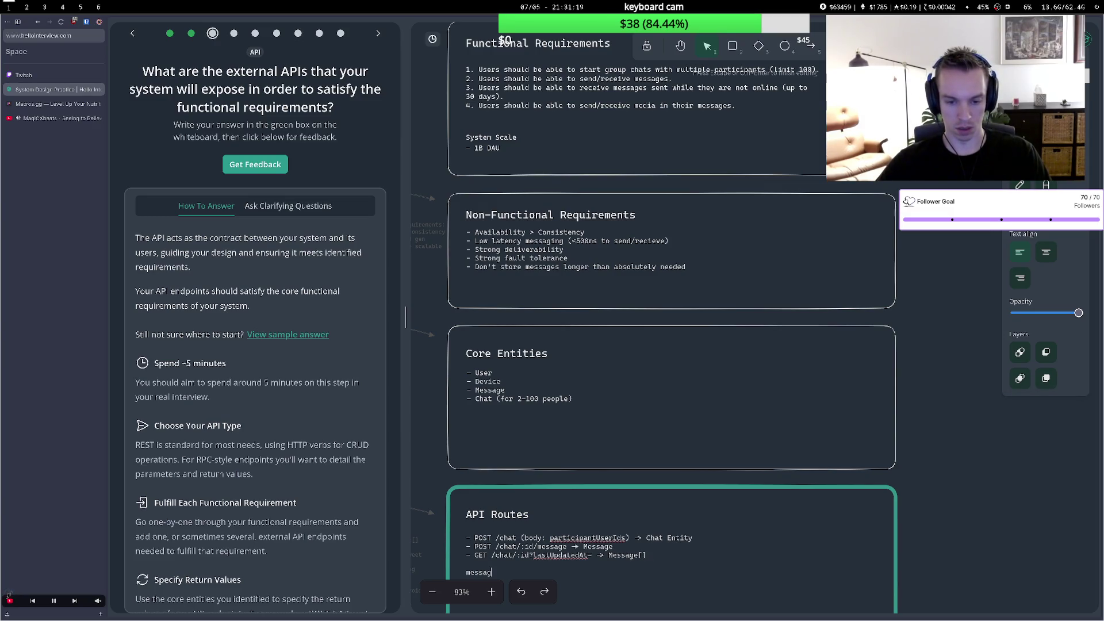
type("ing systems")
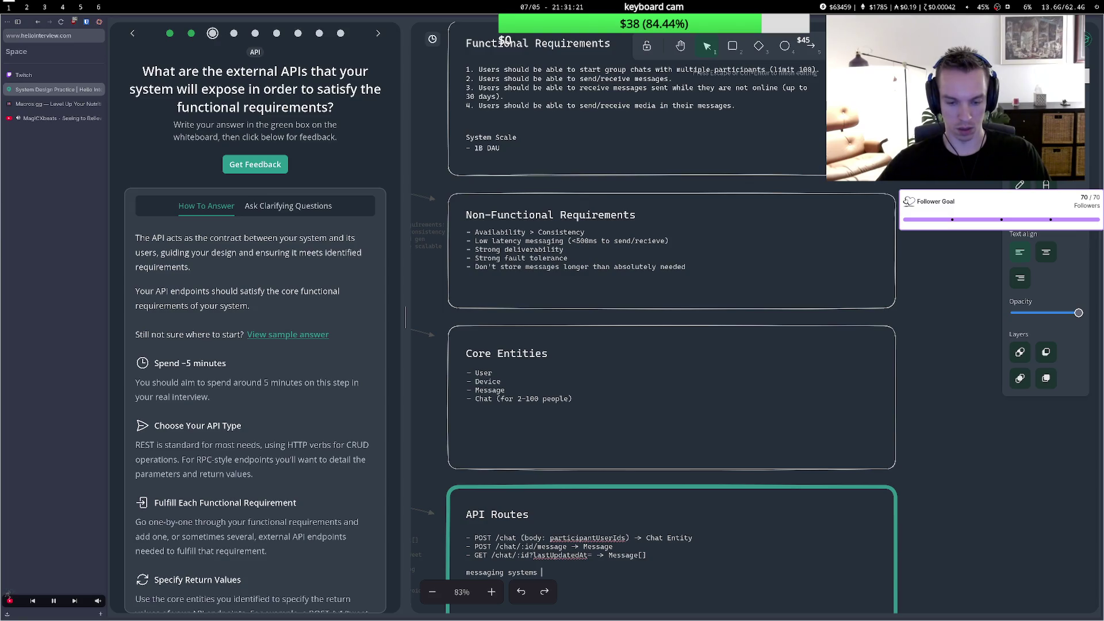
type("generally dont us")
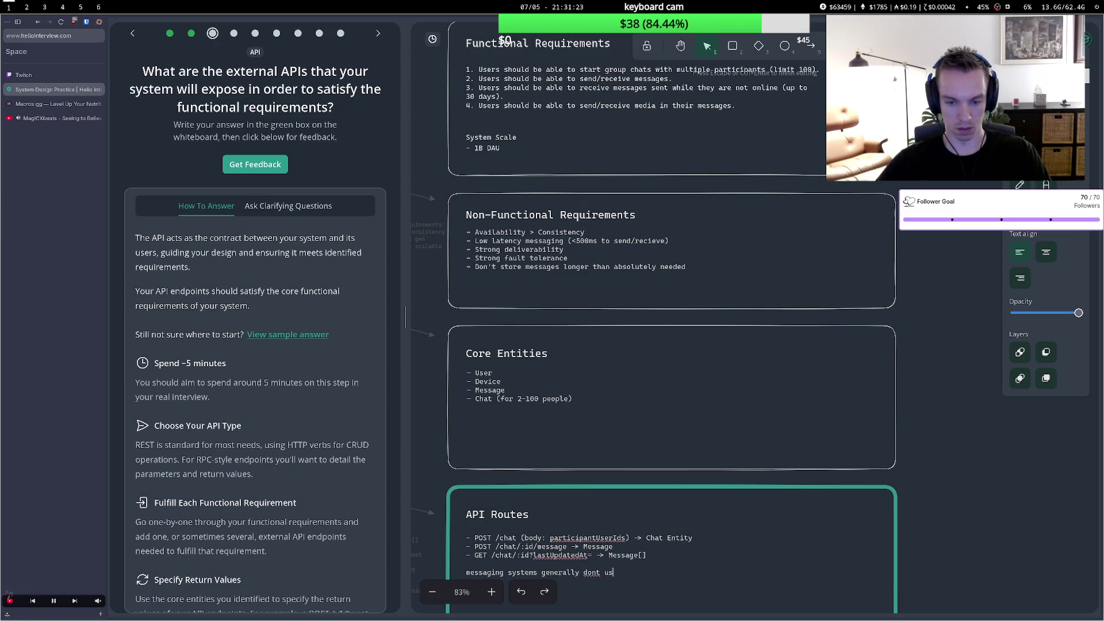
type("e rest but ")
type("this is the")
type(" bary")
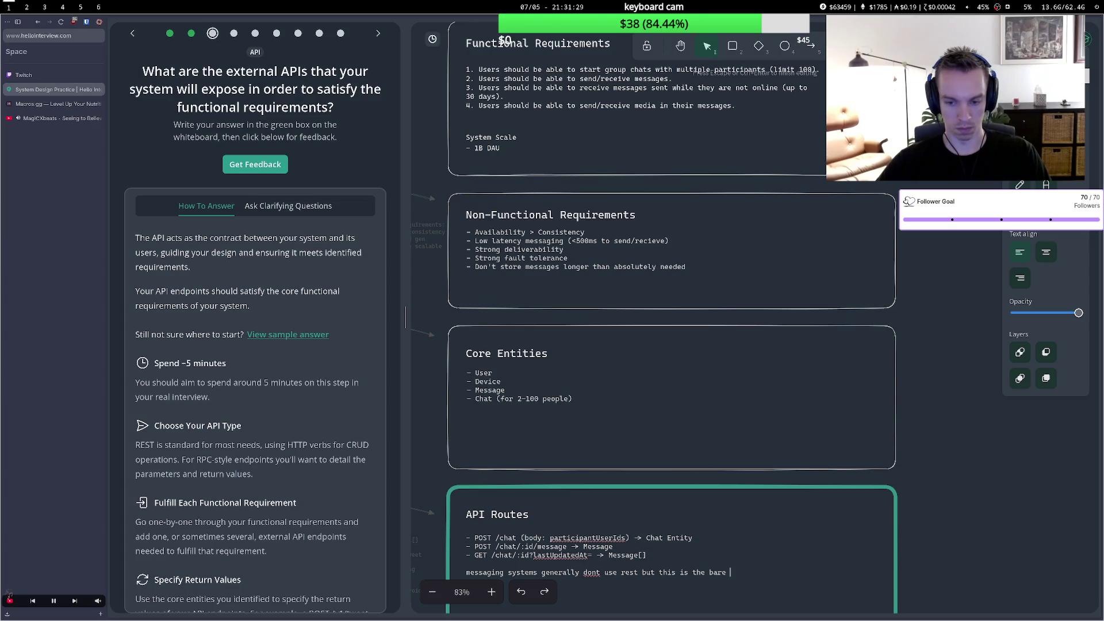
type("mvp")
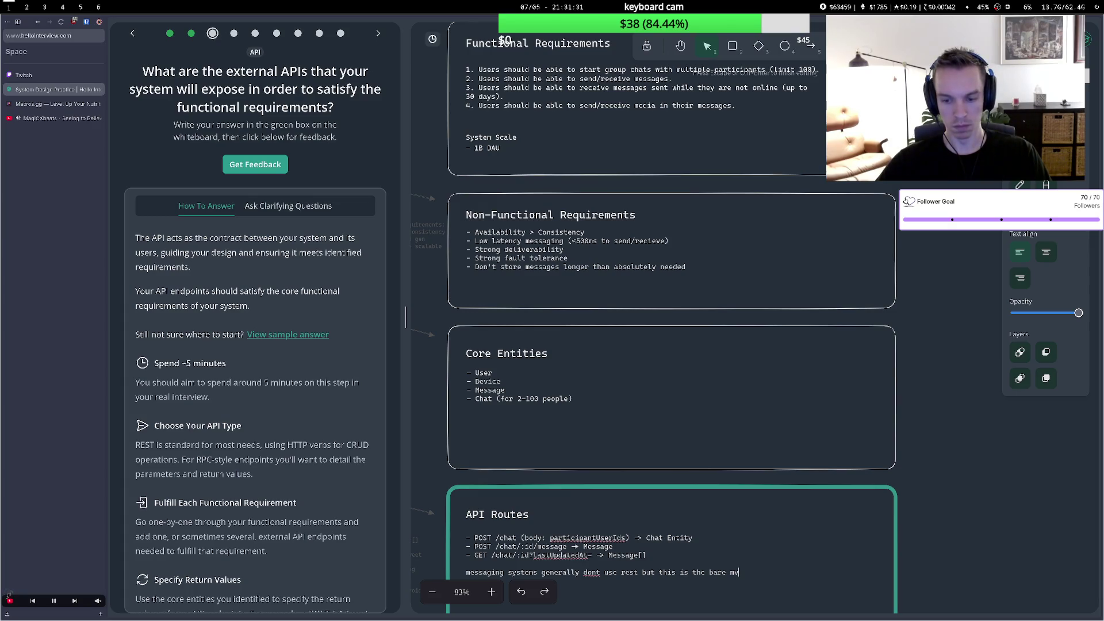
left_click(722, 532)
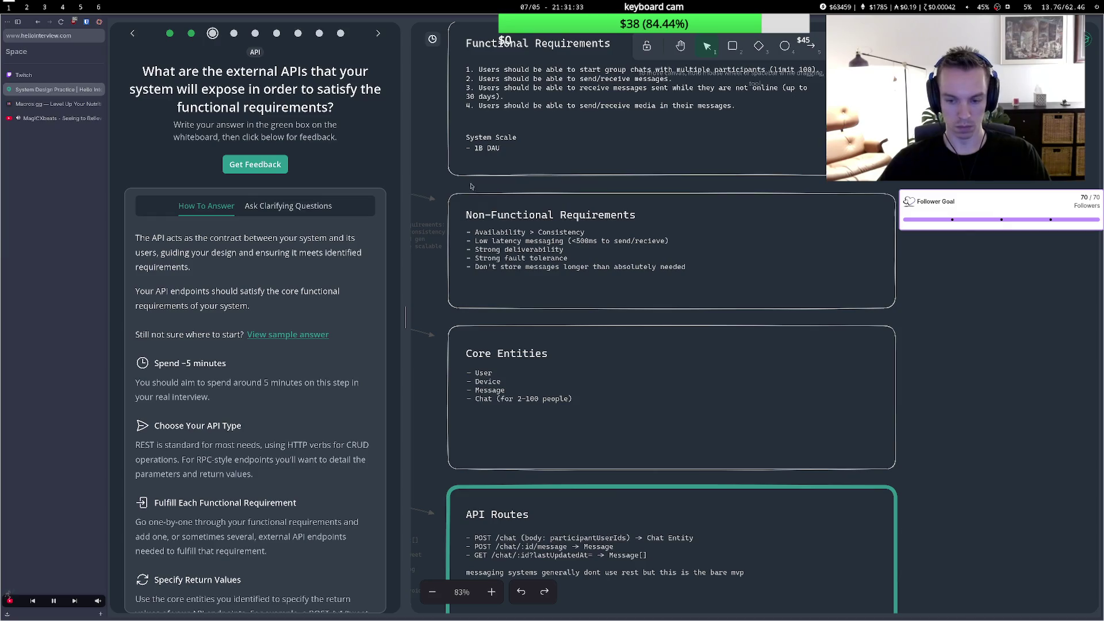
left_click(253, 168)
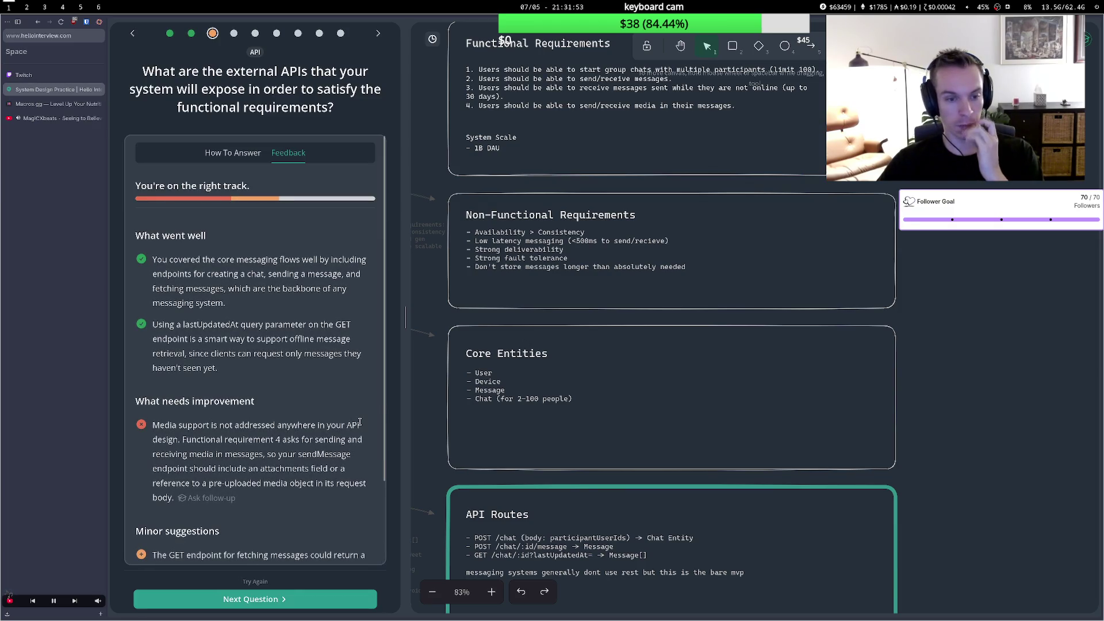
Scroll through the API feedback, then switch to the YouTube music video tab with Ctrl+4.
scroll(329, 437, "down", 2)
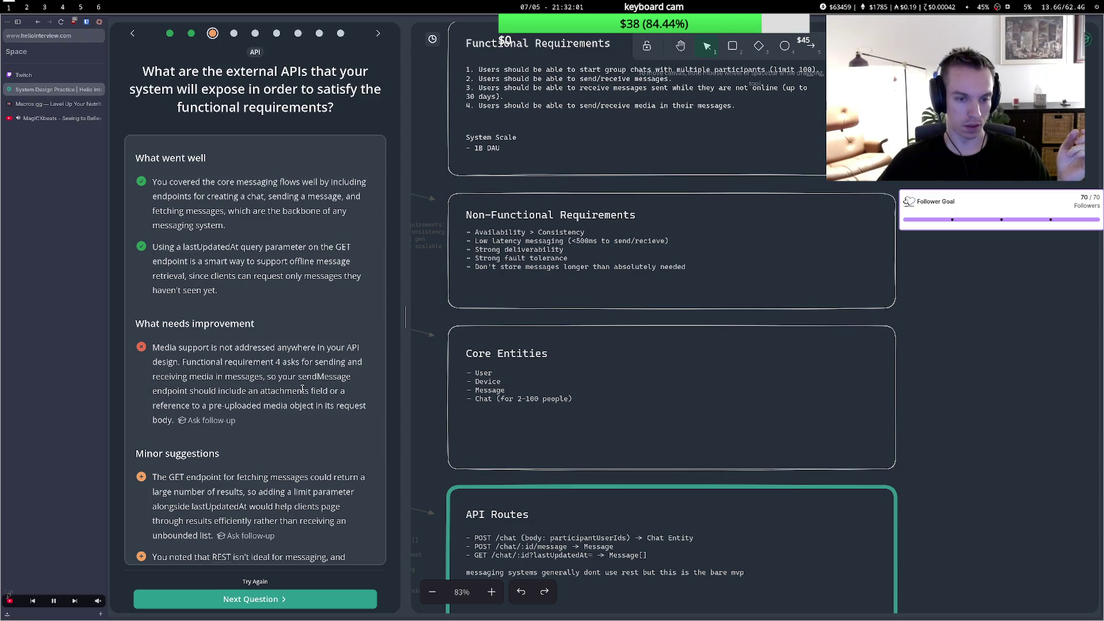
scroll(264, 274, "up", 3)
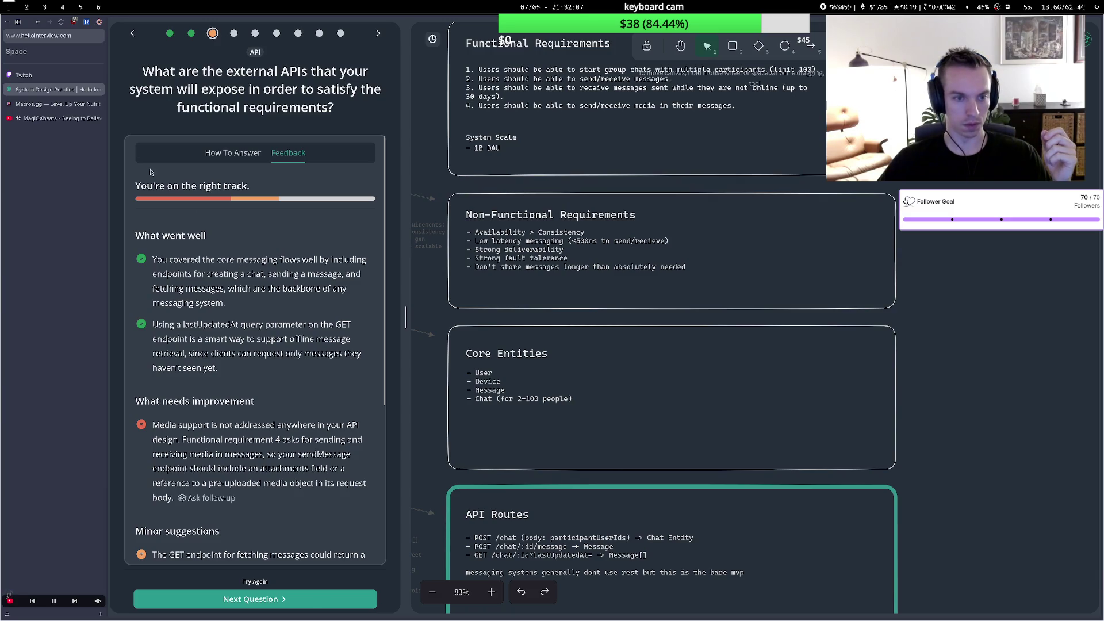
key("ctrl+4")
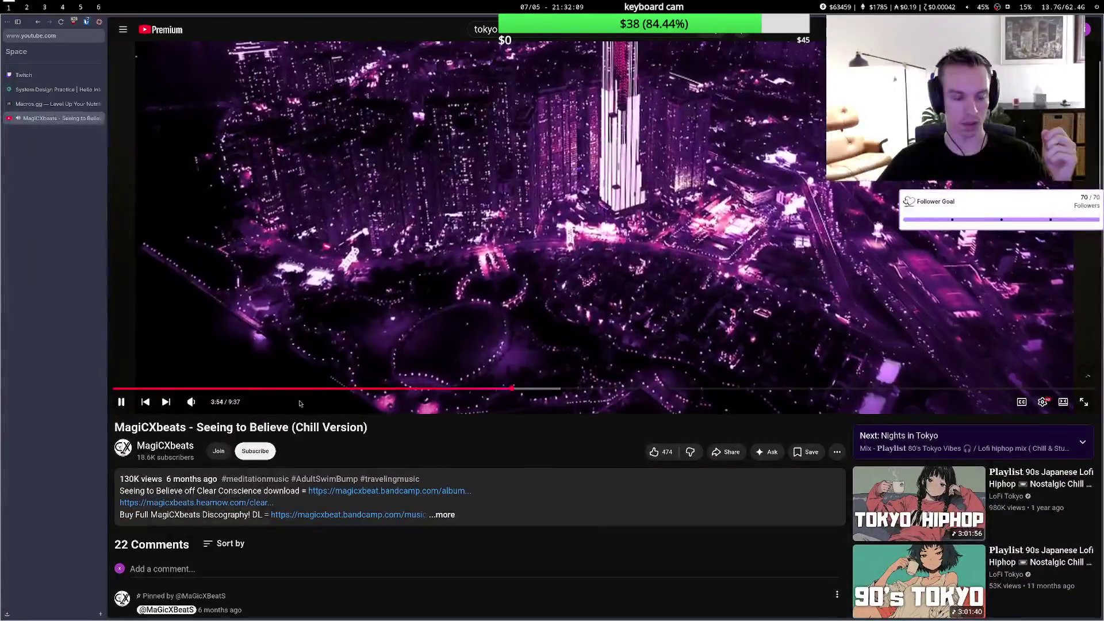
Play the 90s Japanese Lofi Hiphop playlist on YouTube, then go back to the Hello Interview tab.
scroll(847, 472, "down", 2)
scroll(848, 472, "down", 1)
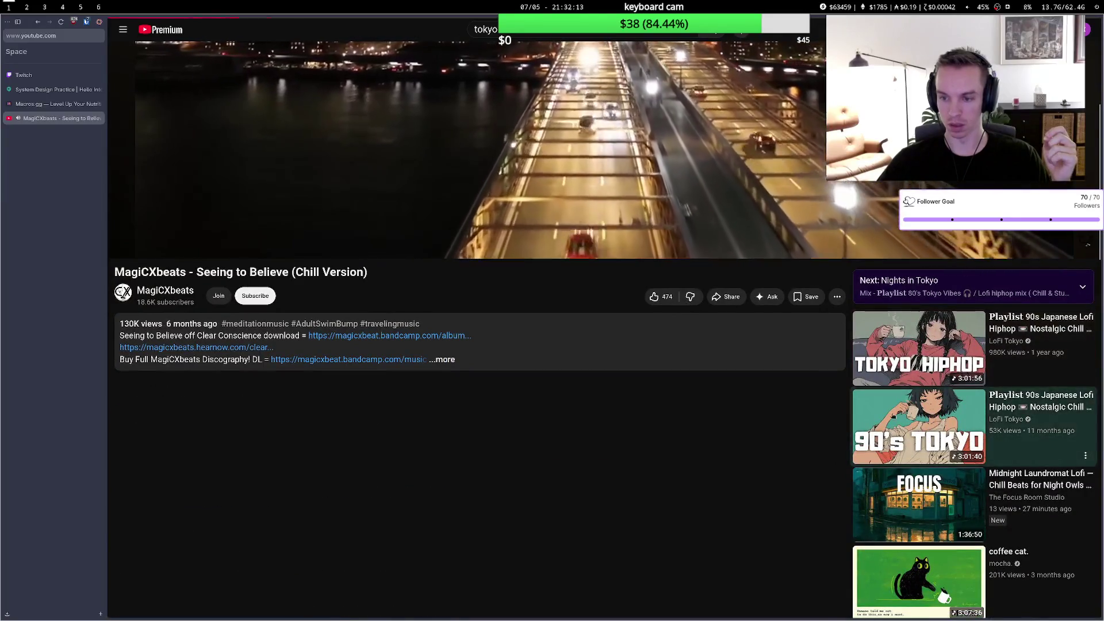
left_click(894, 415)
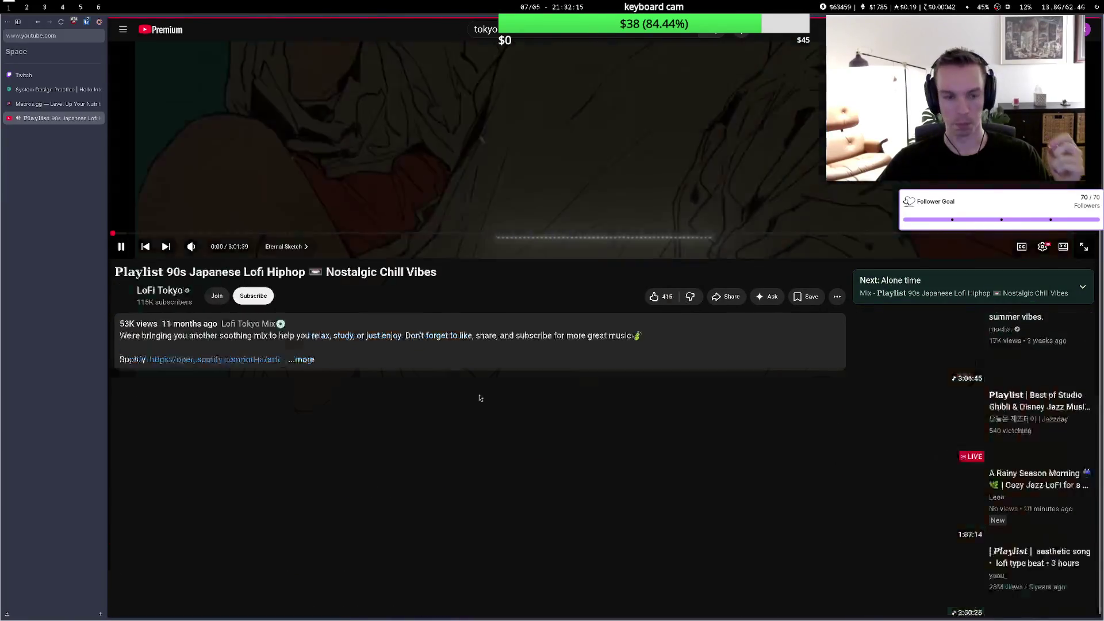
left_click(58, 104)
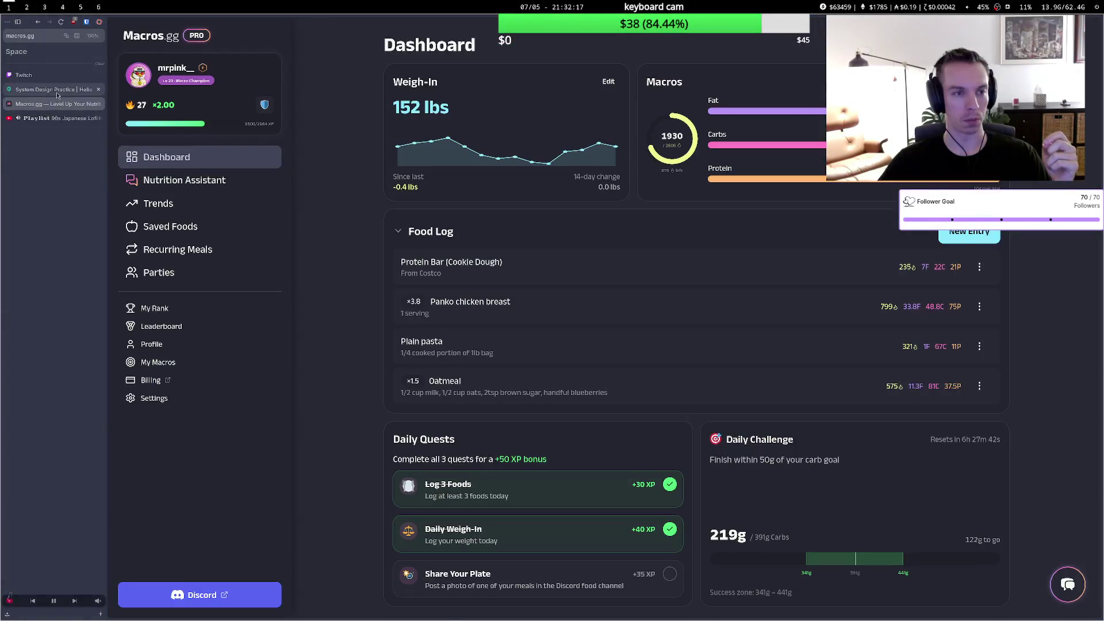
left_click(58, 90)
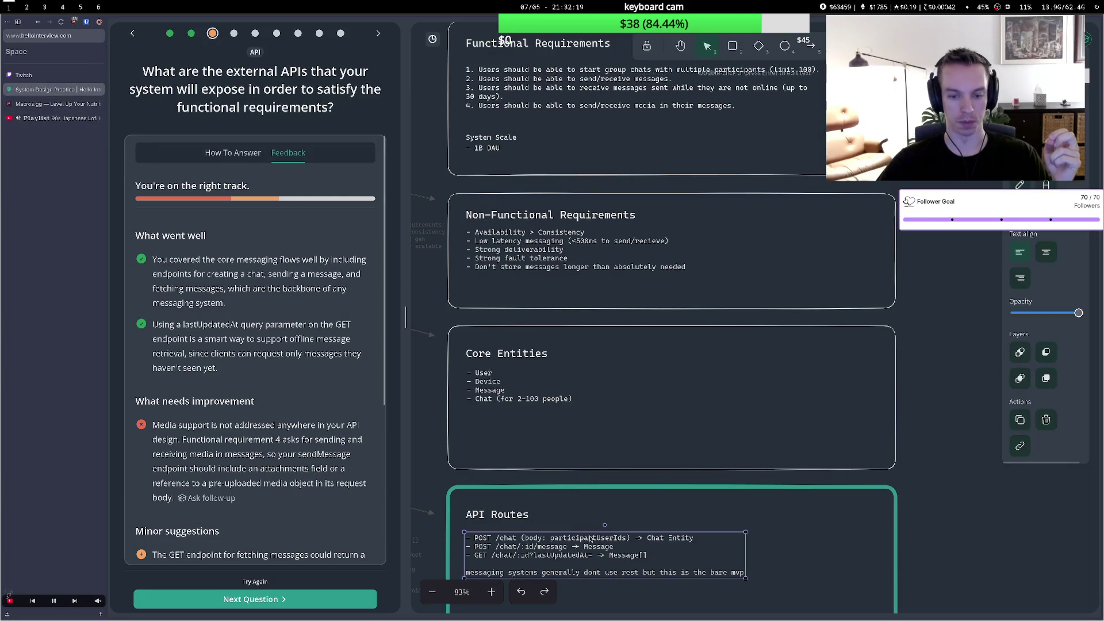
Read the API feedback, highlighting the note about attaching media to messages.
scroll(203, 303, "down", 3)
scroll(203, 303, "up", 1)
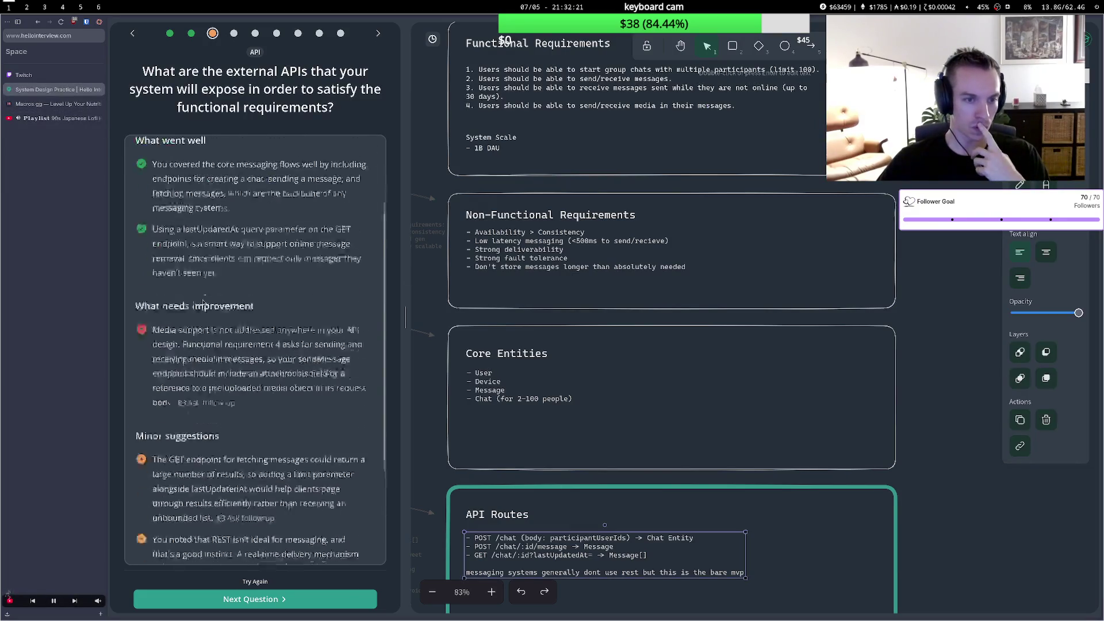
scroll(202, 303, "up", 2)
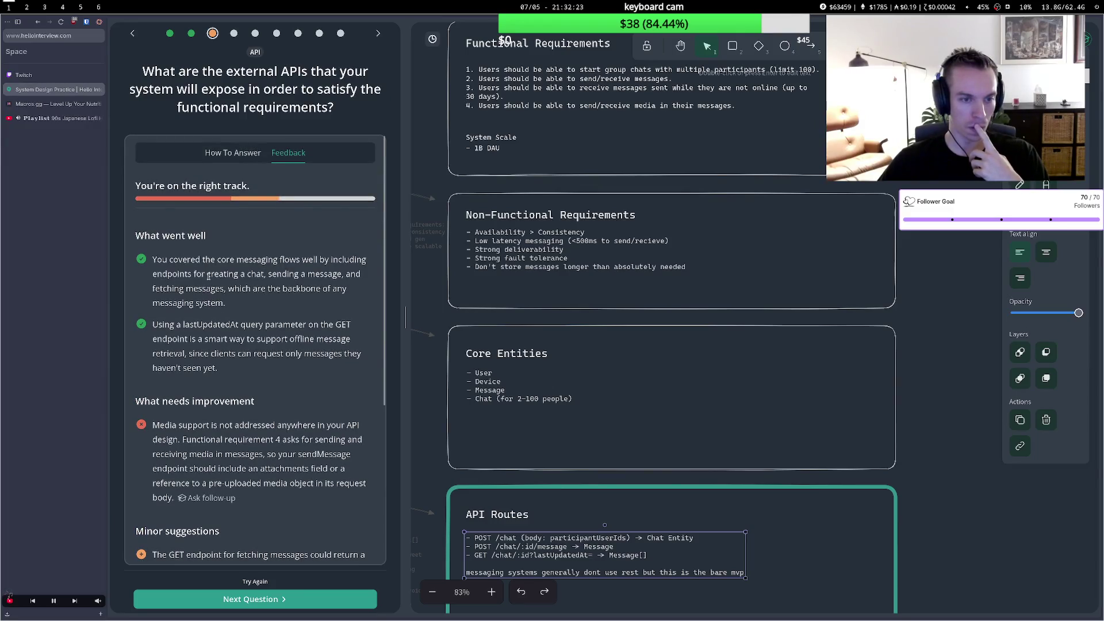
scroll(209, 277, "down", 1)
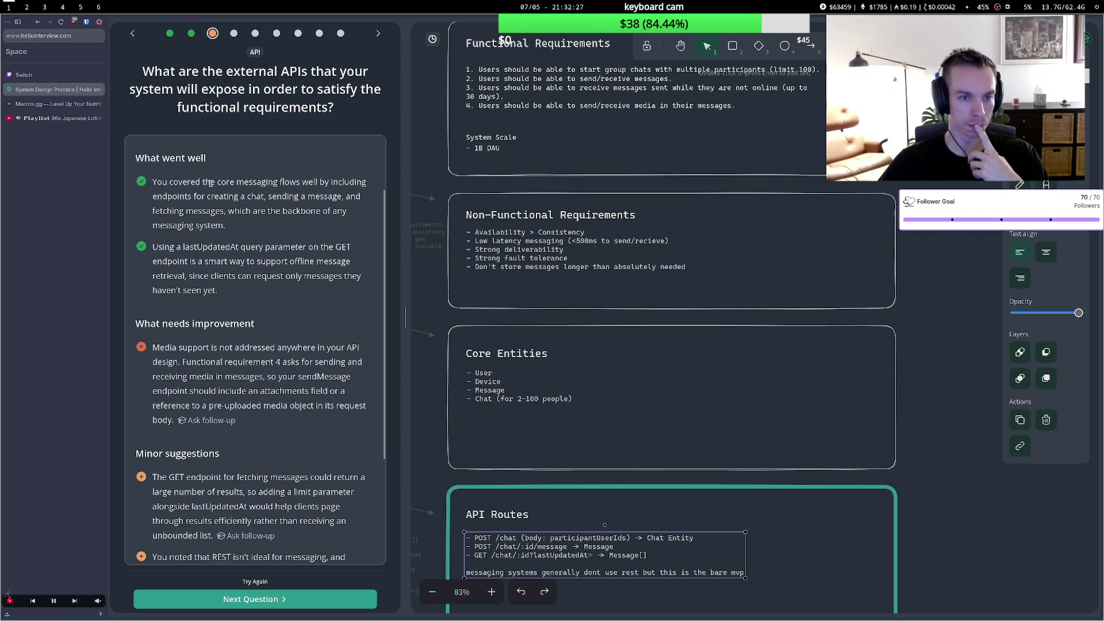
left_click_drag(209, 182, 209, 225)
left_click(210, 223)
scroll(209, 222, "down", 1)
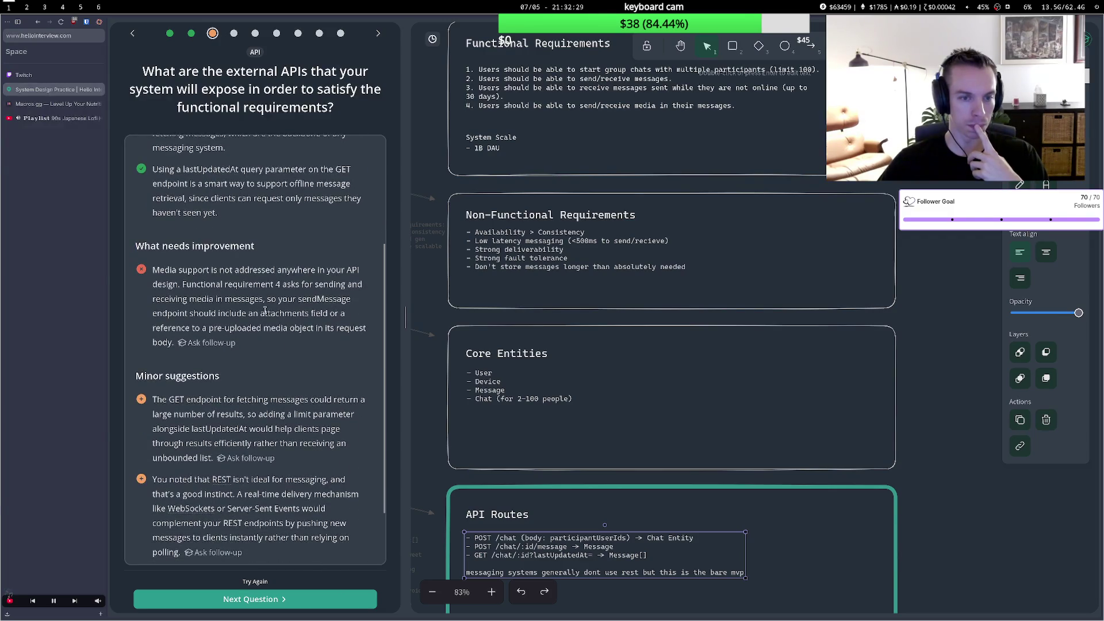
mouse_move(196, 298)
left_mouse_down()
mouse_move(222, 313)
mouse_move(241, 352)
left_mouse_up()
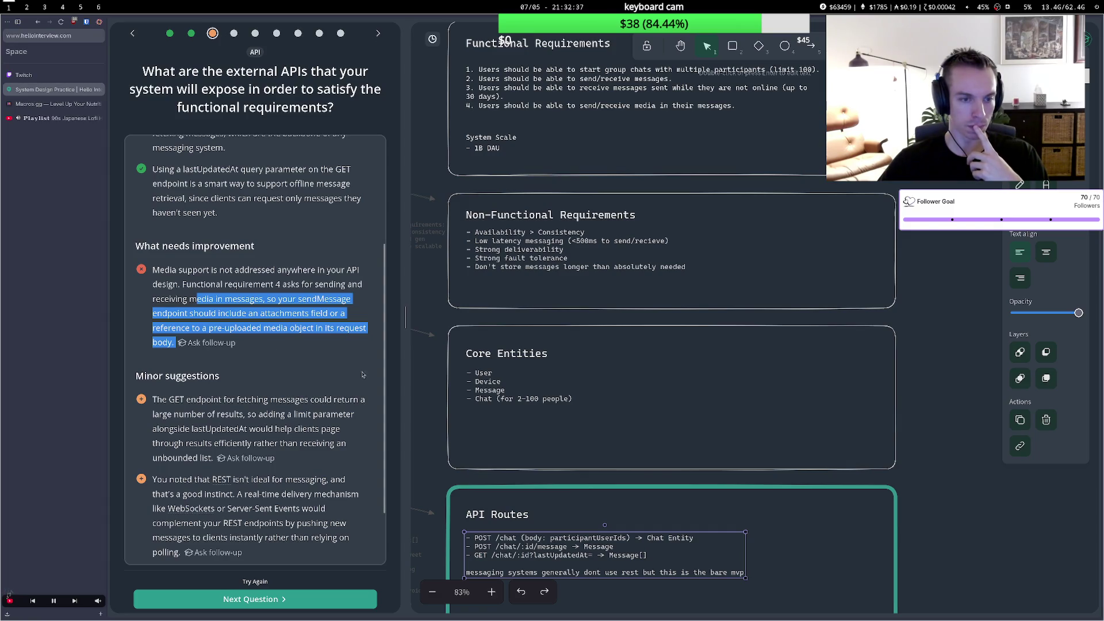
Open the API Routes note on the whiteboard for editing.
scroll(356, 397, "down", 2)
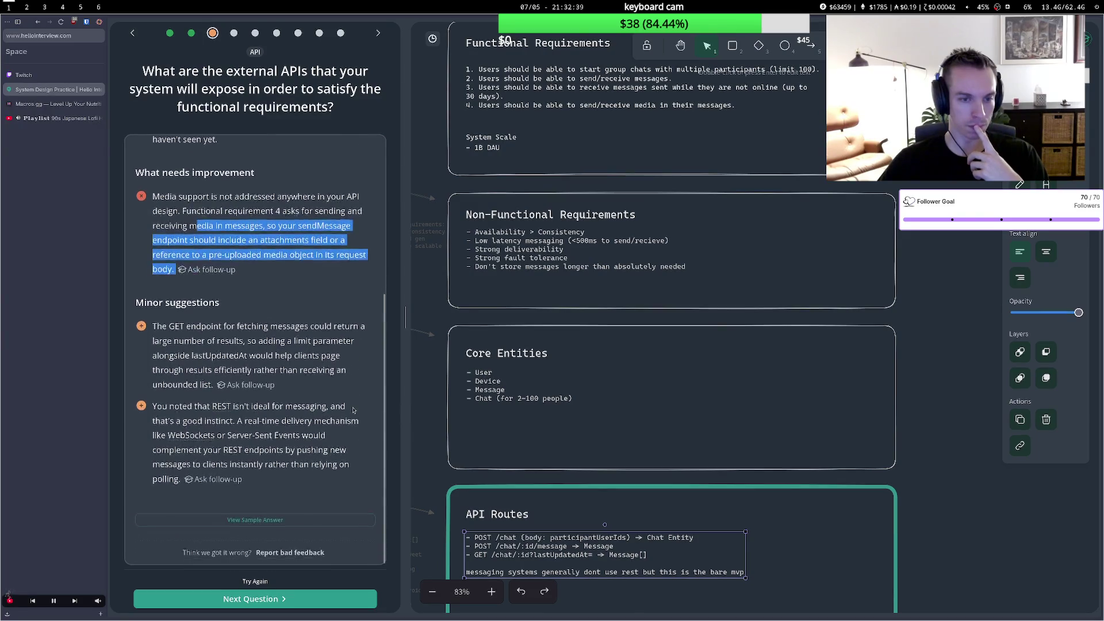
scroll(652, 477, "down", 1)
double_click(653, 477)
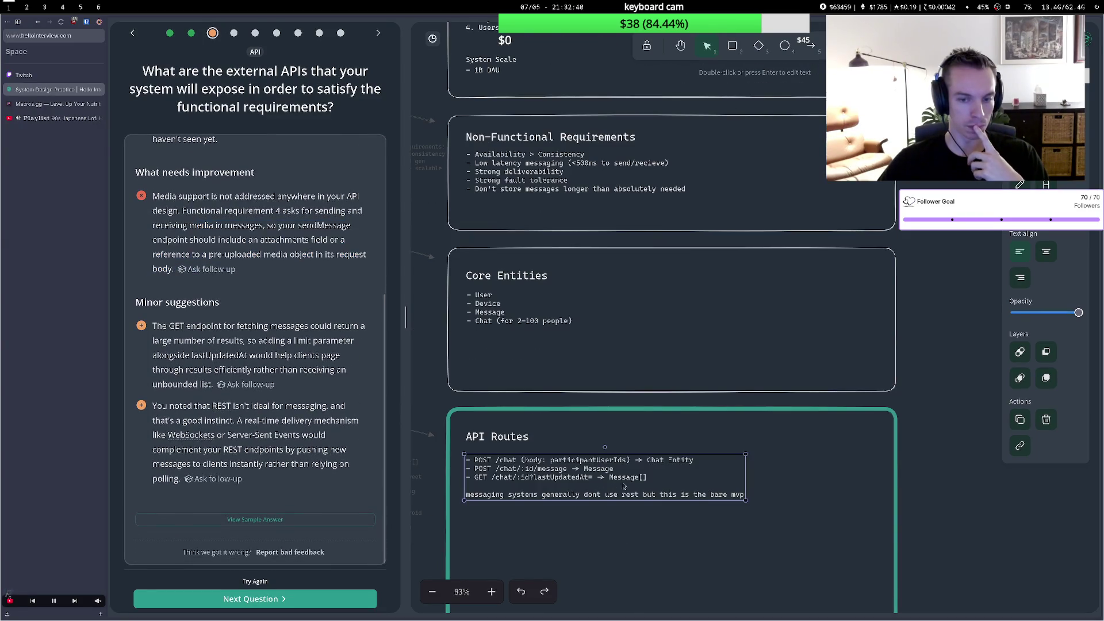
Try adding an upload route line below the GET route, then undo it.
left_click(653, 477)
key("Return")
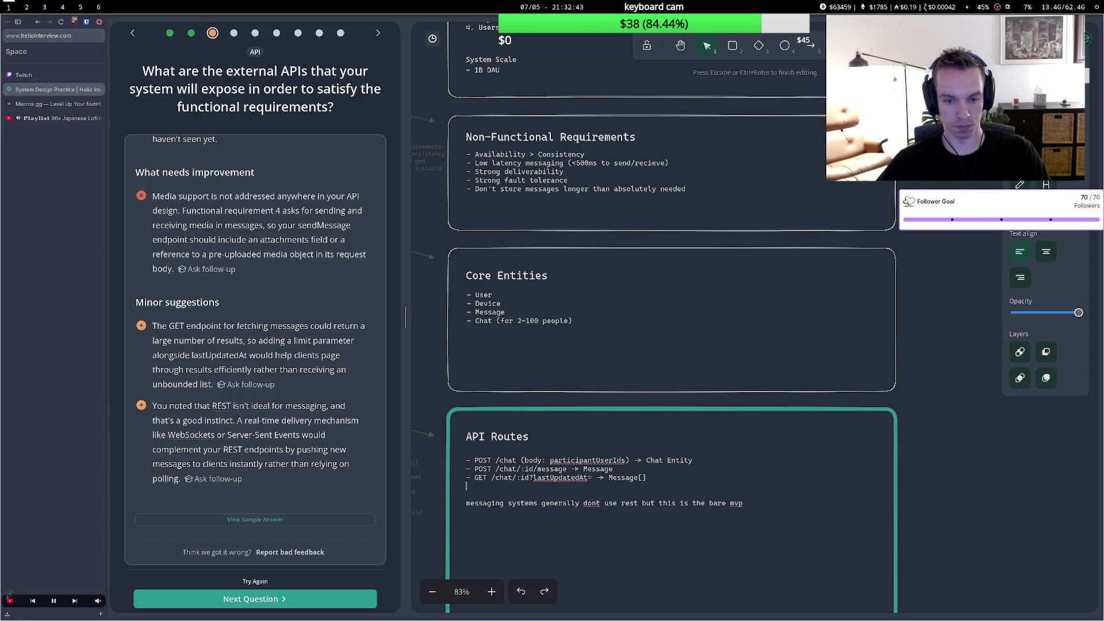
type("- P")
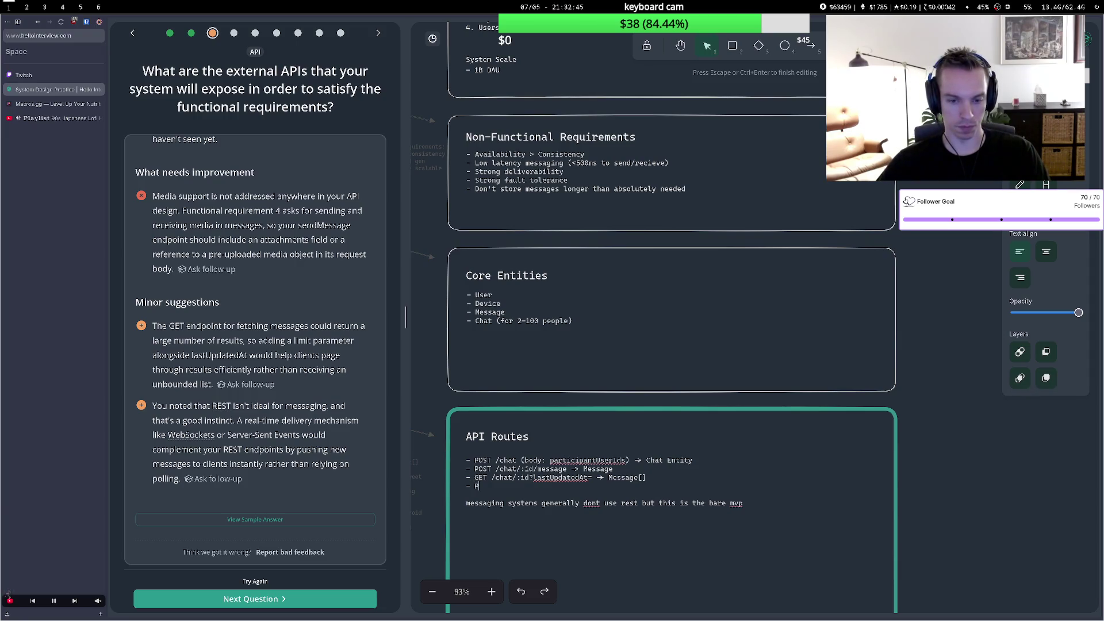
type("OST /up")
type("lad")
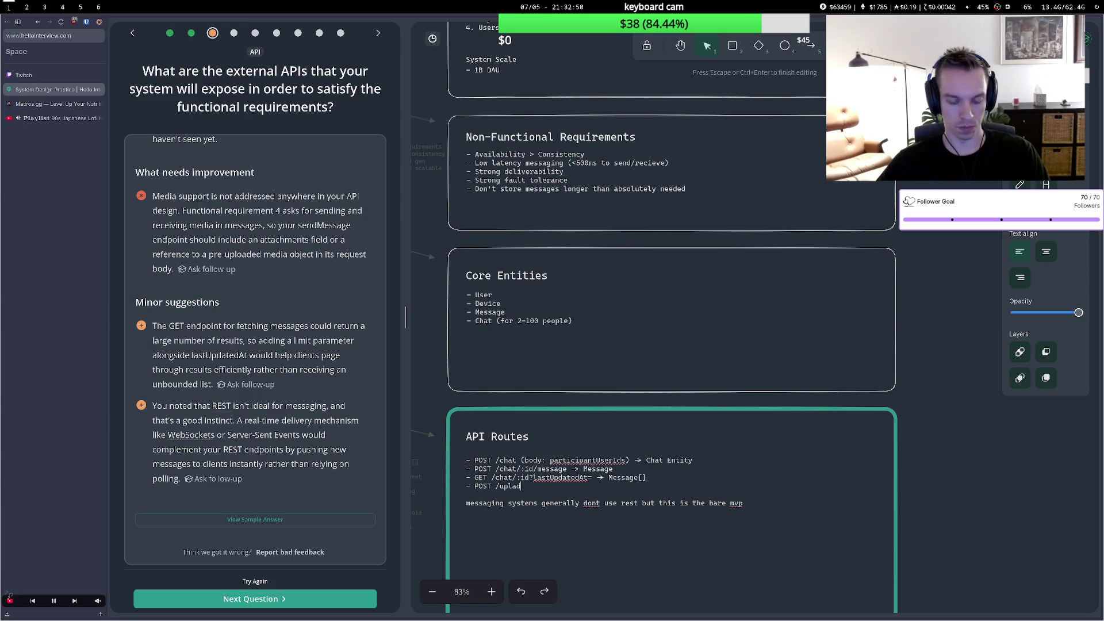
key("BackSpace")
type("ed")
left_click(521, 469)
key("Tab")
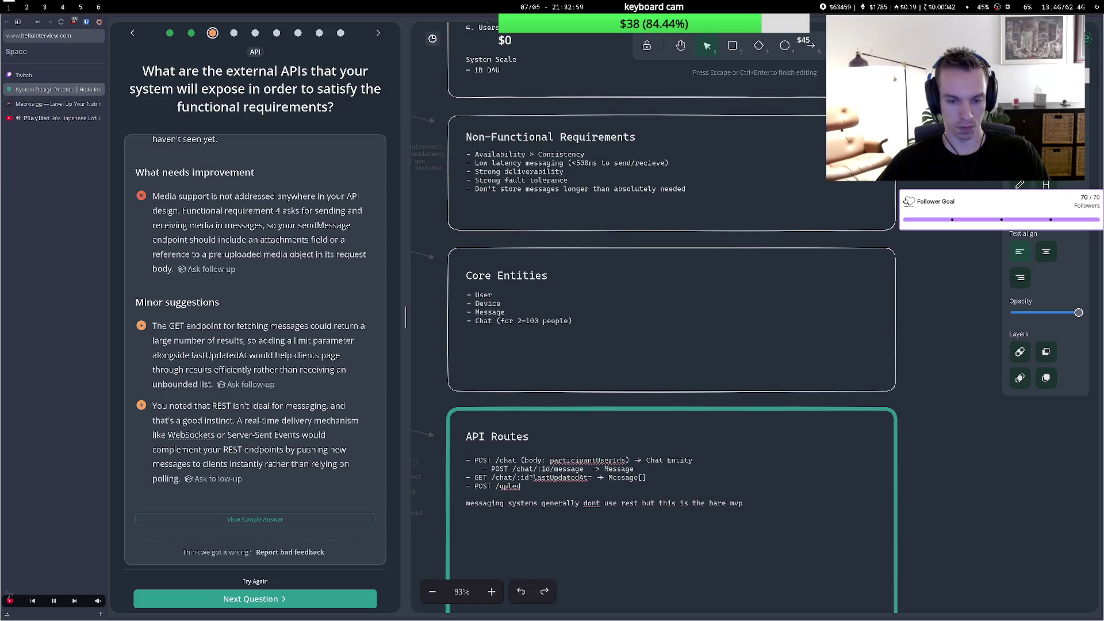
key("Escape")
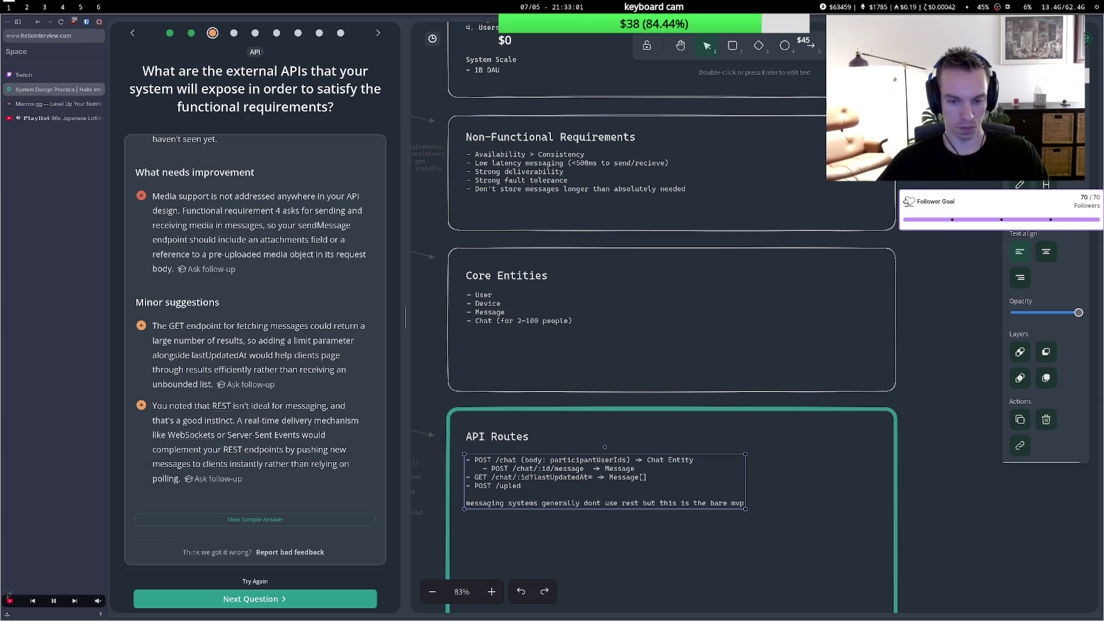
key("ctrl+z")
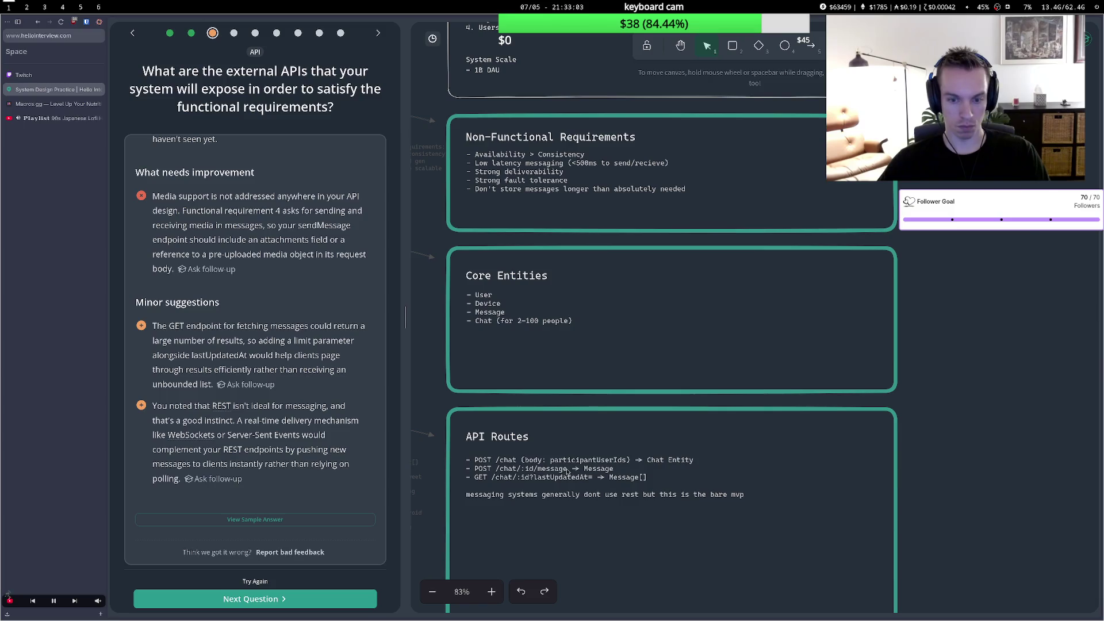
Append '(body: message, medialinks' after POST /chat/:id/message.
double_click(572, 469)
left_click(573, 469)
type("(body")
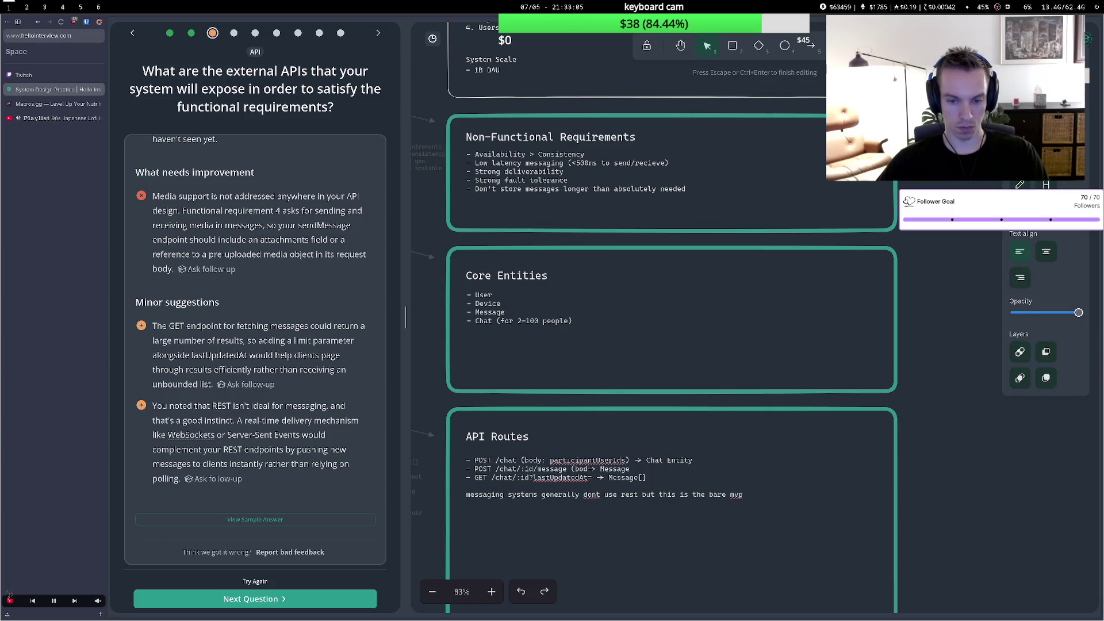
type(": messig")
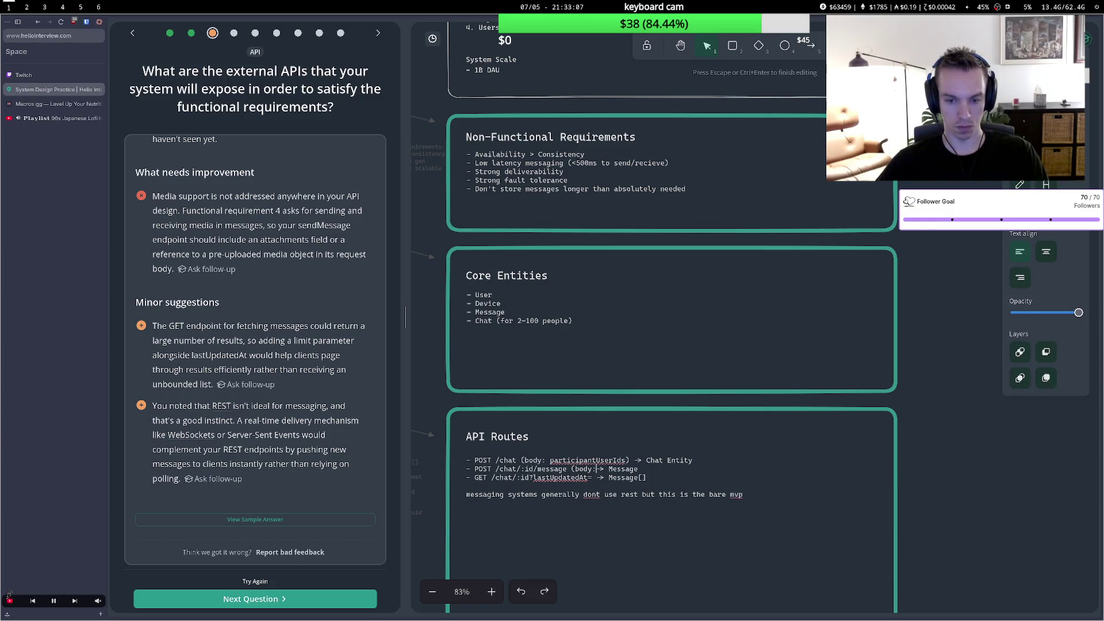
key("BackSpace")
key("BackSpace")
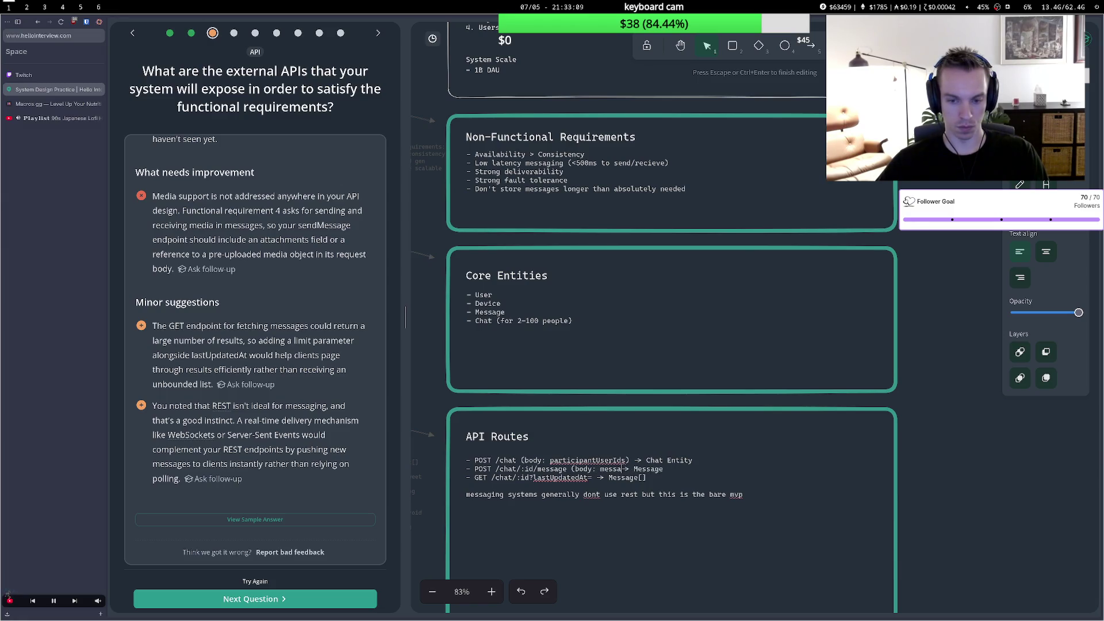
type("age, ")
type("ma")
key("BackSpace")
type("edii")
type("links;")
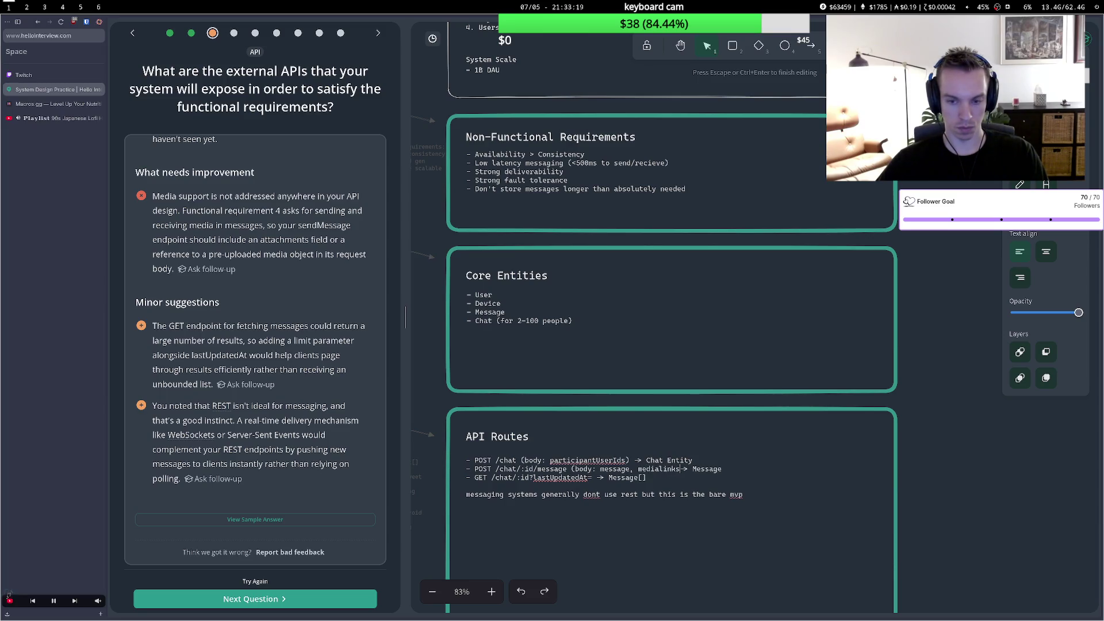
key("BackSpace")
key("Escape")
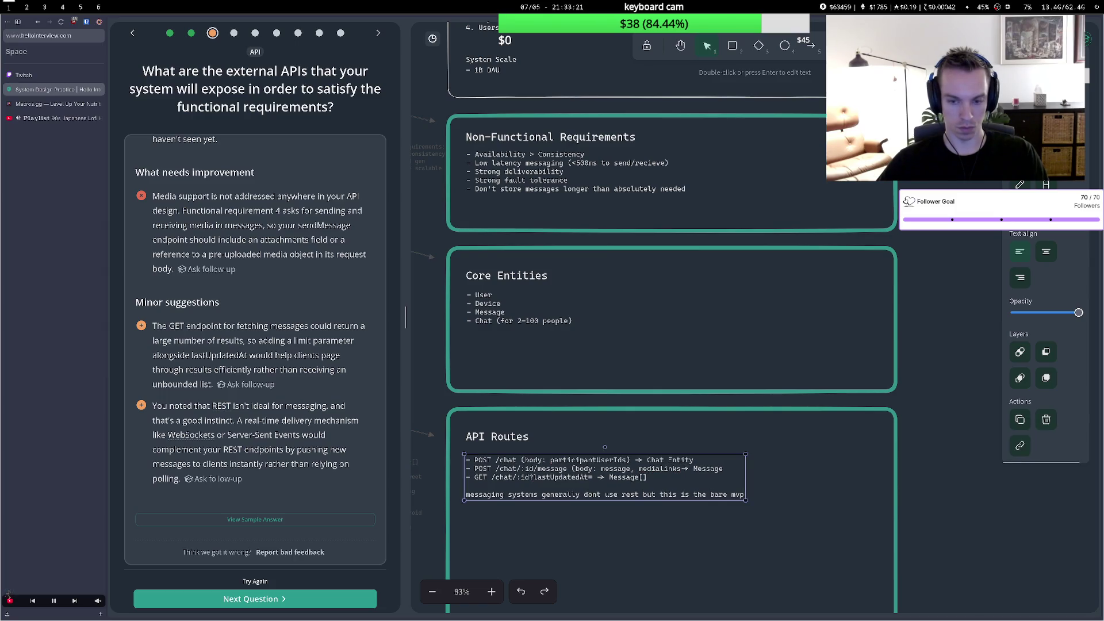
Change the media field so the body reads '(body: message, media urls)'.
key("Return")
left_click(683, 468)
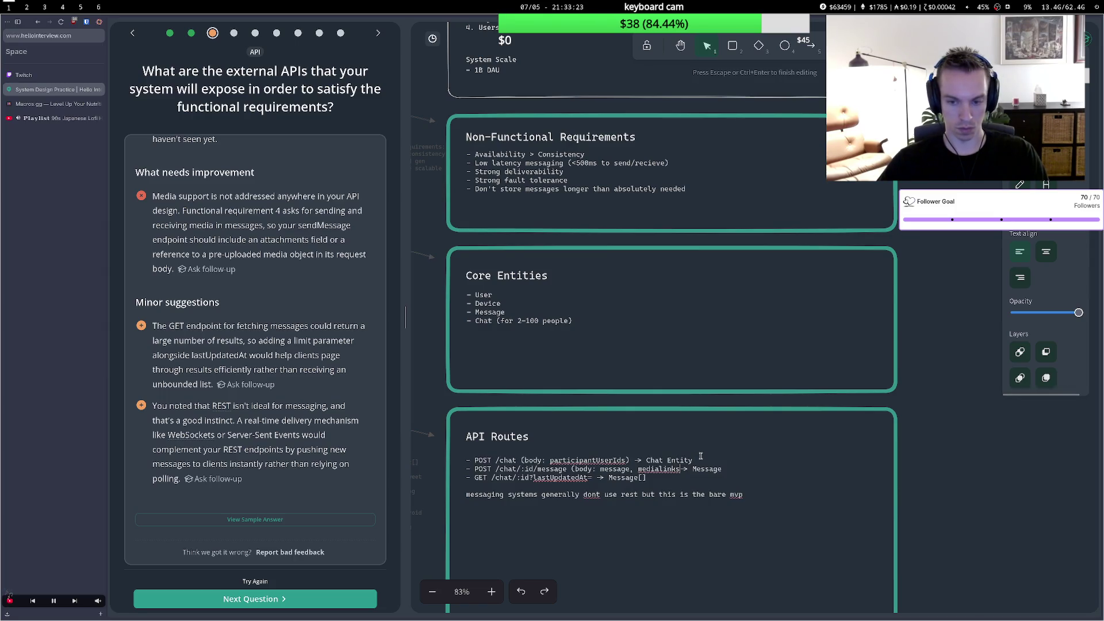
key("BackSpace")
key("BackSpace")
key("BackSpace")
key("BackSpace")
key("BackSpace")
type("urls")
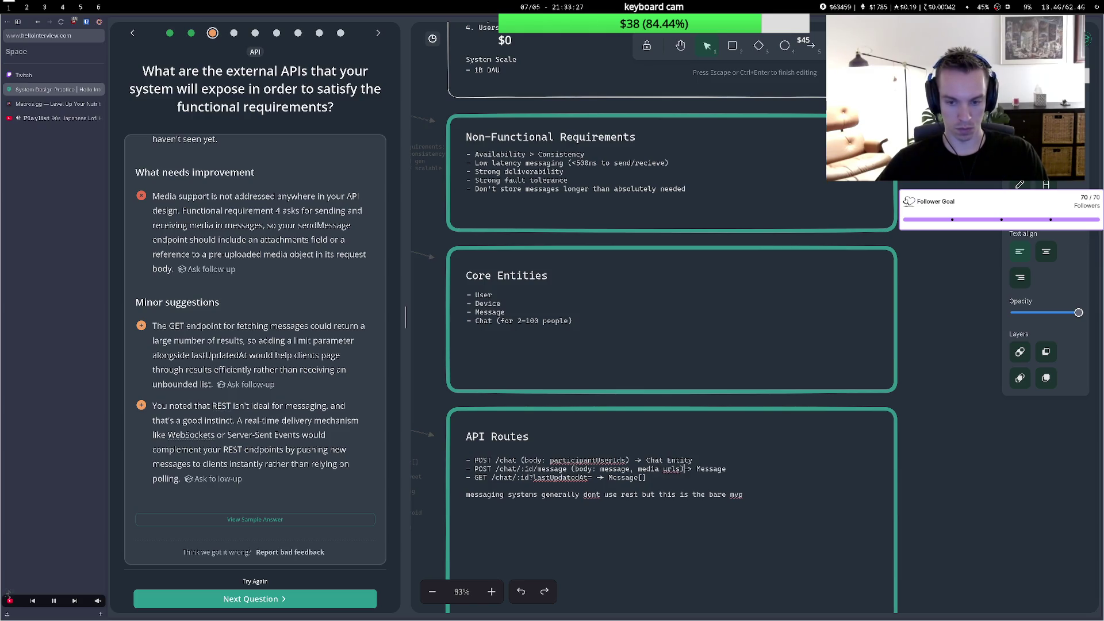
type(")")
left_click(689, 495)
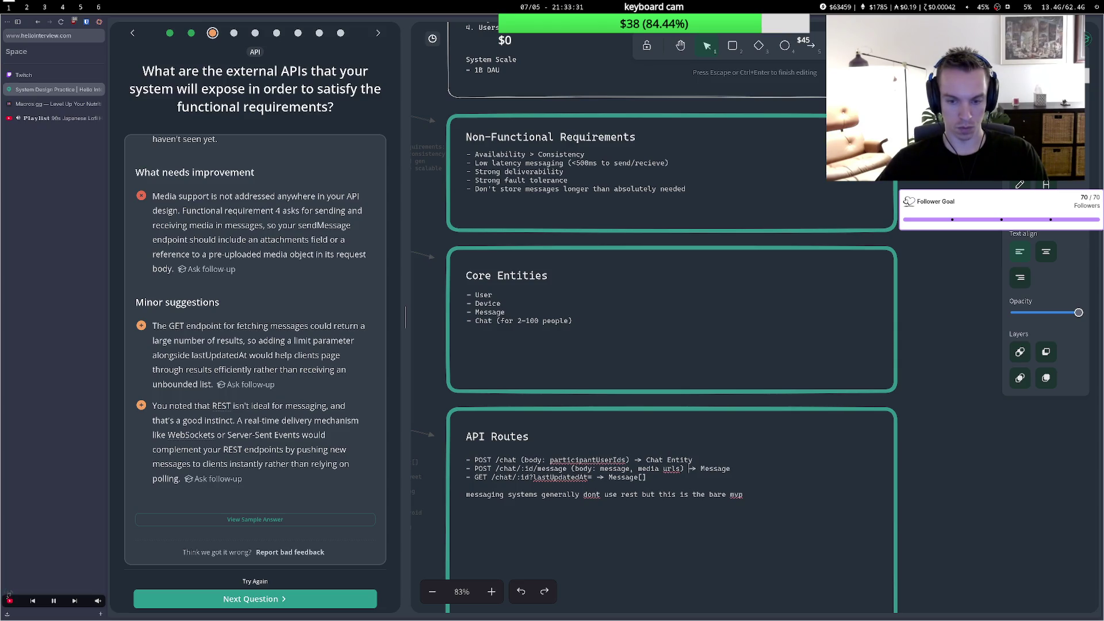
key("Escape")
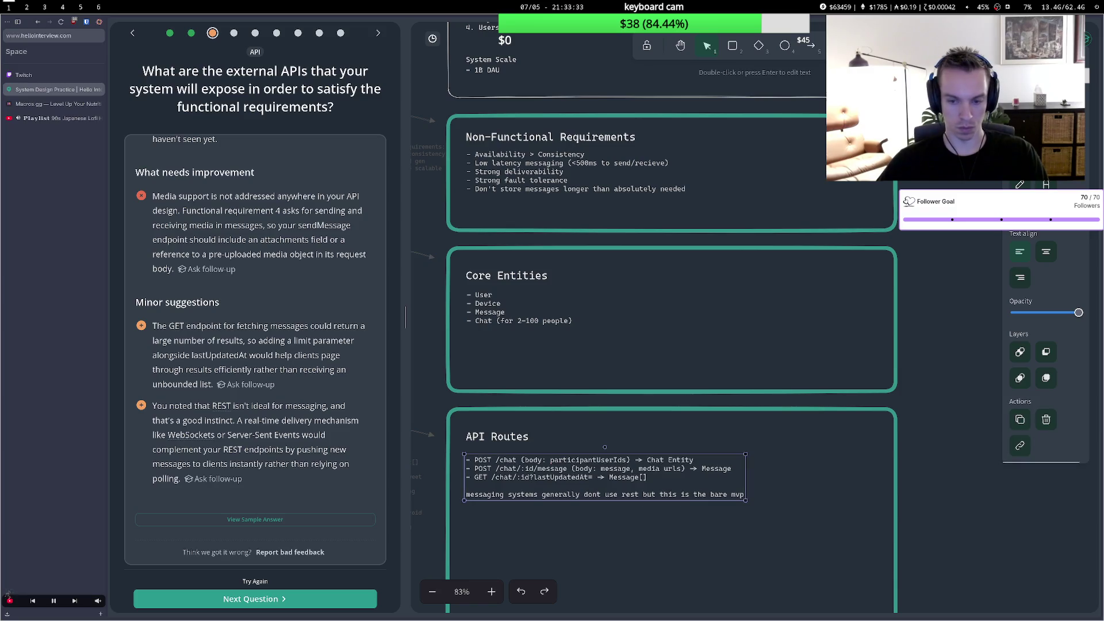
double_click(733, 477)
left_click(731, 468)
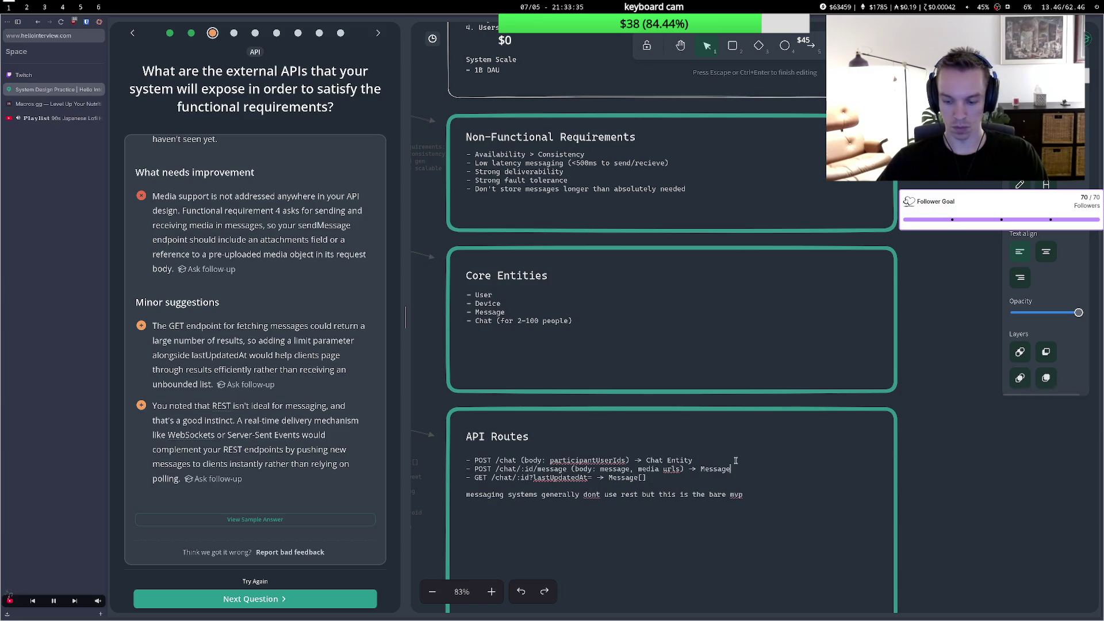
Add a new route line '/media-url (headers: authToken)' after the send-message route.
key("Return")
type("- ")
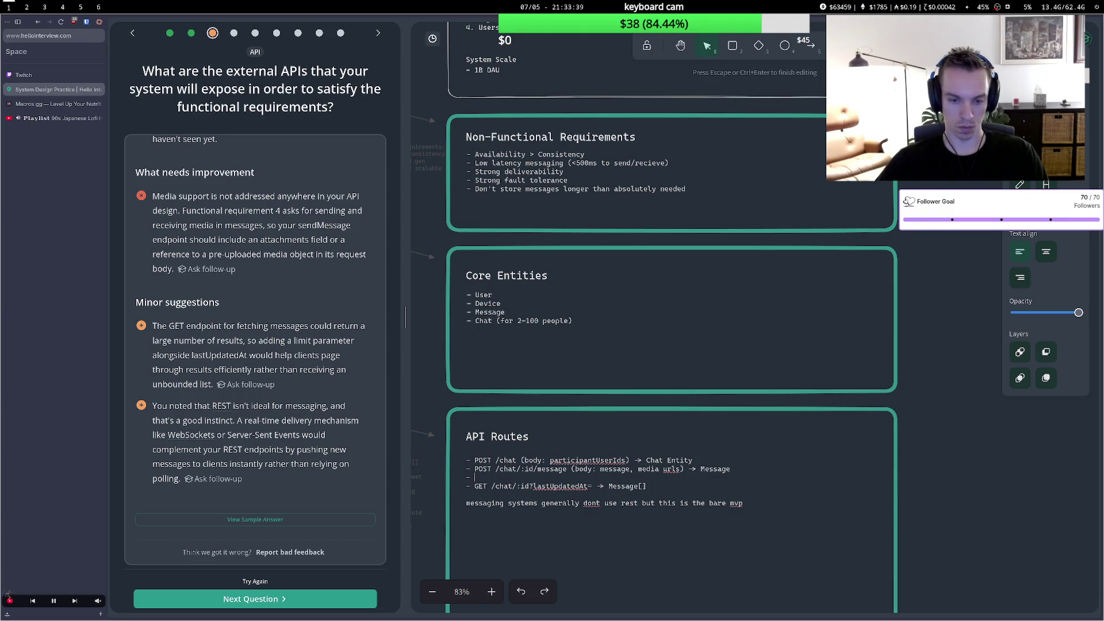
type(" /mo")
type("a")
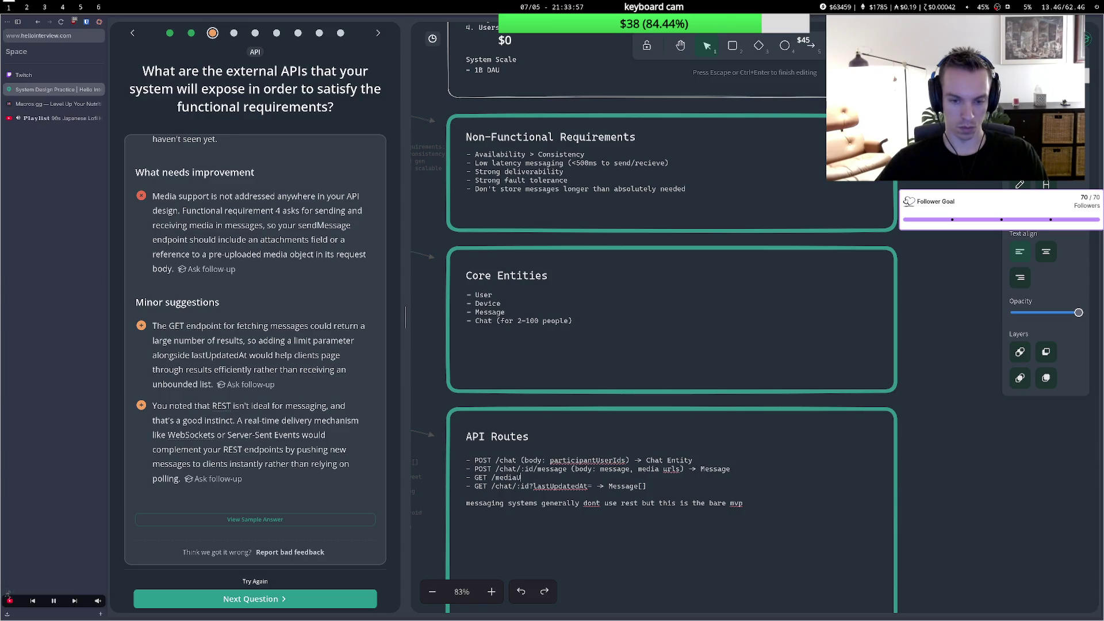
type("Uplad")
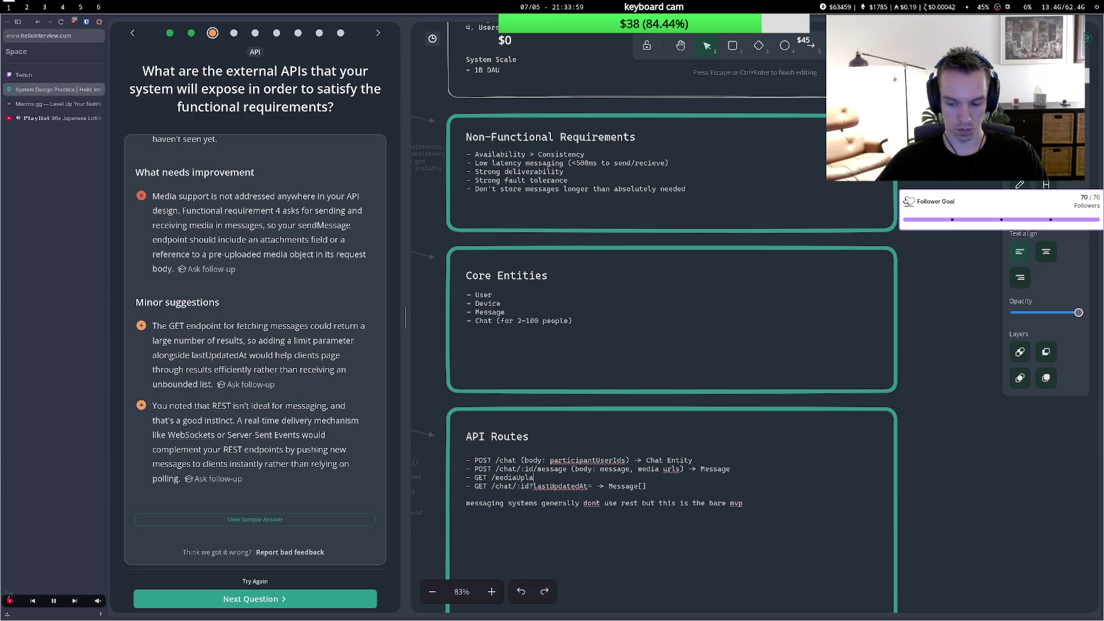
key("BackSpace")
key("BackSpace")
key("BackSpace")
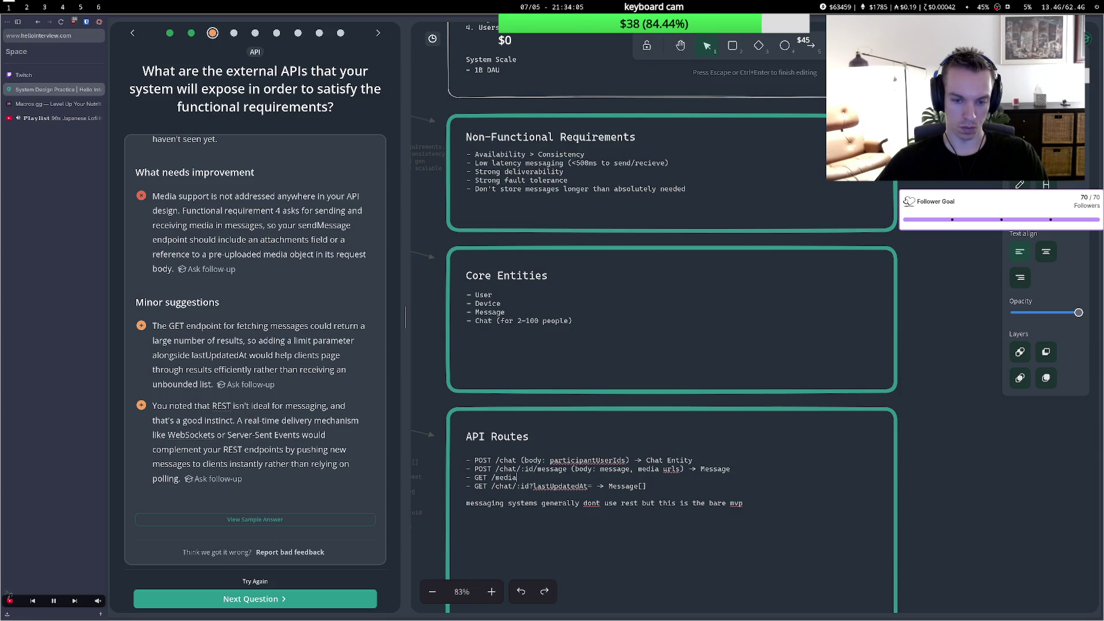
type("Ur")
key("BackSpace")
key("BackSpace")
type("-url")
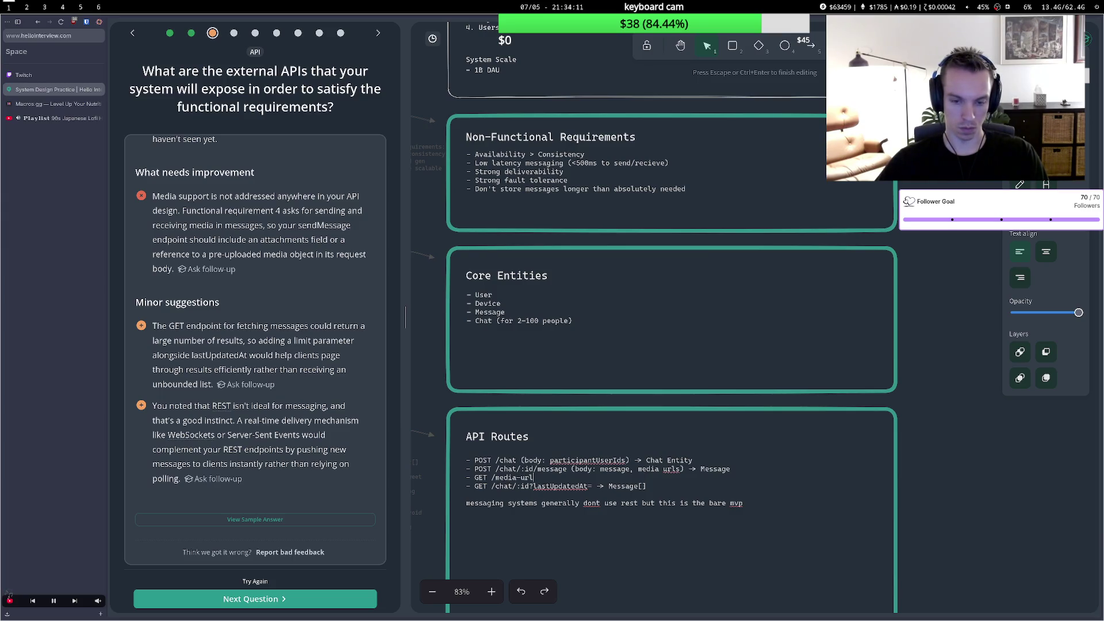
type(" (")
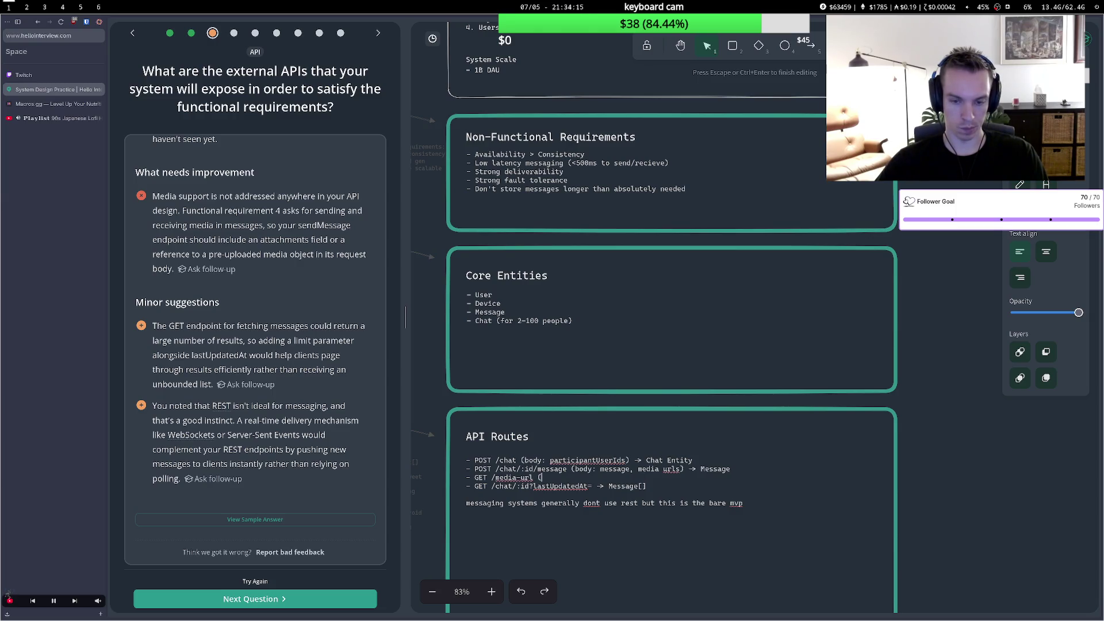
type("heade")
type("rs: ")
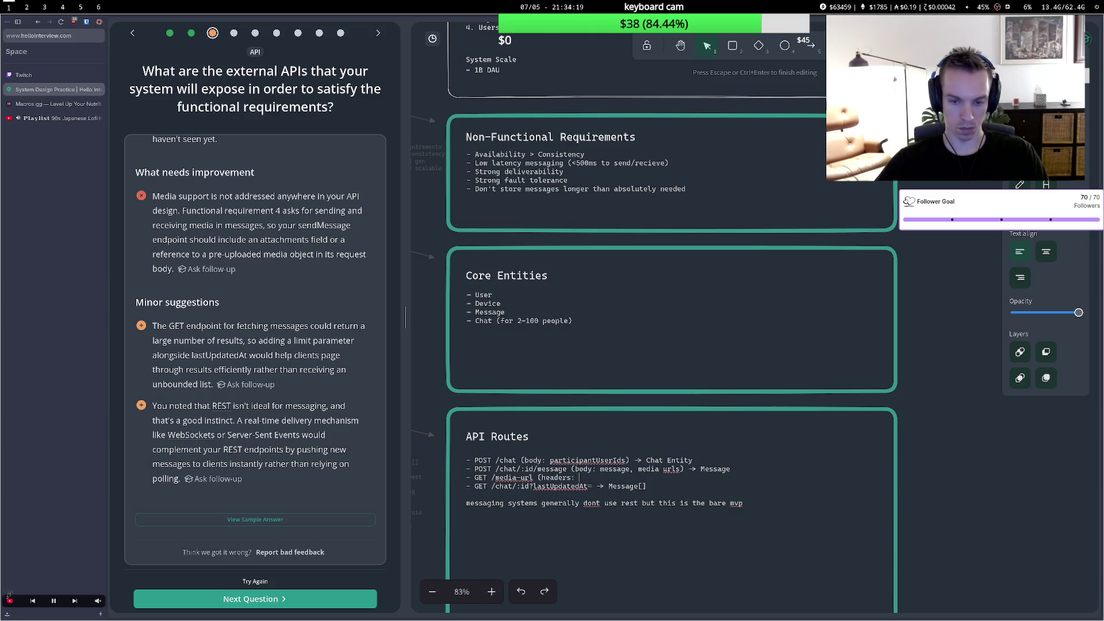
type("authToken")
type(")")
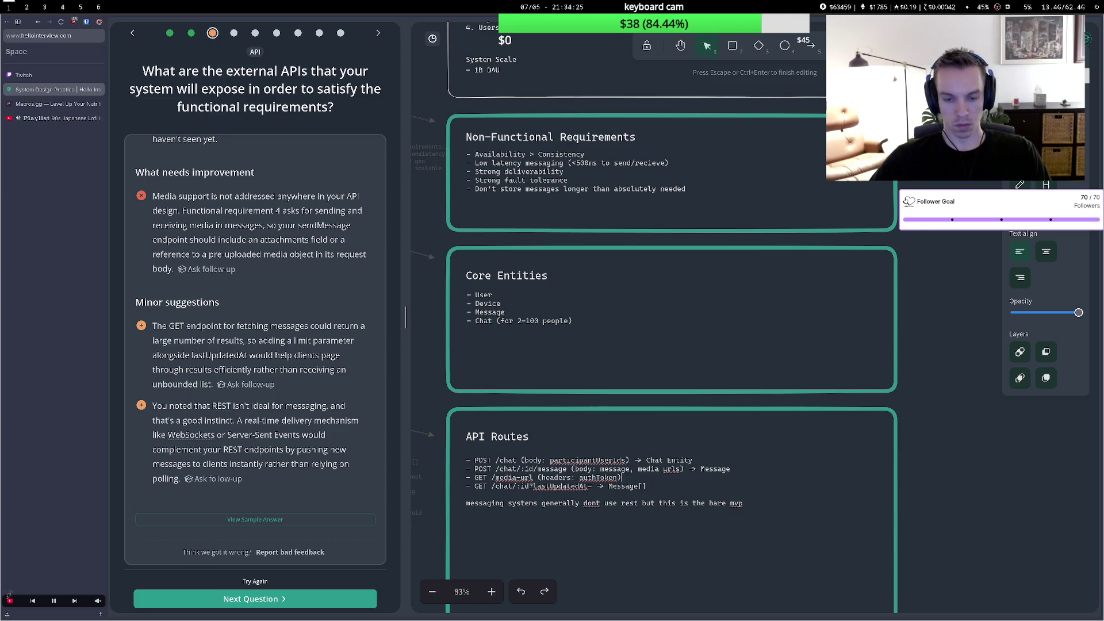
Insert '?mediameta=...' after /media-url and end the route with '-> s3 upload url'.
left_click(534, 478)
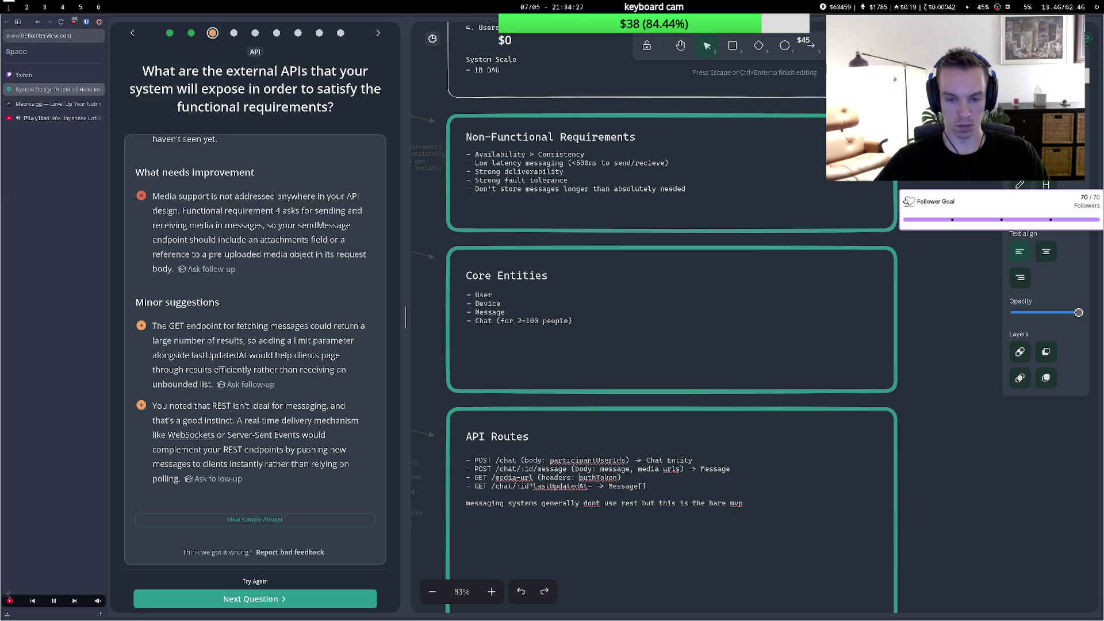
type("?media")
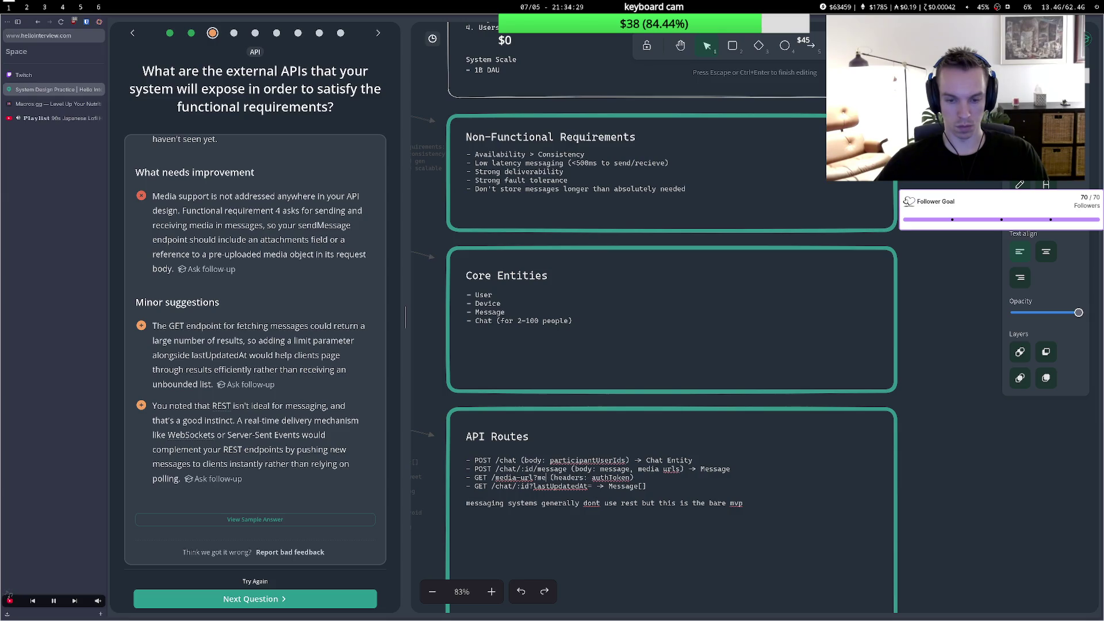
type("meta=...")
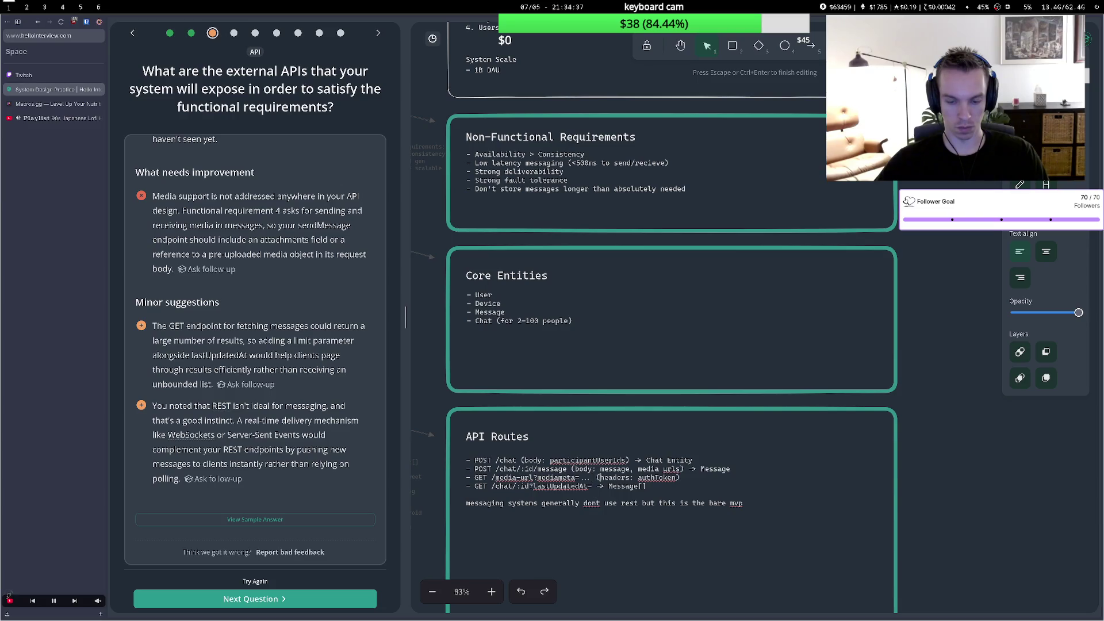
type(" ->")
type("moa")
key("BackSpace")
key("BackSpace")
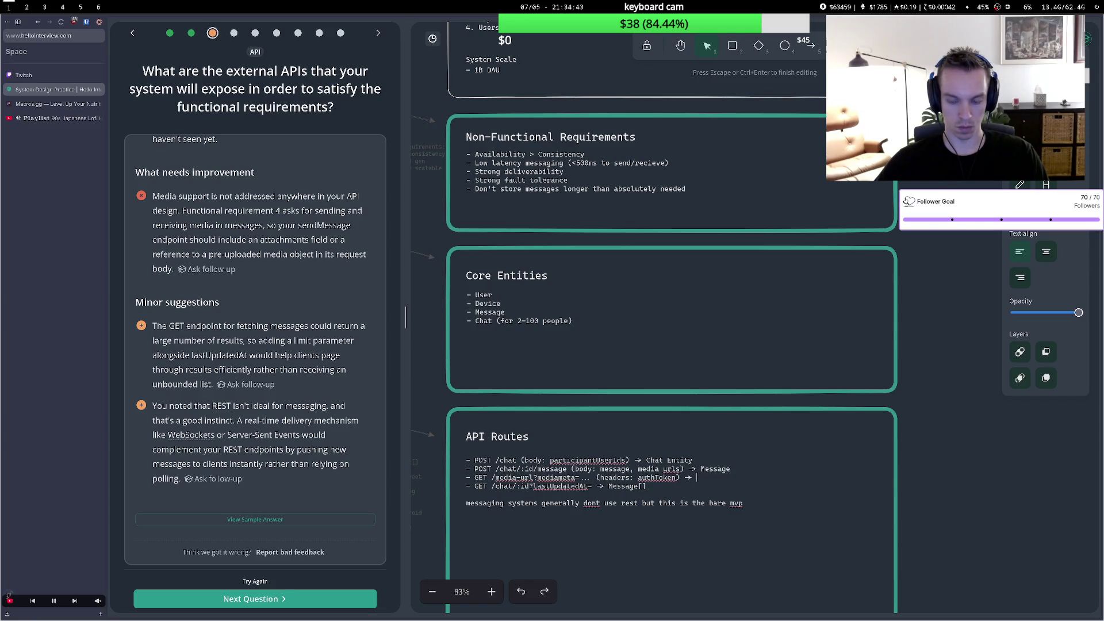
type("s3 d")
key("BackSpace")
type("upli")
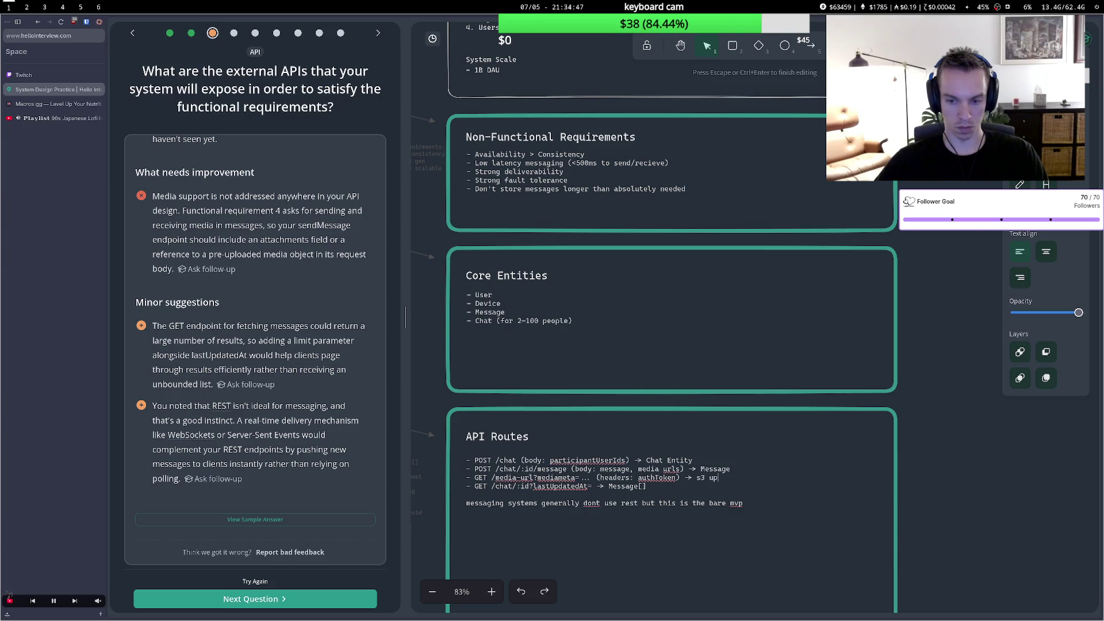
key("BackSpace")
type("adu")
key("BackSpace")
key("BackSpace")
type("url")
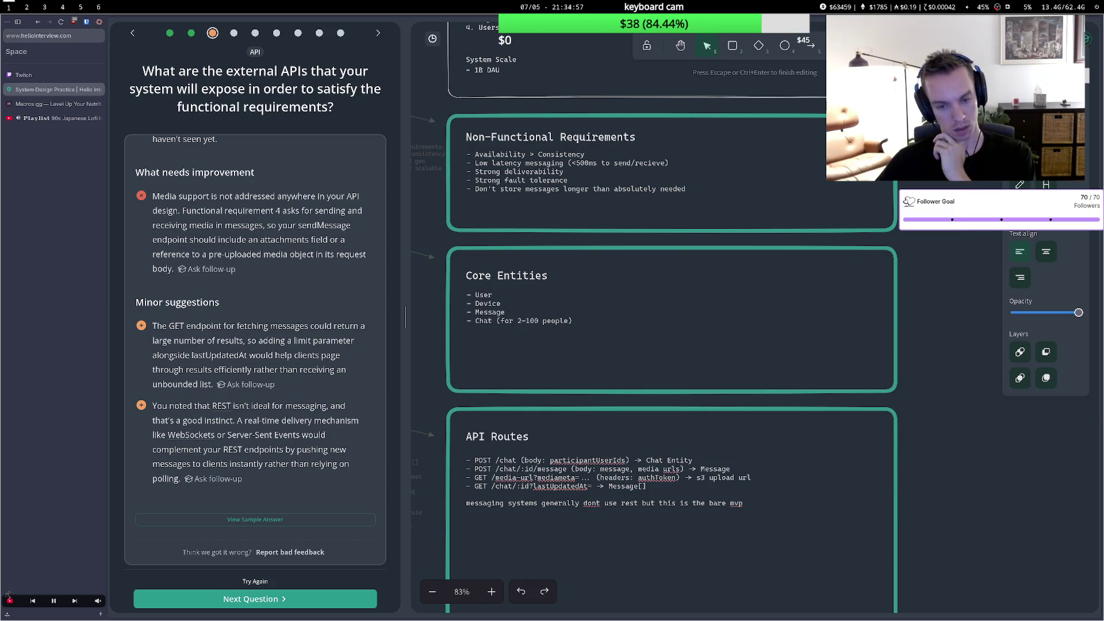
key("Escape")
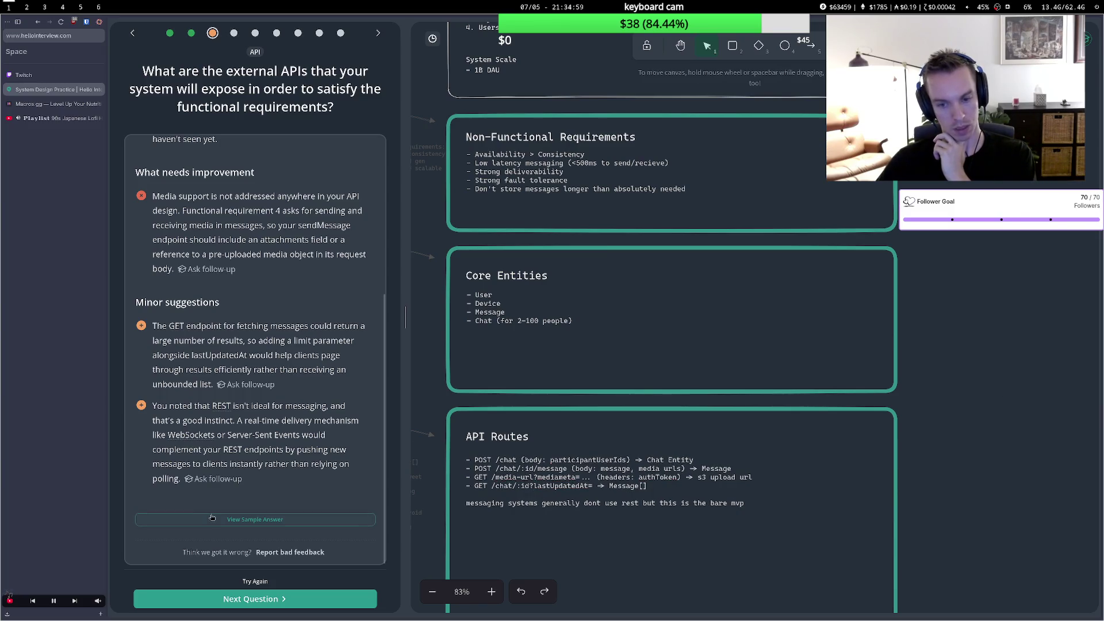
Re-run feedback and read its praise for presigned S3 uploads and its missing real-time push warning.
left_click(263, 581)
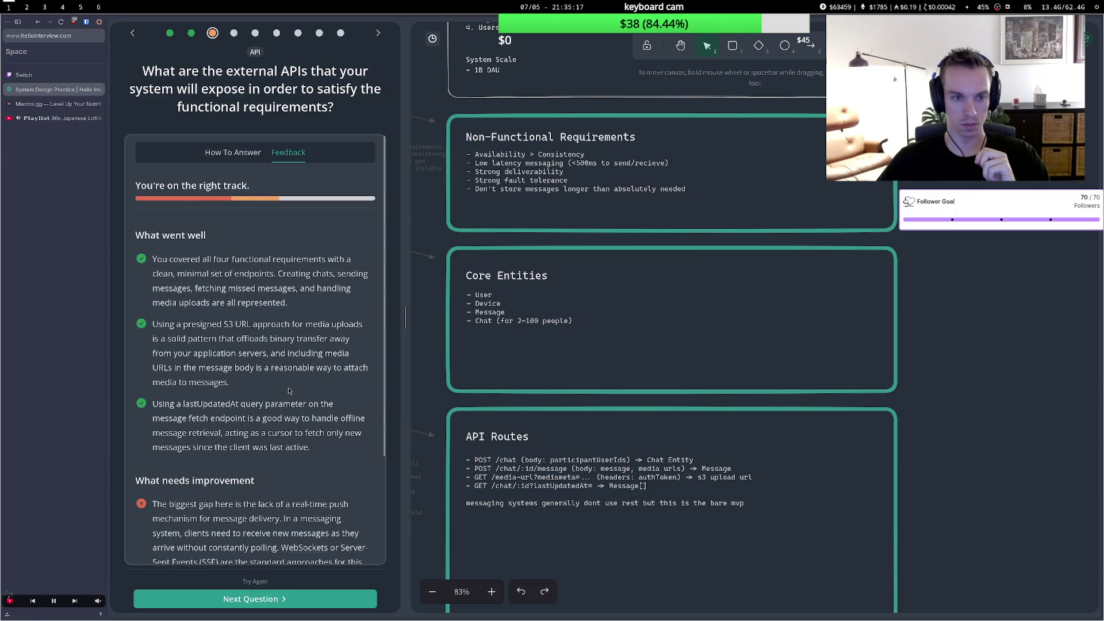
scroll(289, 391, "down", 2)
left_click_drag(219, 390, 263, 391)
left_click(263, 391)
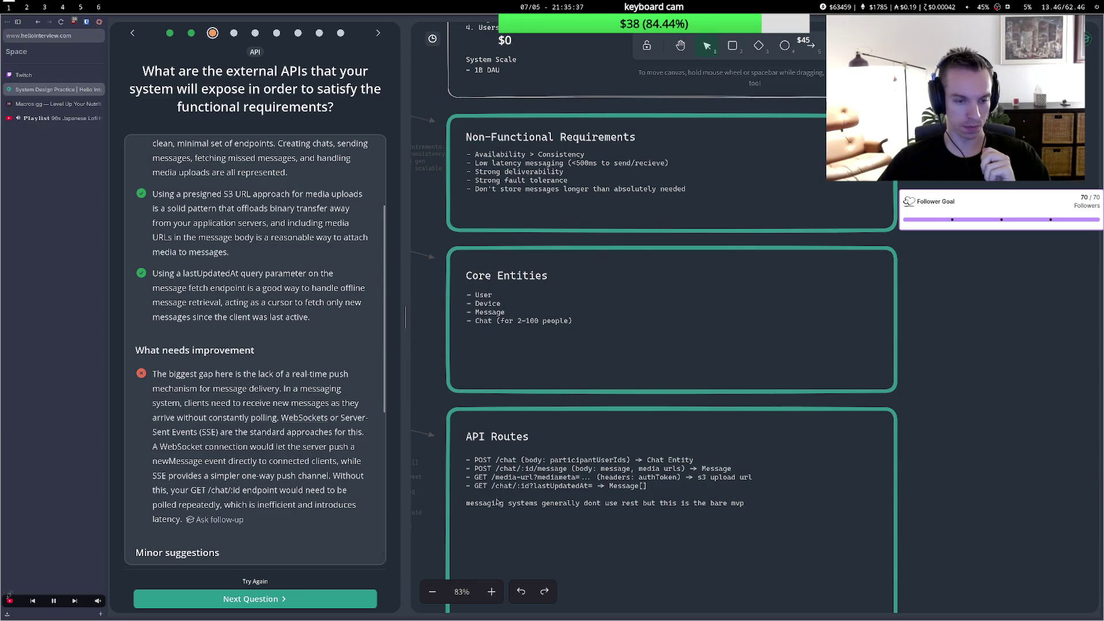
scroll(267, 459, "down", 2)
scroll(267, 458, "up", 2)
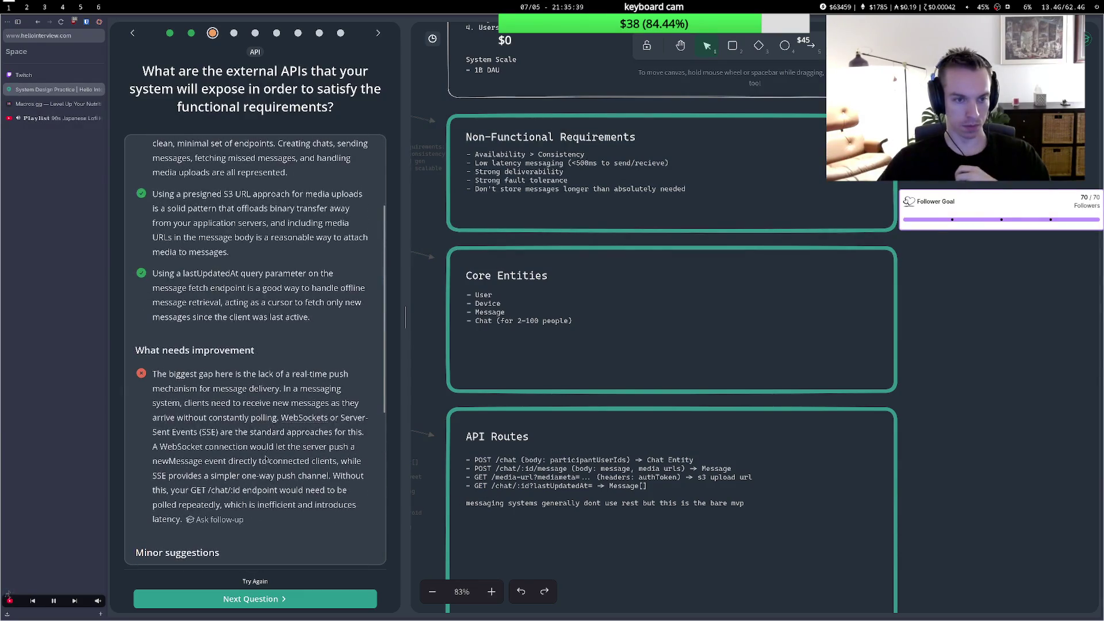
Replace POST with W on the send-message route.
double_click(605, 469)
left_click(605, 470)
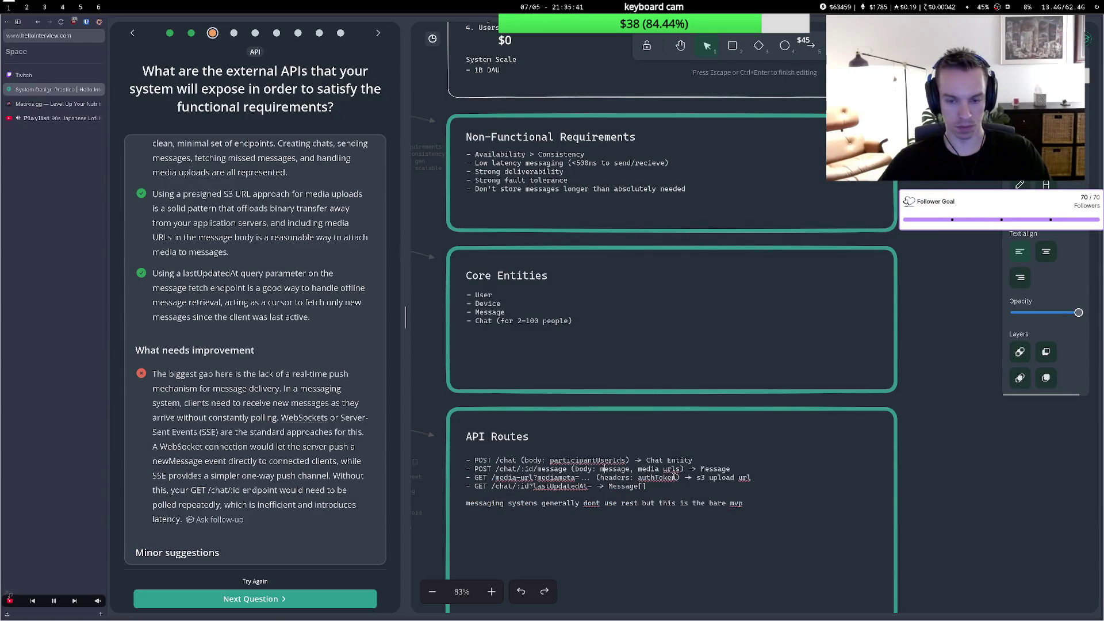
double_click(492, 469)
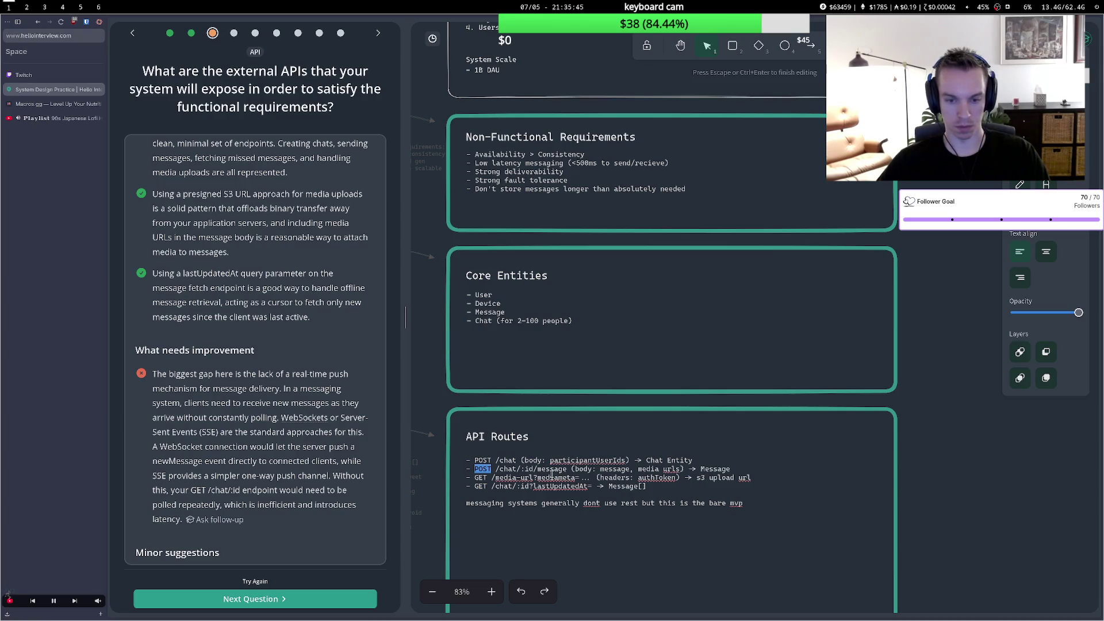
type("W")
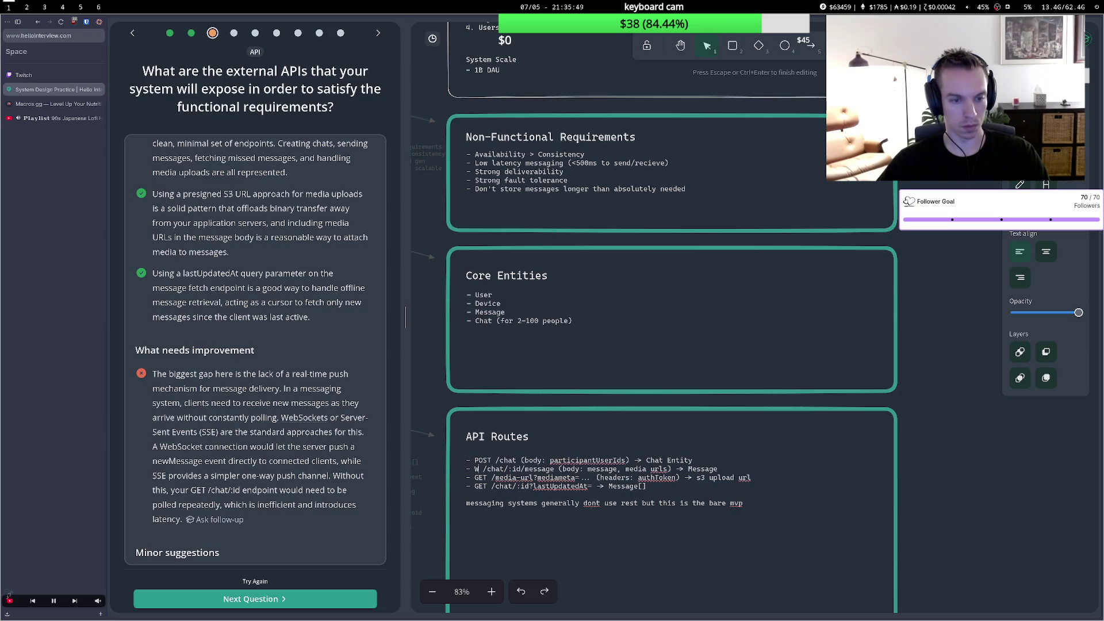
left_click(326, 490)
scroll(311, 483, "down", 4)
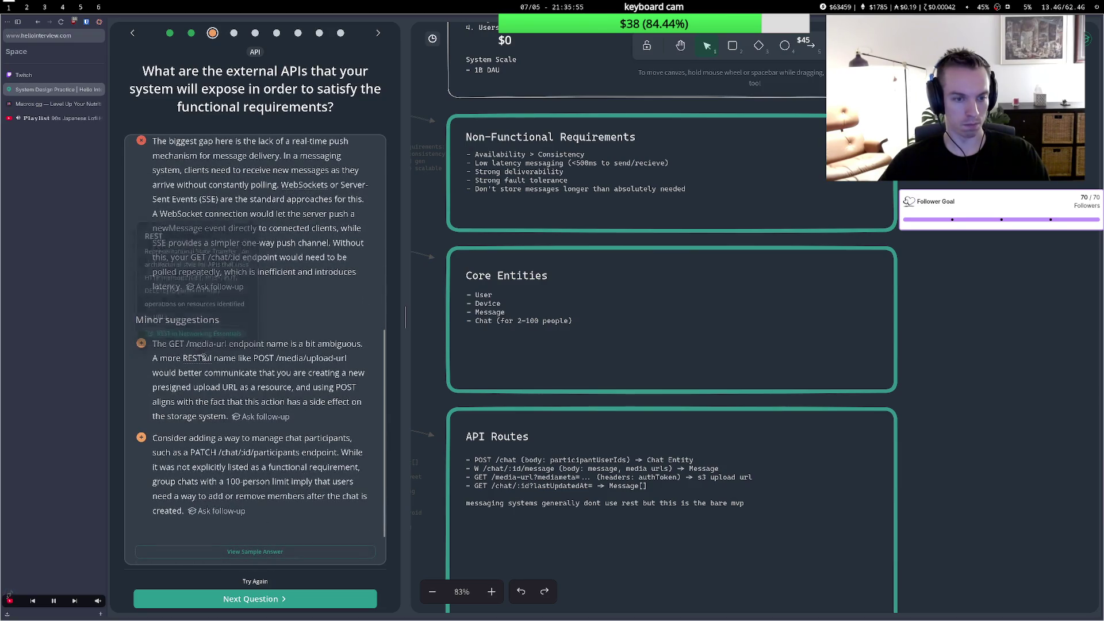
Rename the media route path from /media-url to /media/upload-url.
double_click(520, 486)
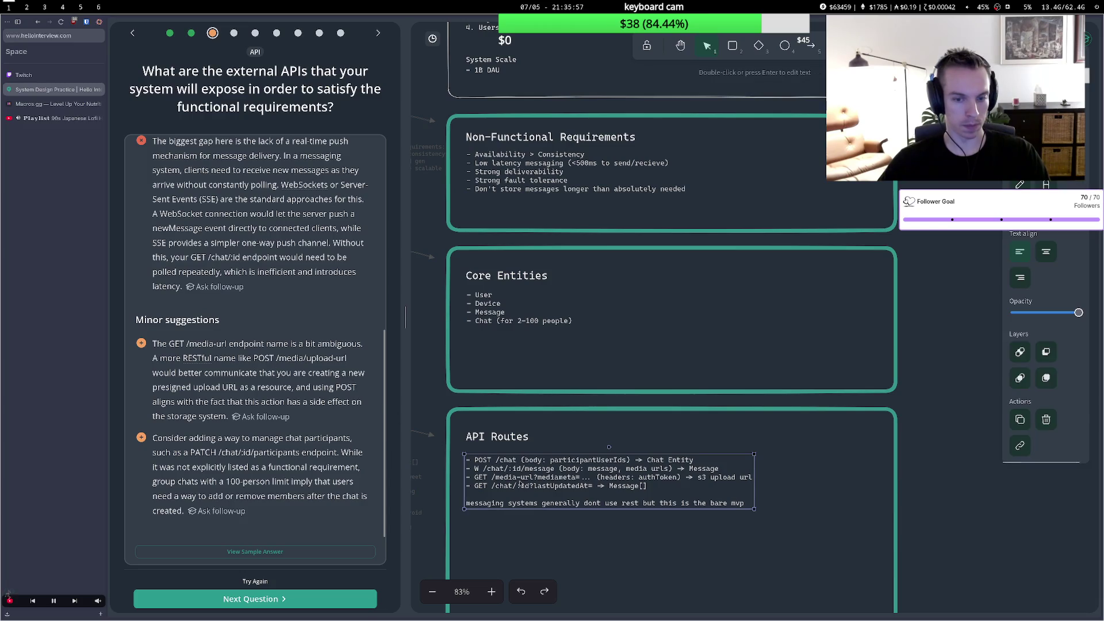
left_click(531, 477)
key("BackSpace")
key("BackSpace")
key("BackSpace")
type("/uplo")
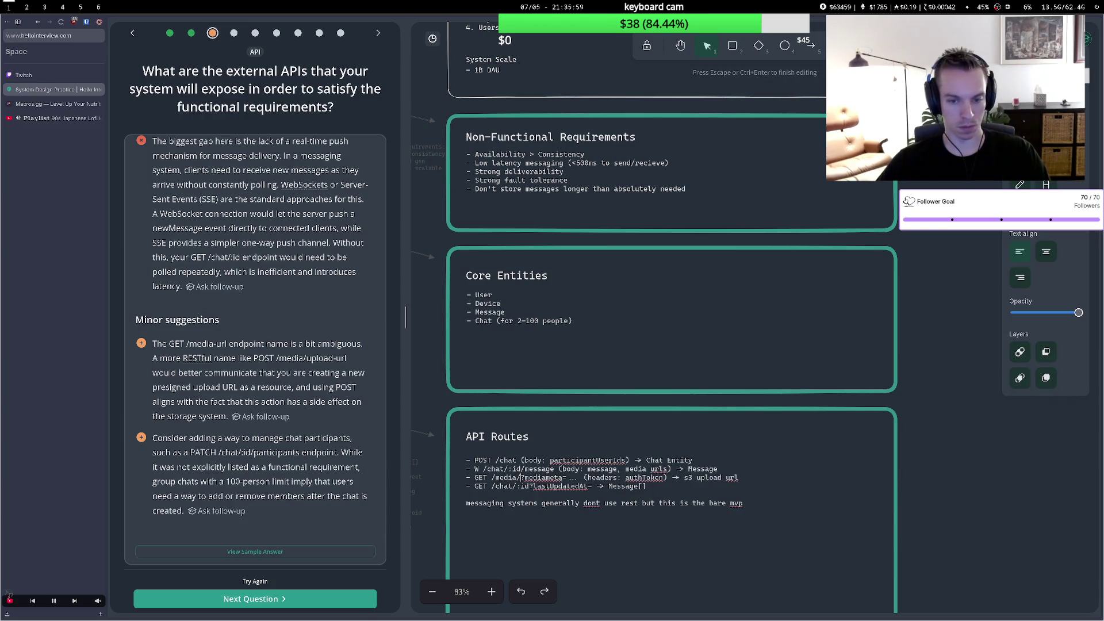
type("ad-url")
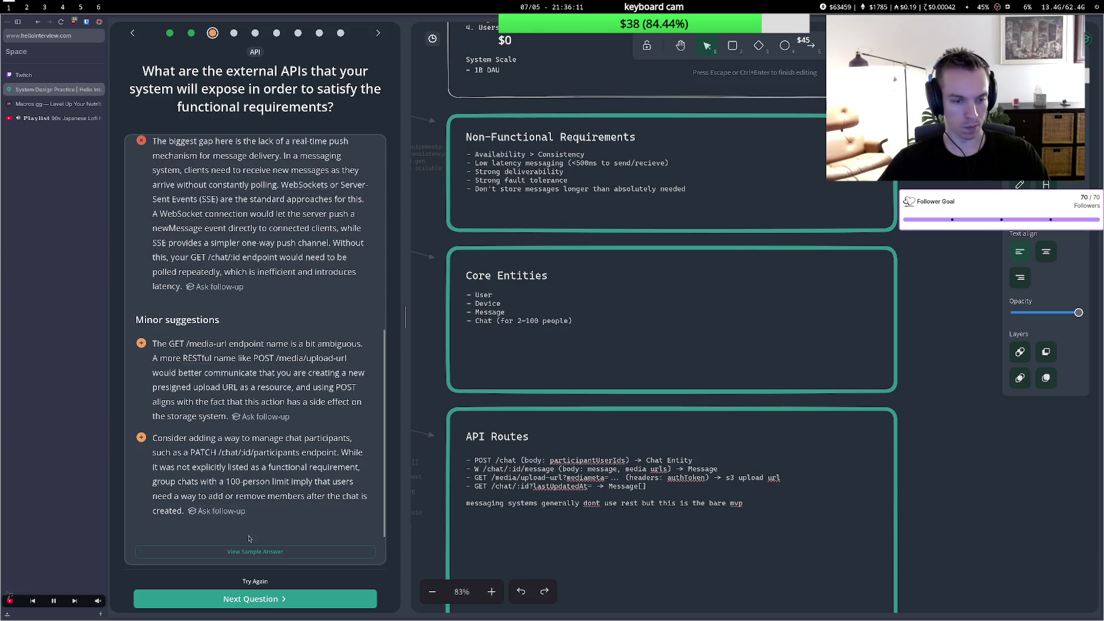
left_click(257, 555)
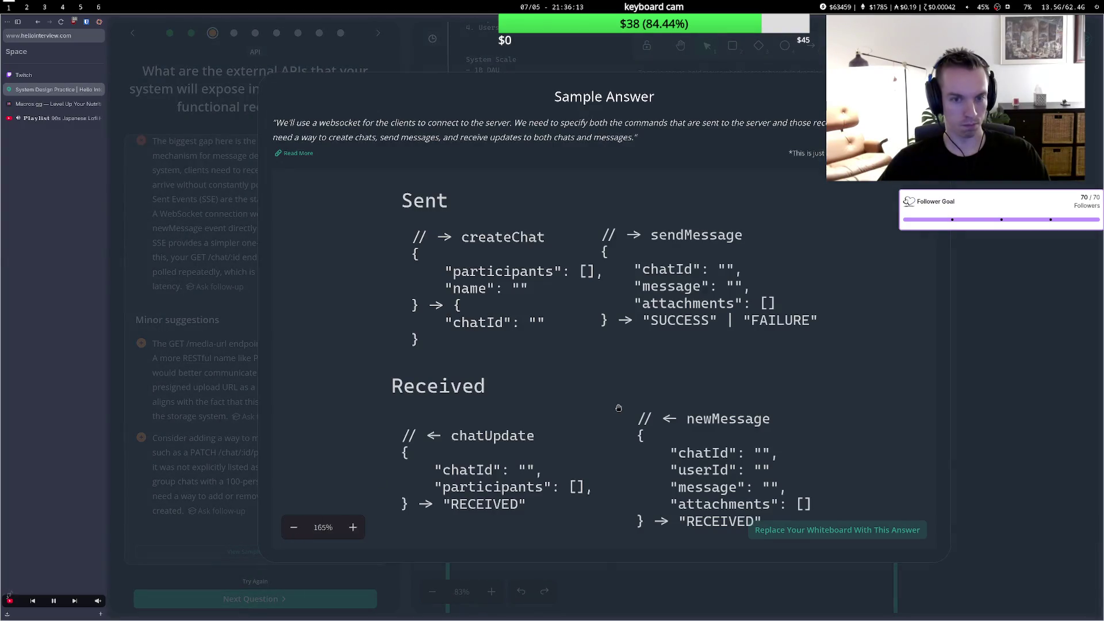
Swap in the sample answer's WebSocket commands: createChat, sendMessage, chatUpdate and newMessage.
scroll(618, 408, "down", 5)
scroll(589, 399, "down", 10)
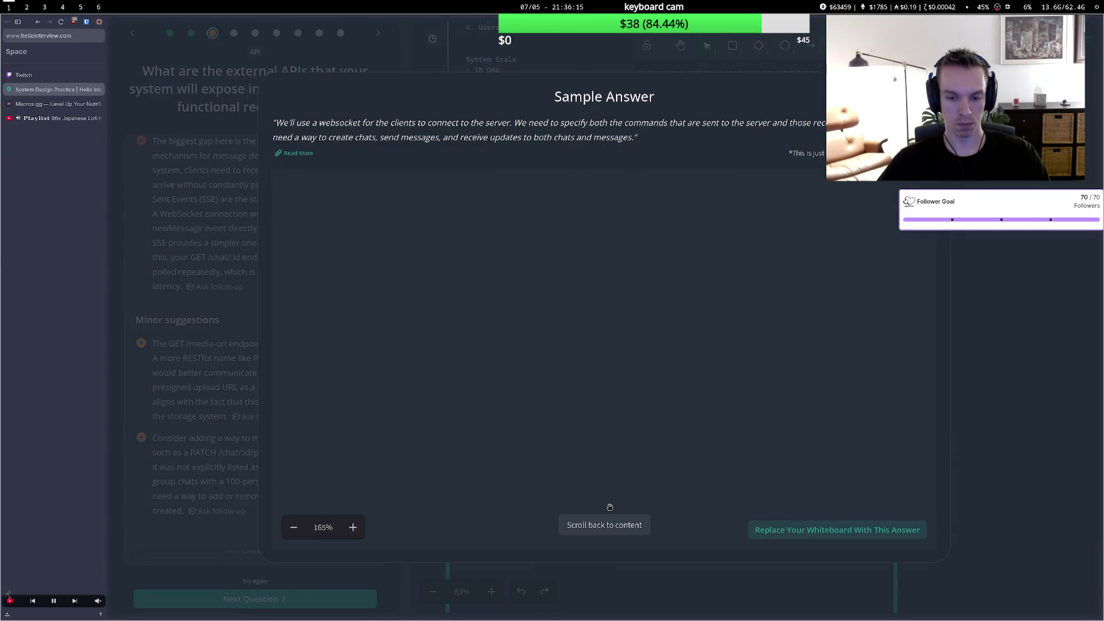
scroll(695, 493, "up", 10)
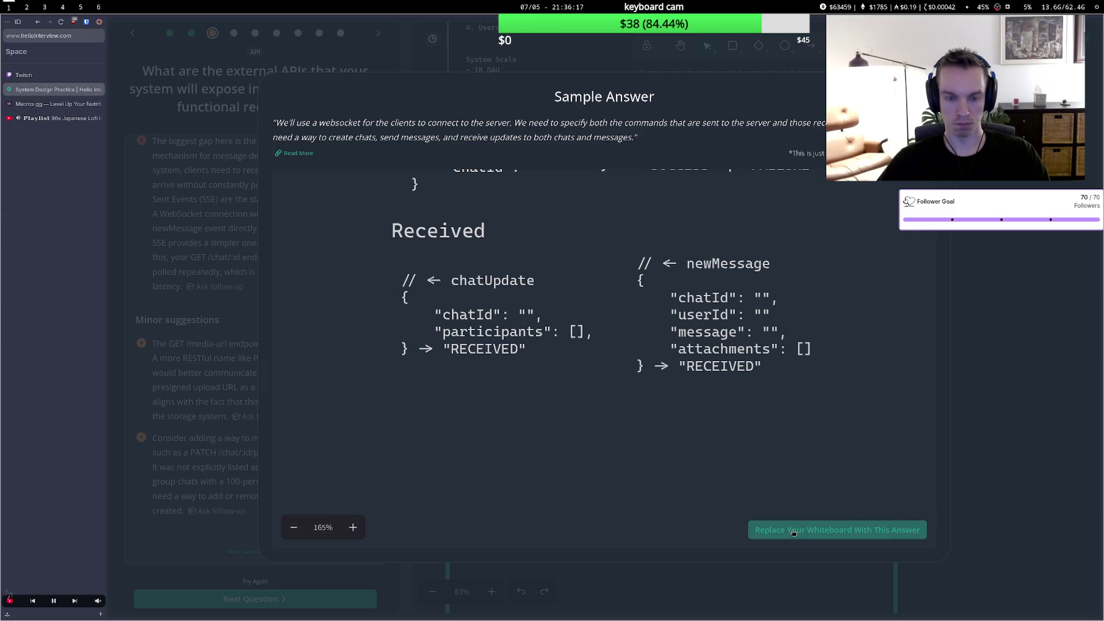
left_click(794, 532)
left_click(712, 365)
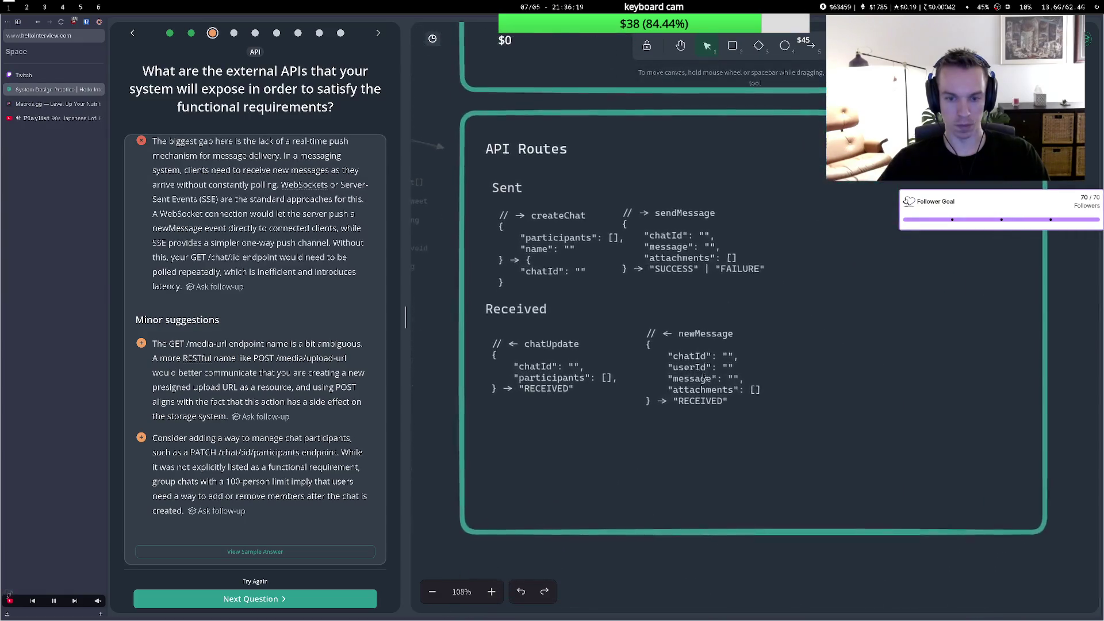
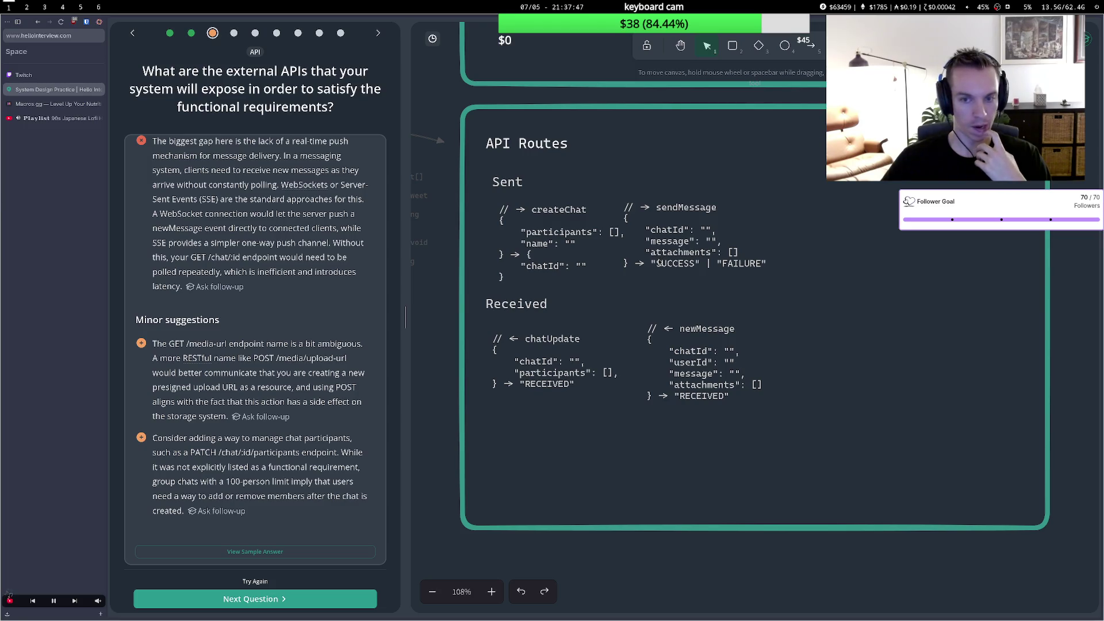
Advance to the next practice question about creating chats and adding participants.
scroll(659, 263, "up", 2)
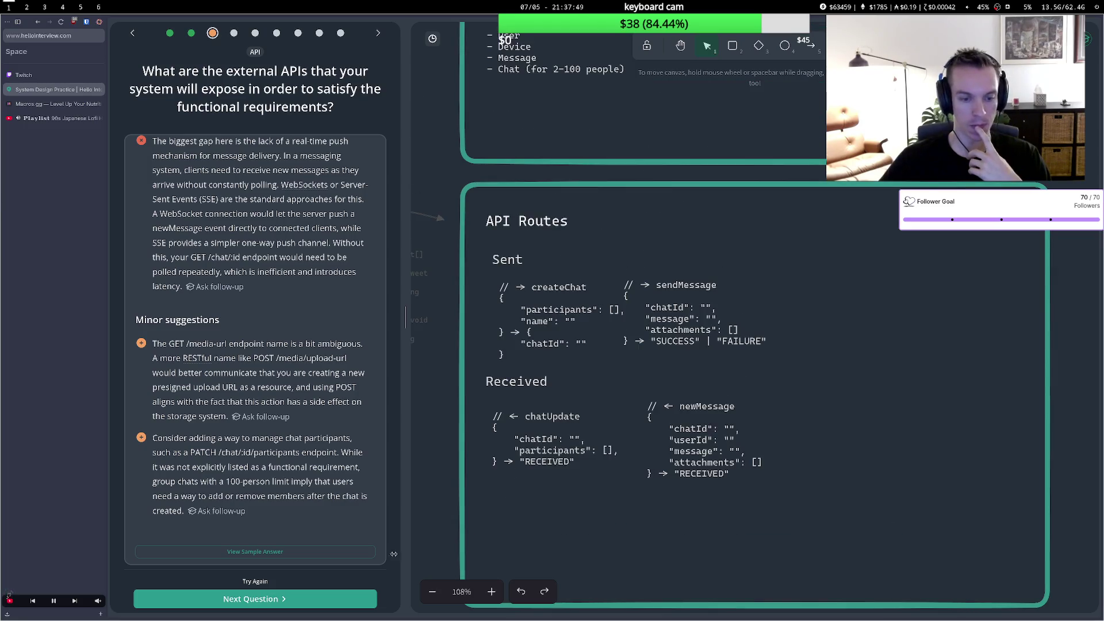
left_click(316, 601)
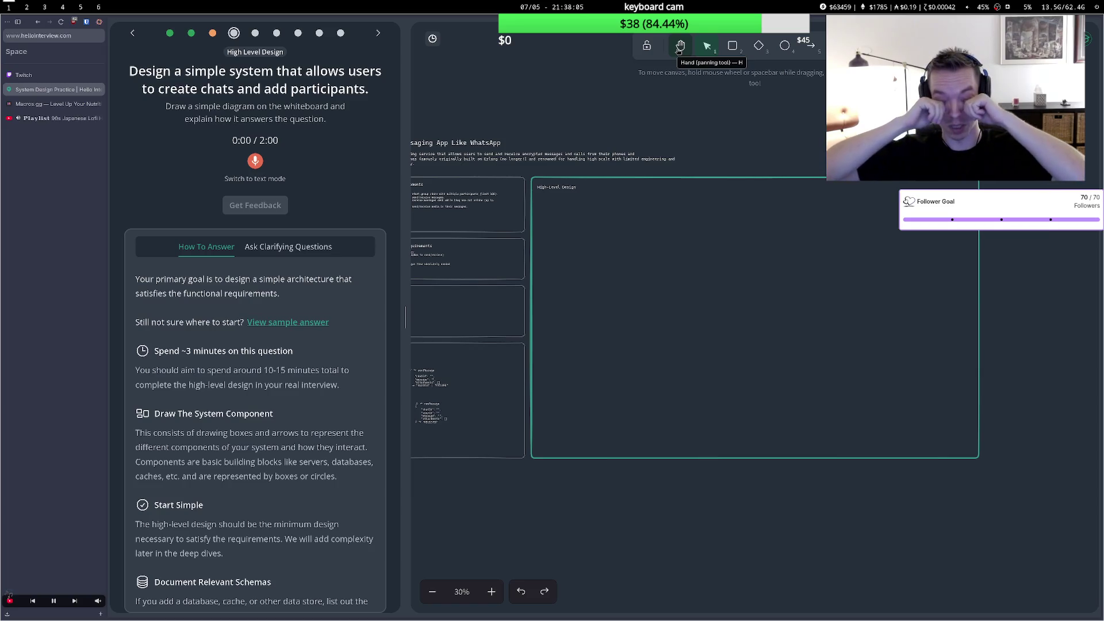
Draw a circle at the left of the High-Level Design frame.
left_click(681, 49)
scroll(606, 172, "up", 4)
scroll(605, 205, "down", 5)
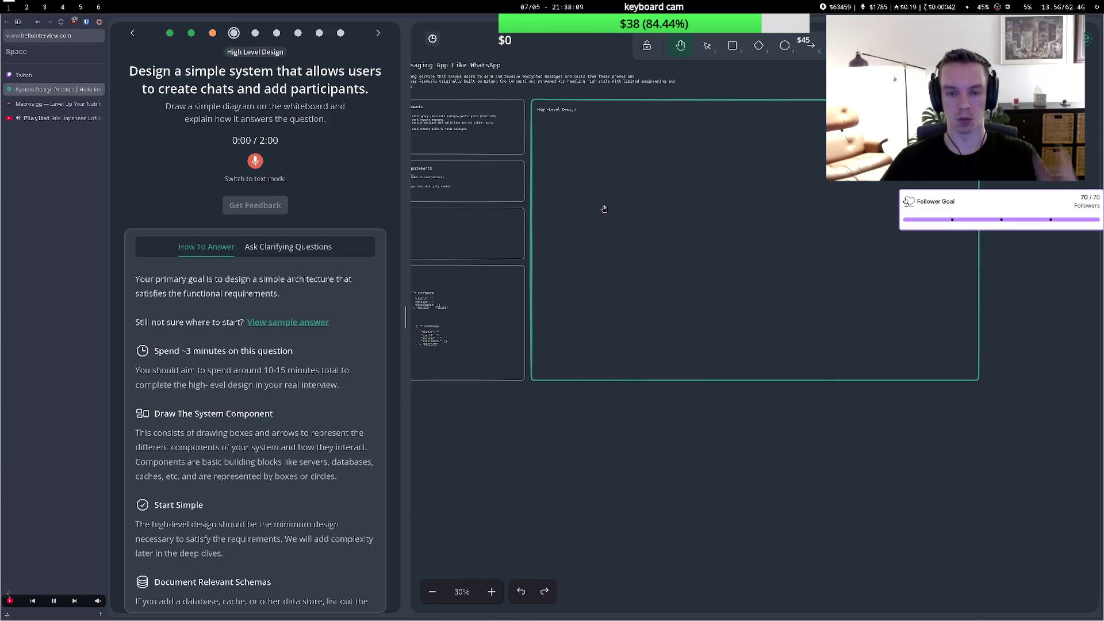
scroll(576, 187, "up", 3)
scroll(575, 187, "up", 1)
scroll(568, 235, "down", 6)
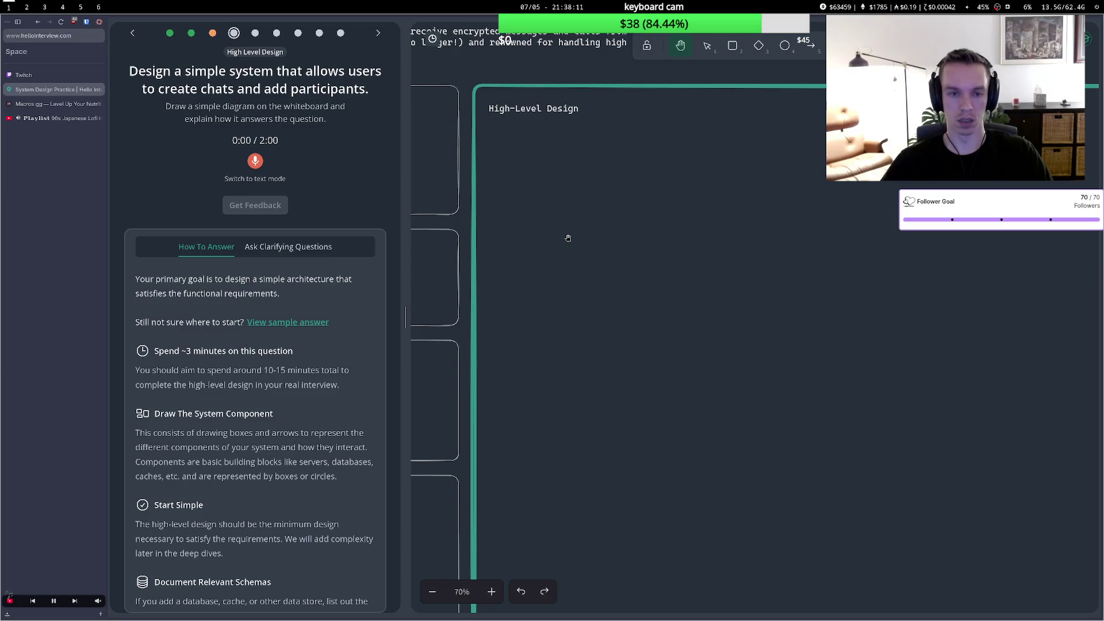
scroll(568, 237, "down", 1)
scroll(575, 207, "up", 5)
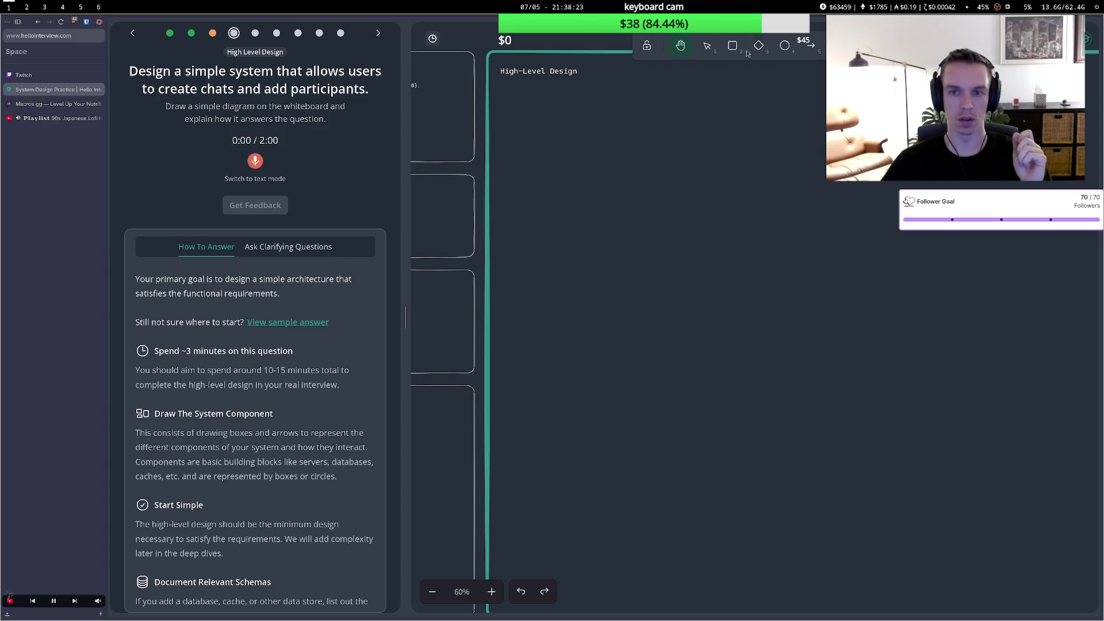
left_click(783, 48)
left_click_drag(529, 153, 586, 211)
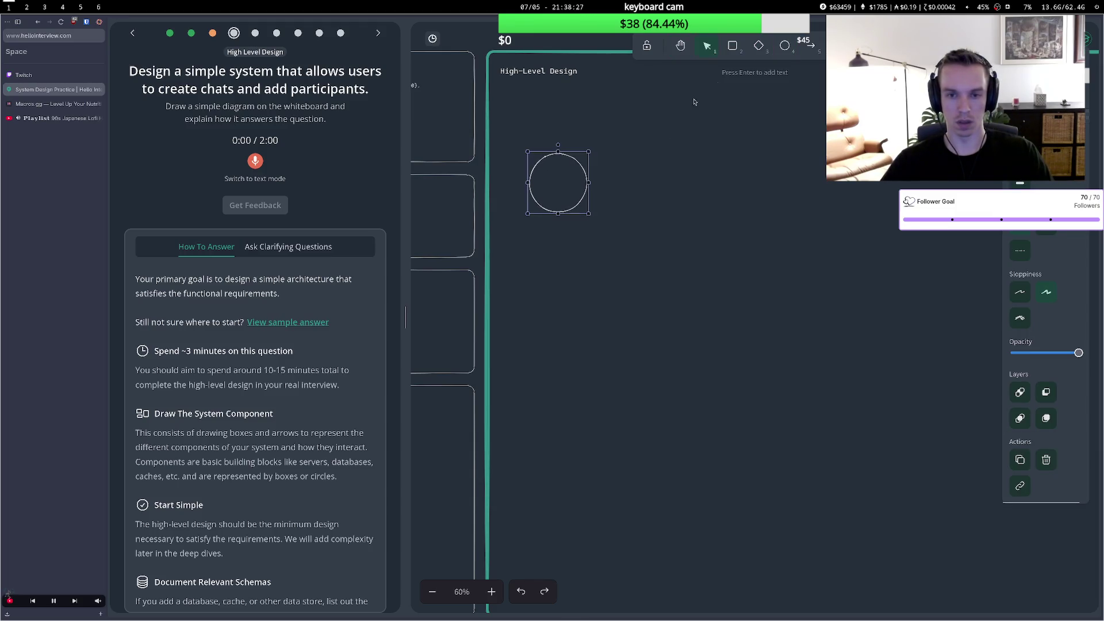
Add a tall narrow box, a wide box to its right, and an ellipse at the far right.
left_click(740, 44)
mouse_move(663, 256)
left_mouse_down()
mouse_move(652, 217)
mouse_move(661, 280)
mouse_move(660, 232)
left_mouse_up()
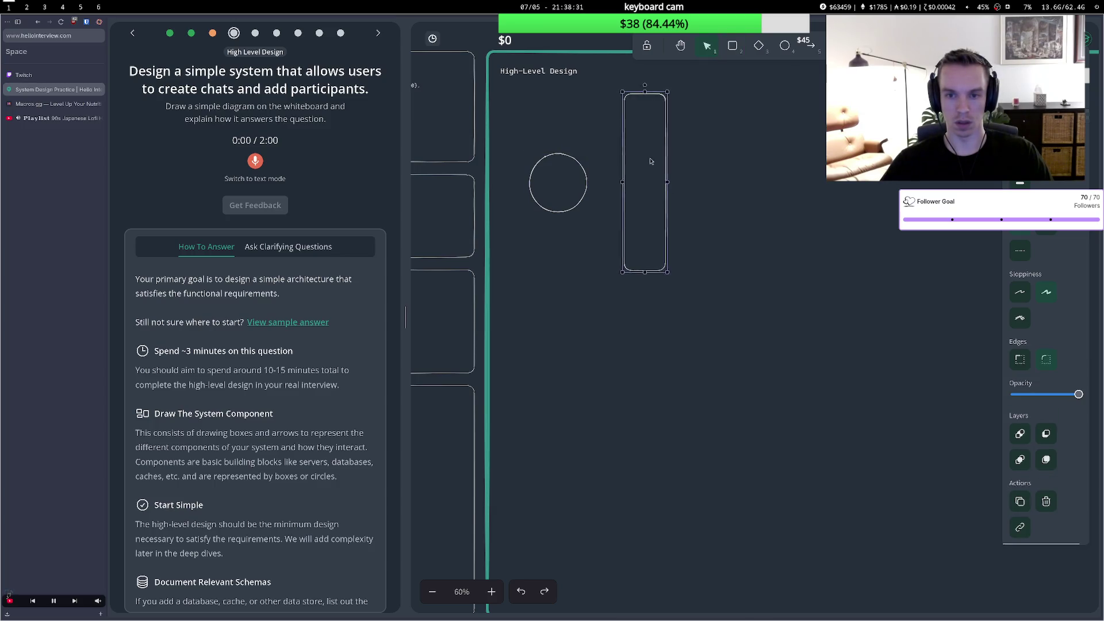
left_click(736, 50)
mouse_move(727, 141)
left_mouse_down()
mouse_move(796, 177)
mouse_move(835, 183)
mouse_move(858, 209)
mouse_move(832, 180)
left_mouse_up()
key("4")
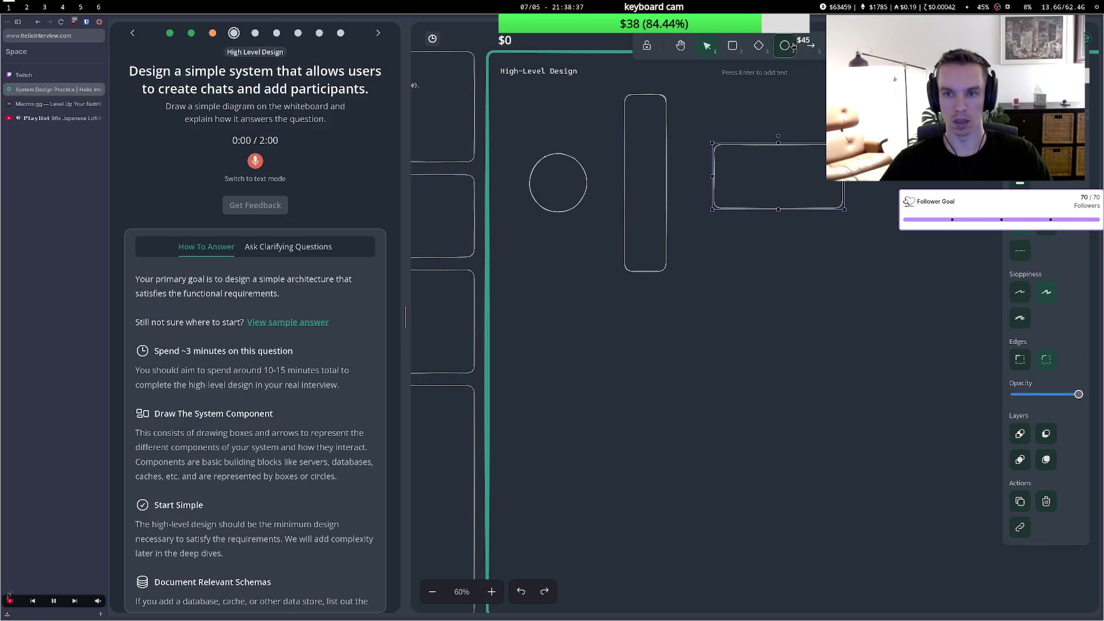
mouse_move(905, 124)
left_mouse_down()
mouse_move(977, 222)
mouse_move(990, 267)
left_mouse_up()
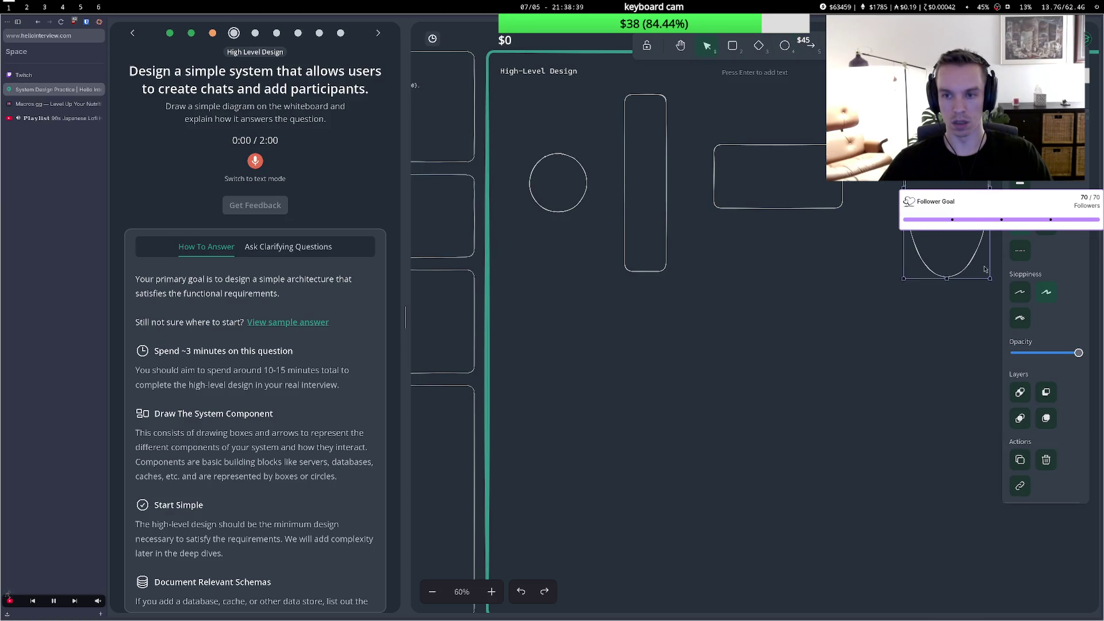
Make arrows double-headed and link the circle, tall box and wide box with two-way arrows.
left_click(810, 45)
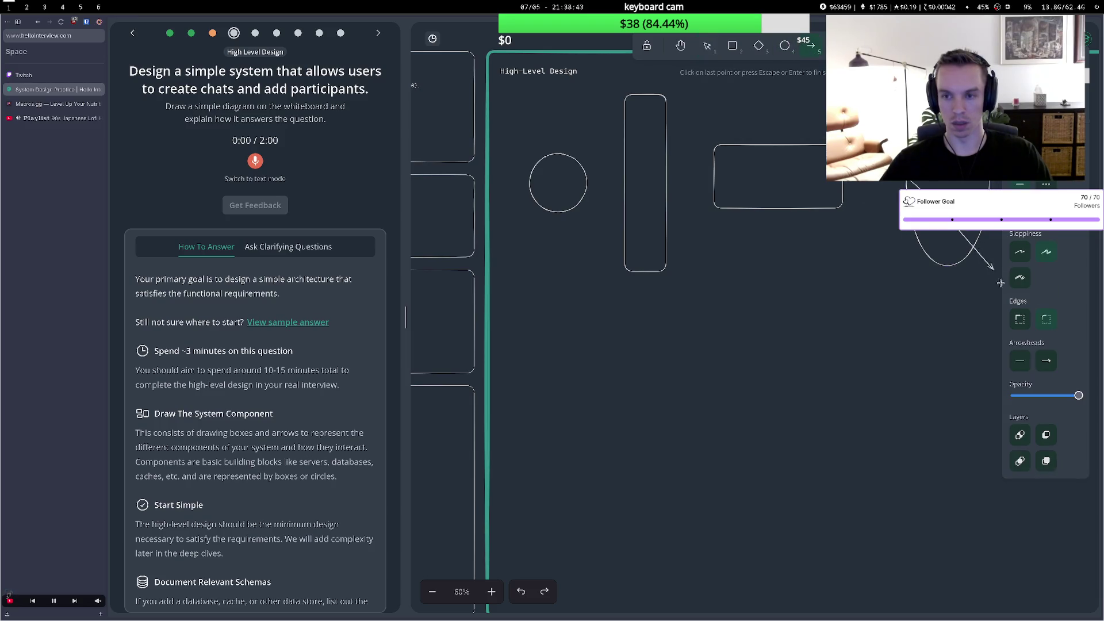
left_click(1020, 360)
left_click(1051, 389)
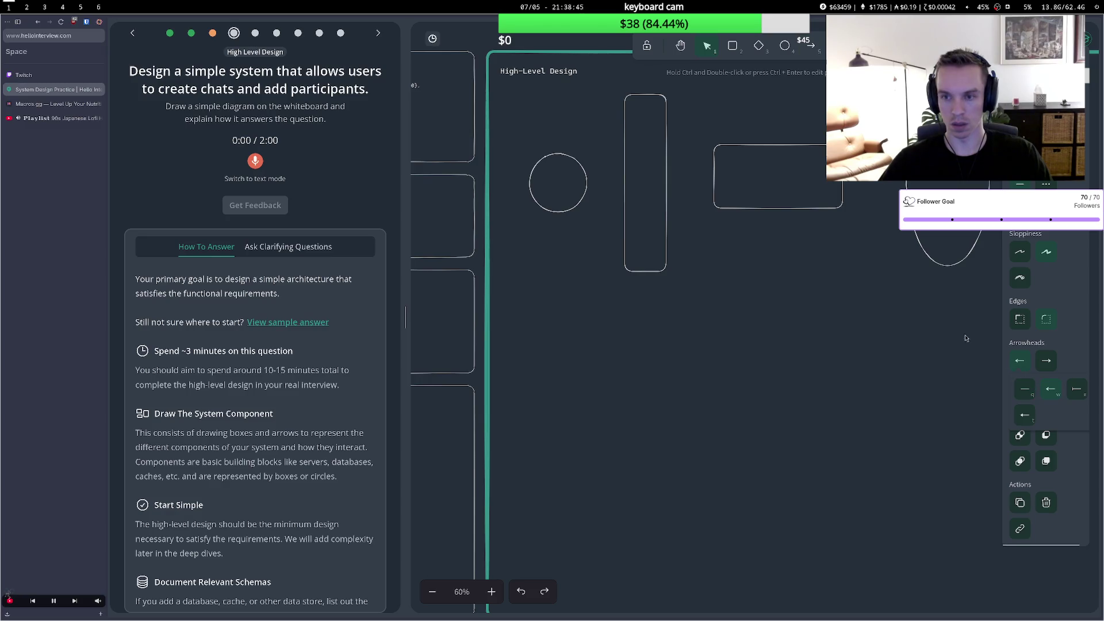
left_click(804, 50)
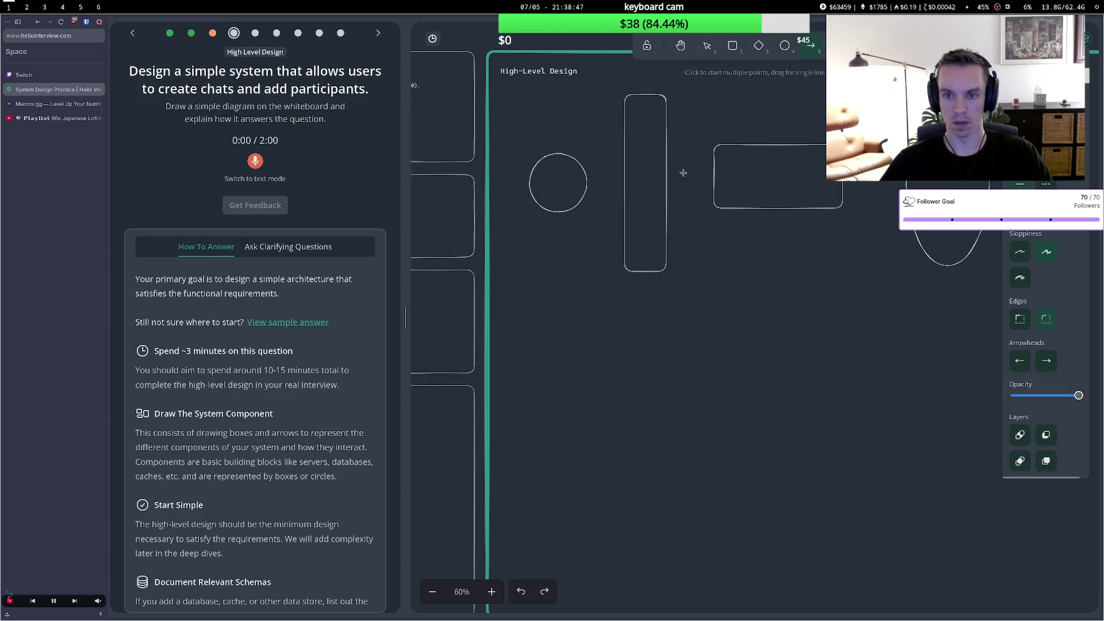
left_click(671, 176)
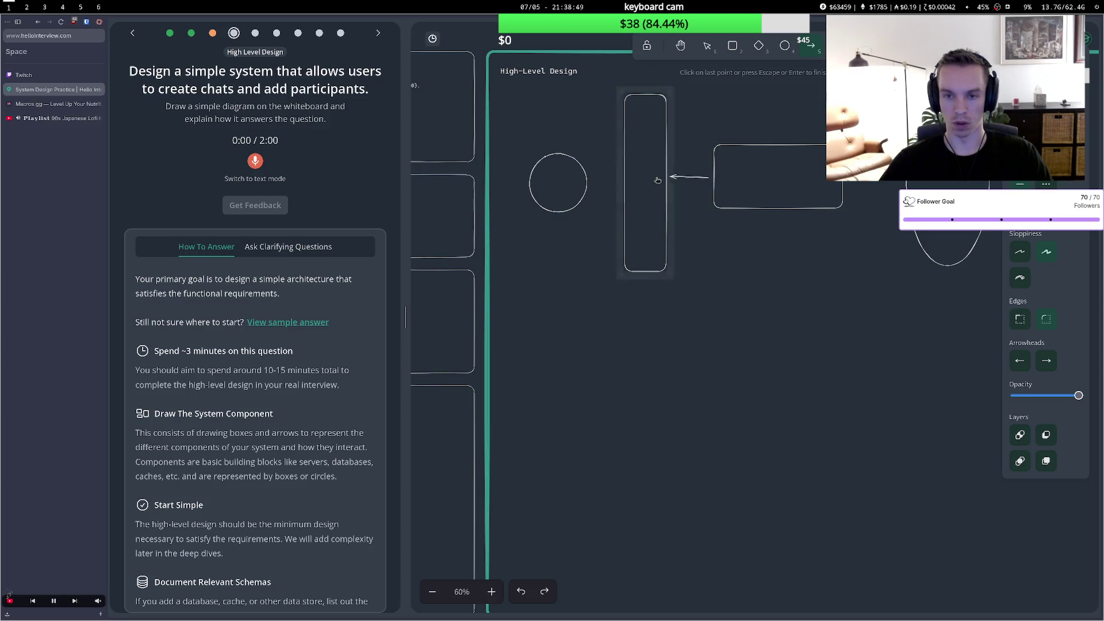
key("Escape")
key("a")
left_click(592, 181)
key("Escape")
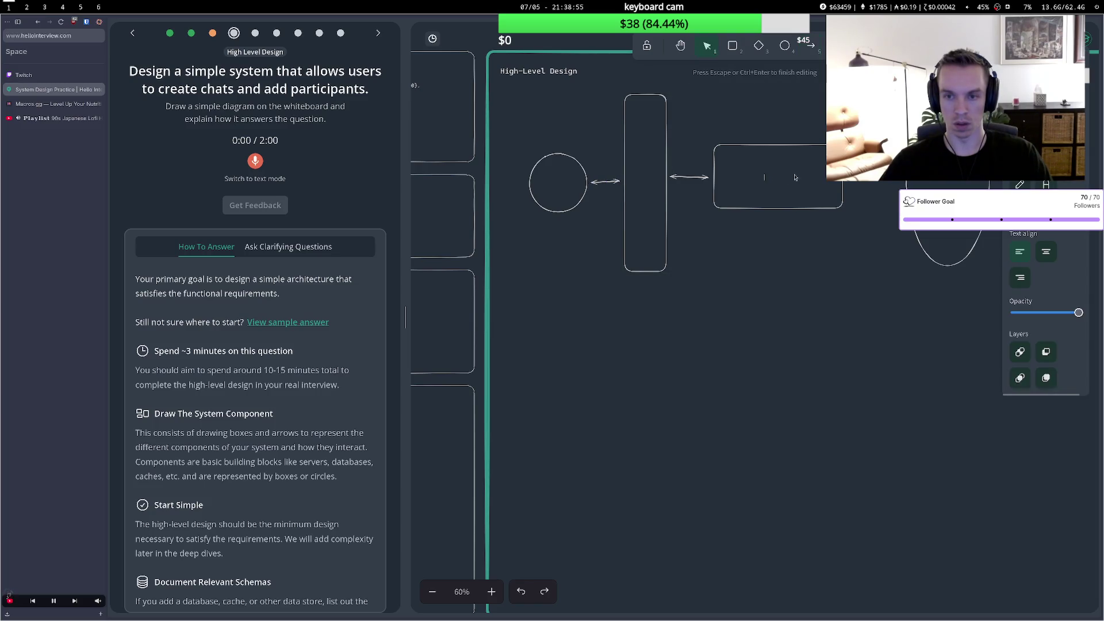
Label the wide box 'Chat Service'.
left_click(776, 175)
key("Return")
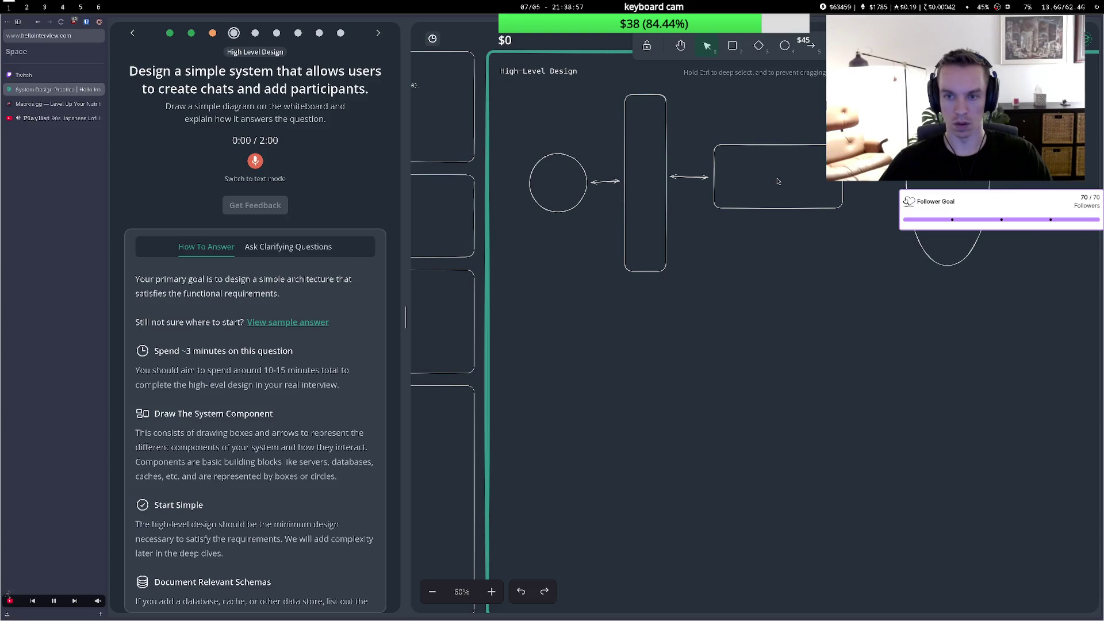
type("Chat")
key("BackSpace")
key("BackSpace")
key("BackSpace")
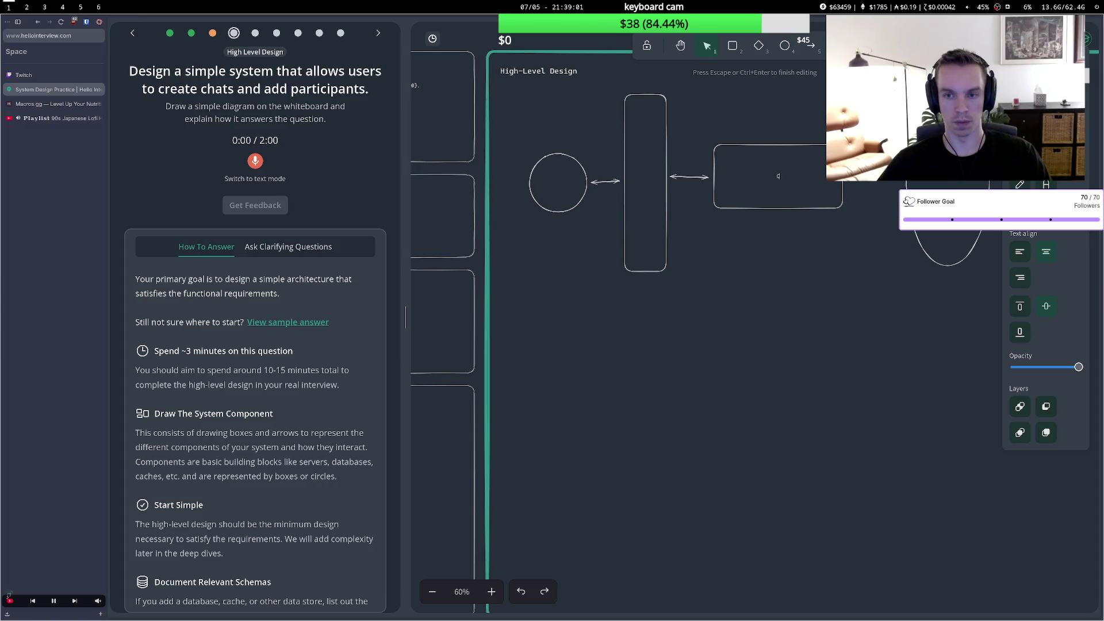
type("essage Servi")
type("ce")
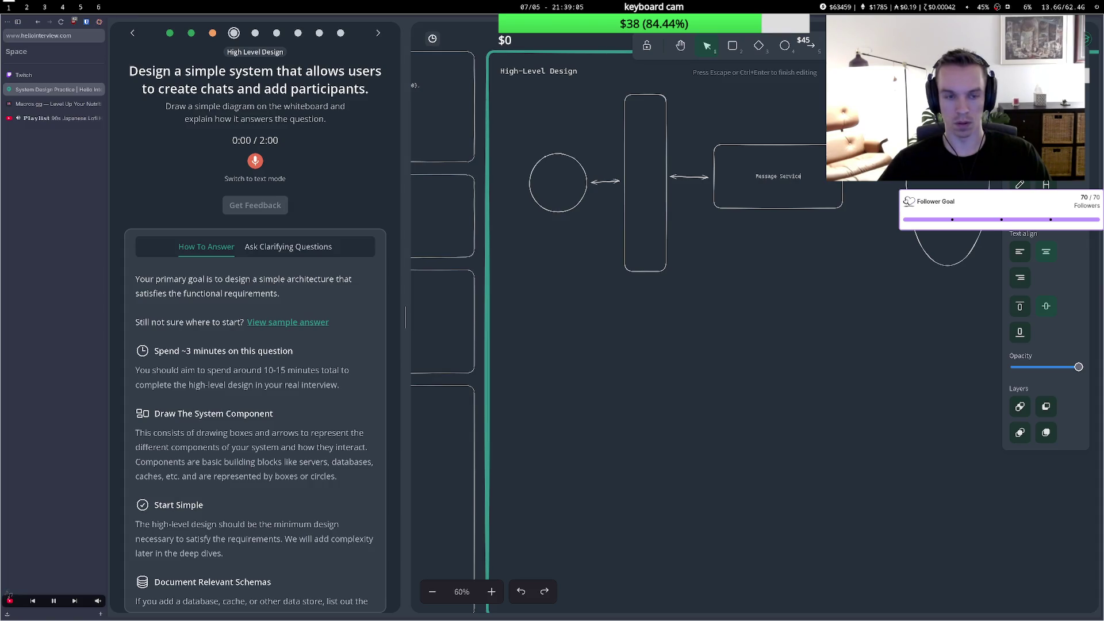
key("BackSpace")
key("BackSpace")
key("BackSpace")
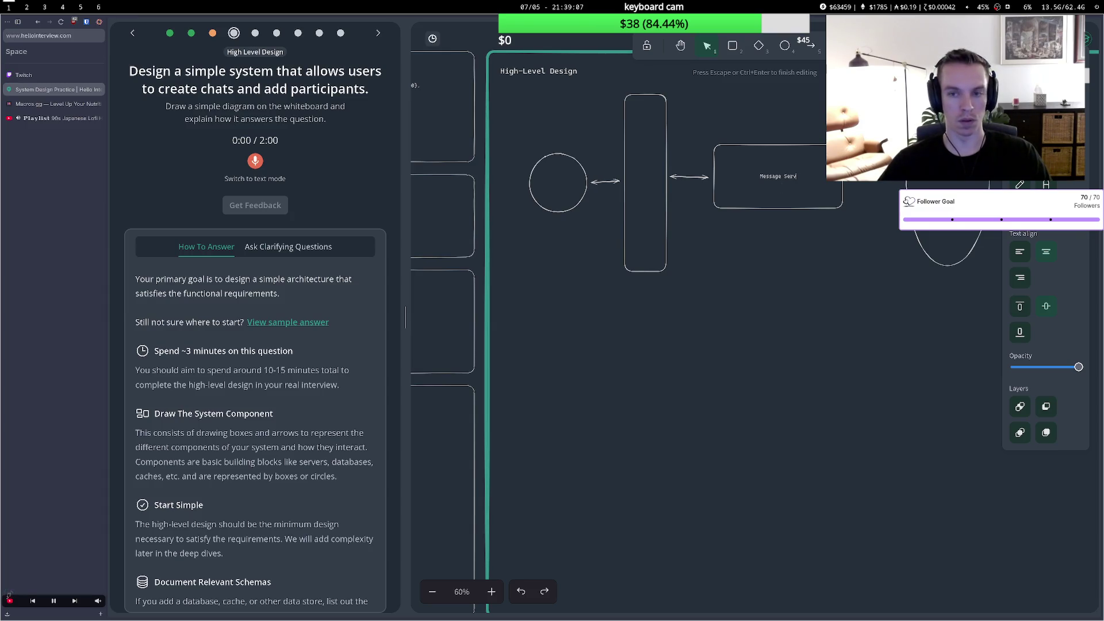
type("Ch")
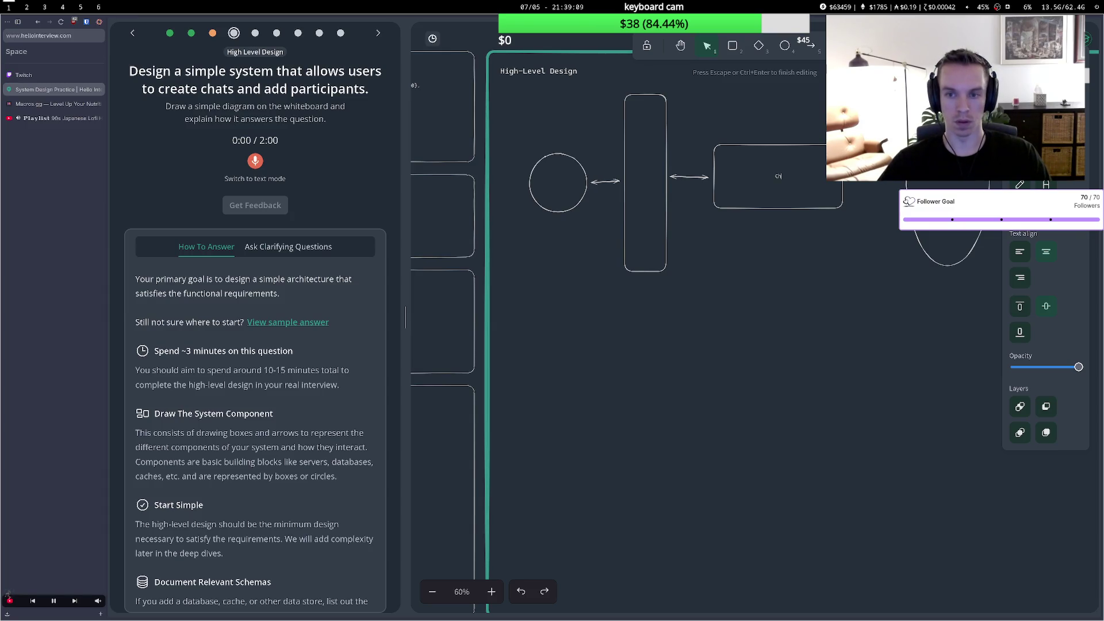
type("at S")
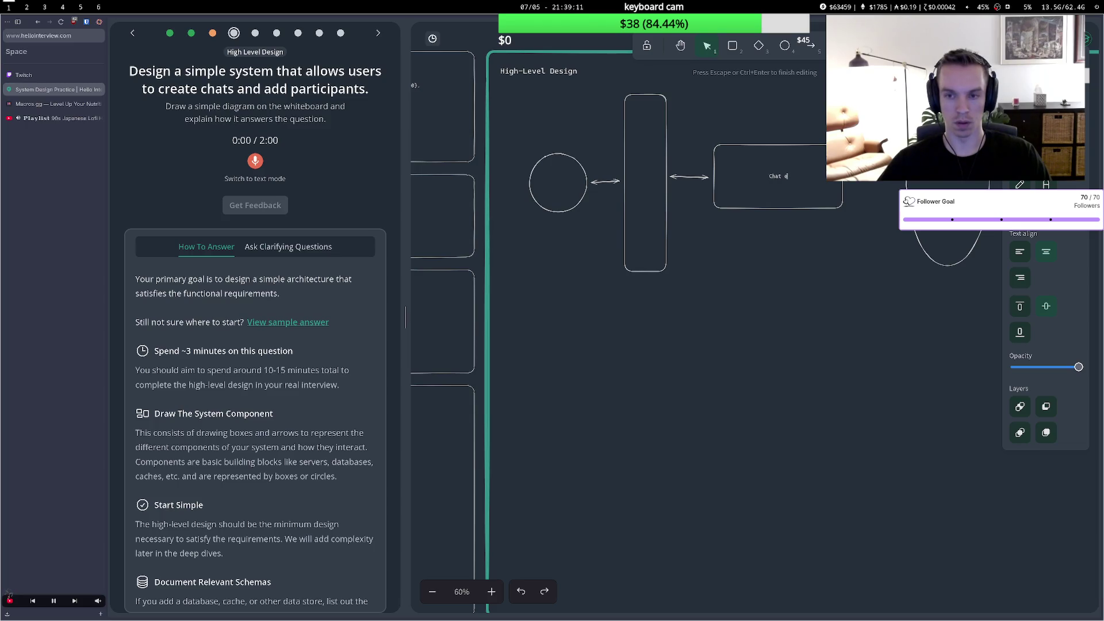
type("ervice")
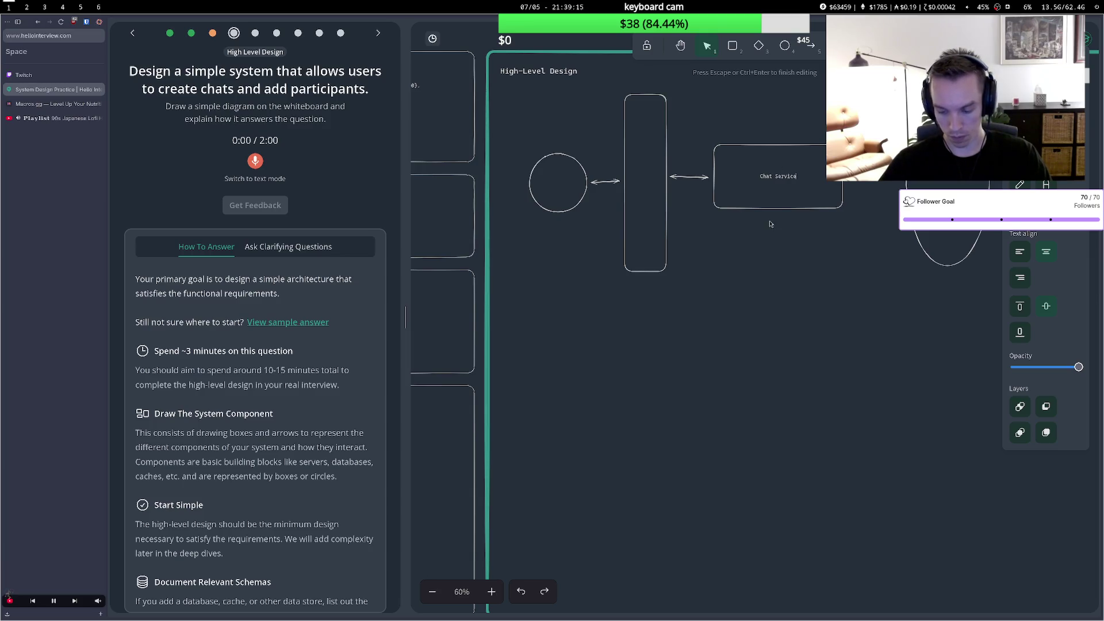
left_click(814, 239)
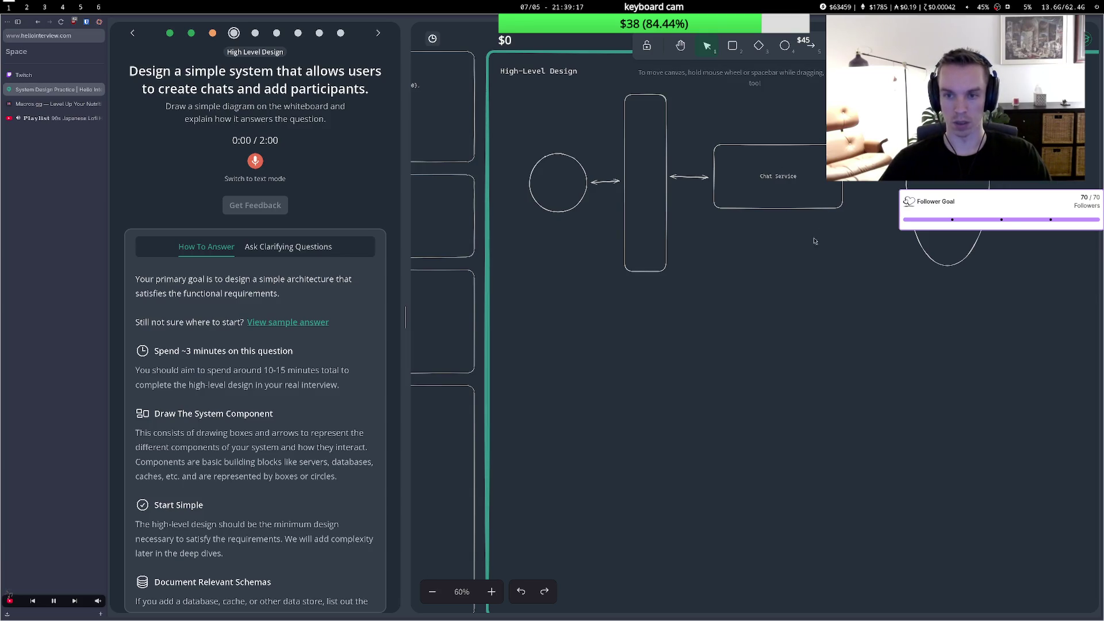
Nudge the circle slightly left and label it 'client'.
left_click_drag(565, 158, 551, 154)
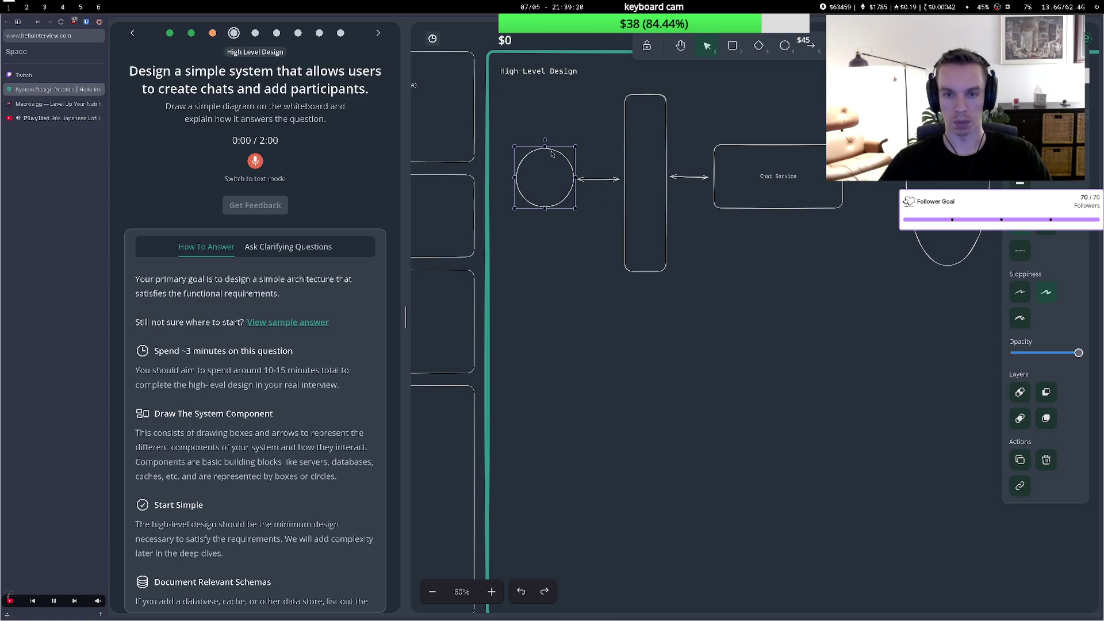
key("Escape")
double_click(541, 179)
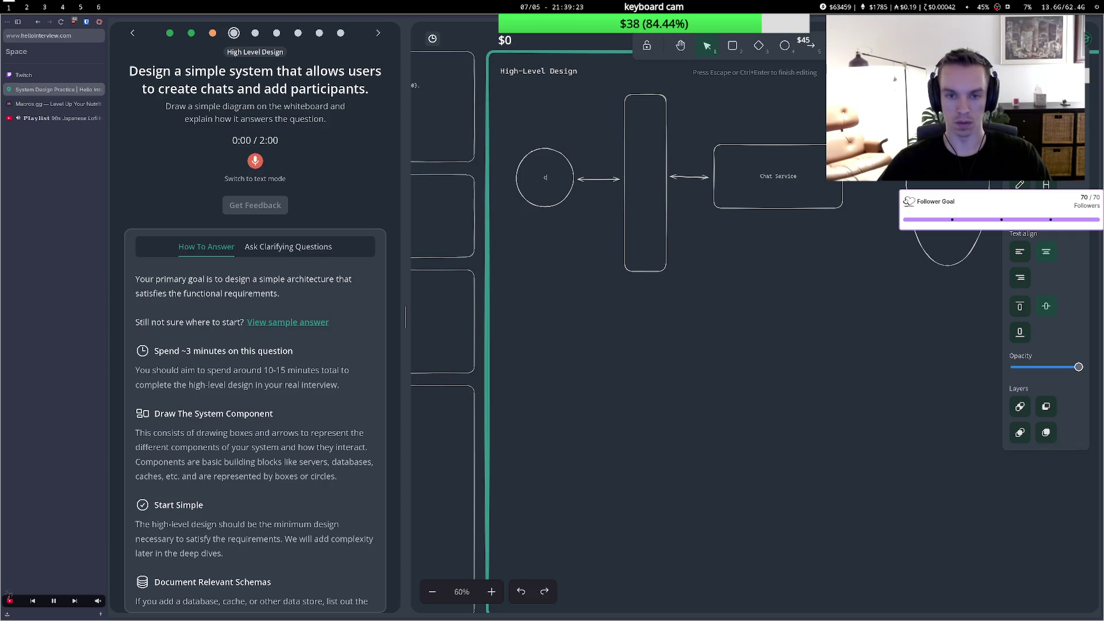
type("cli")
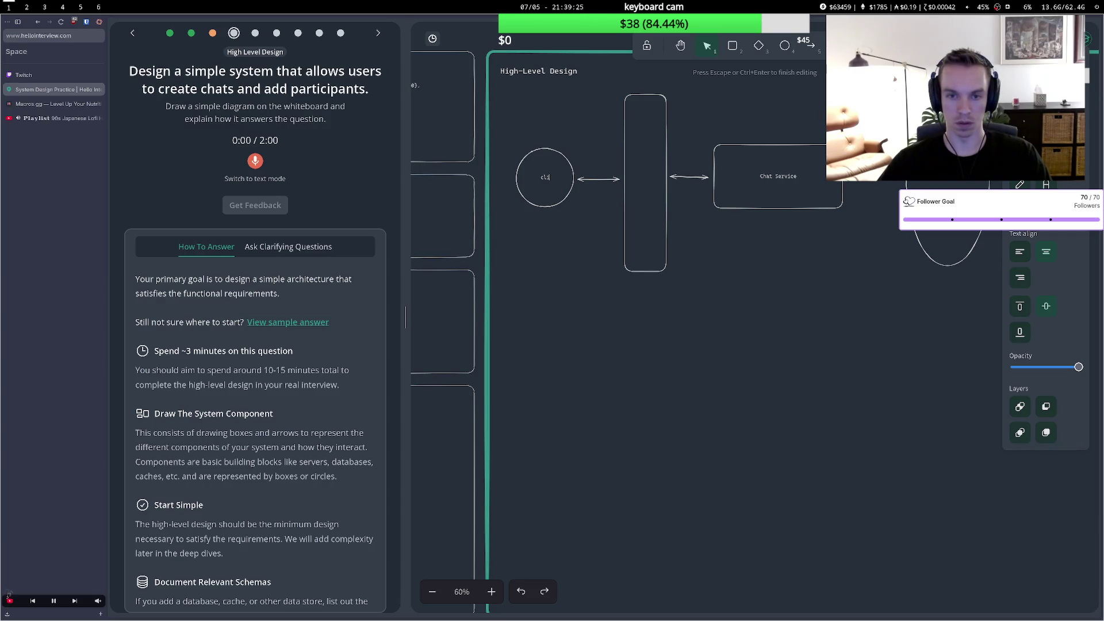
type("ent")
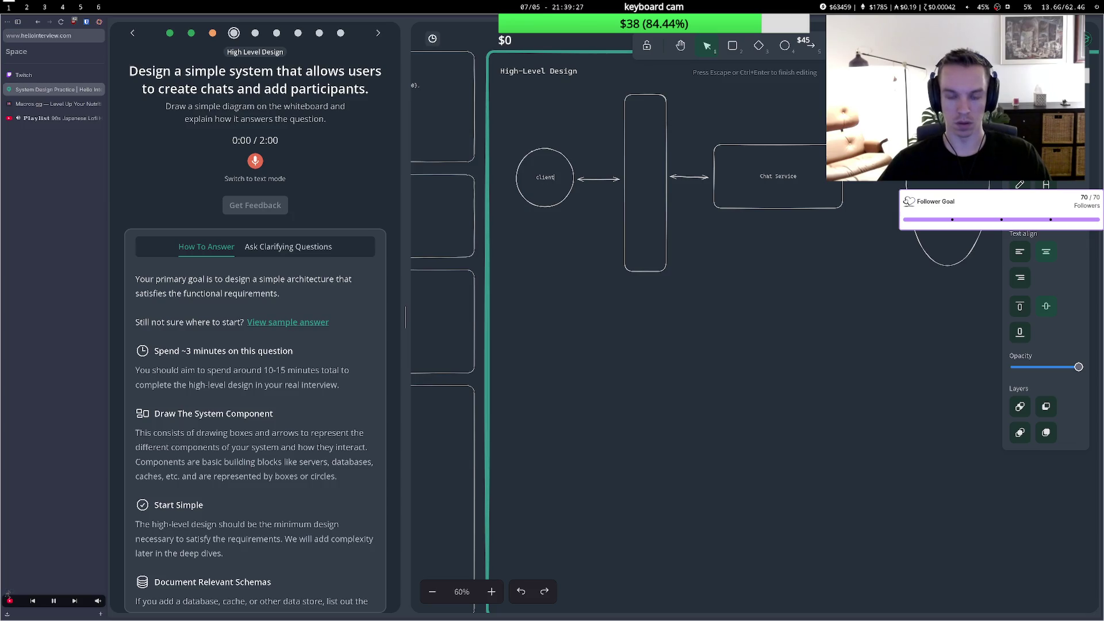
key("Escape")
left_click(636, 178)
key("Escape")
Label the tall box 'LB/api gateway'.
left_click(639, 195)
double_click(648, 184)
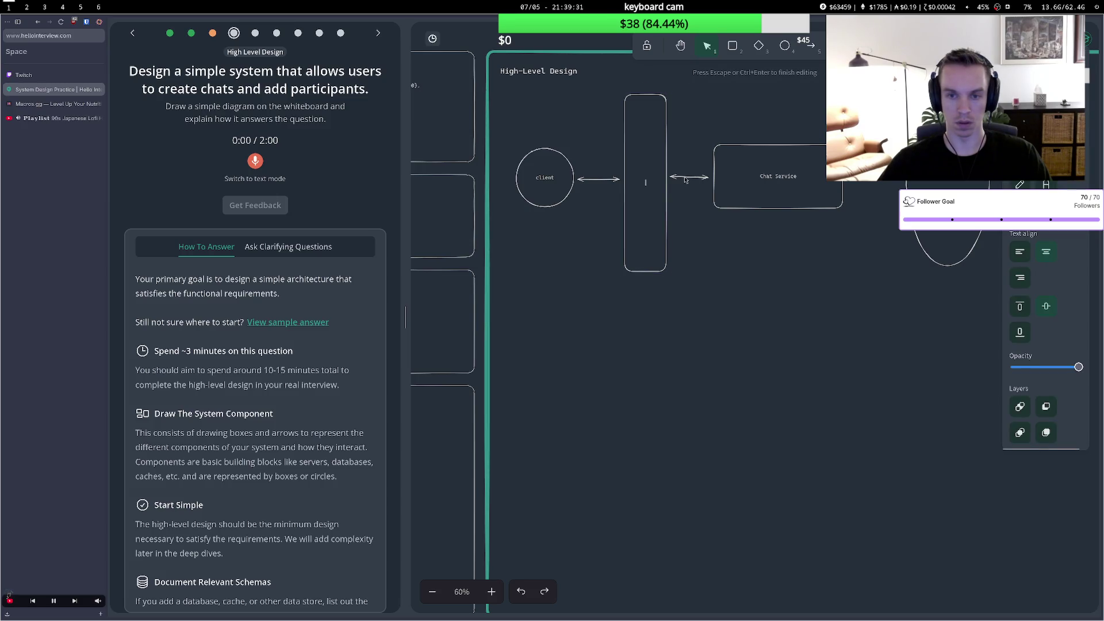
type("LB/api g")
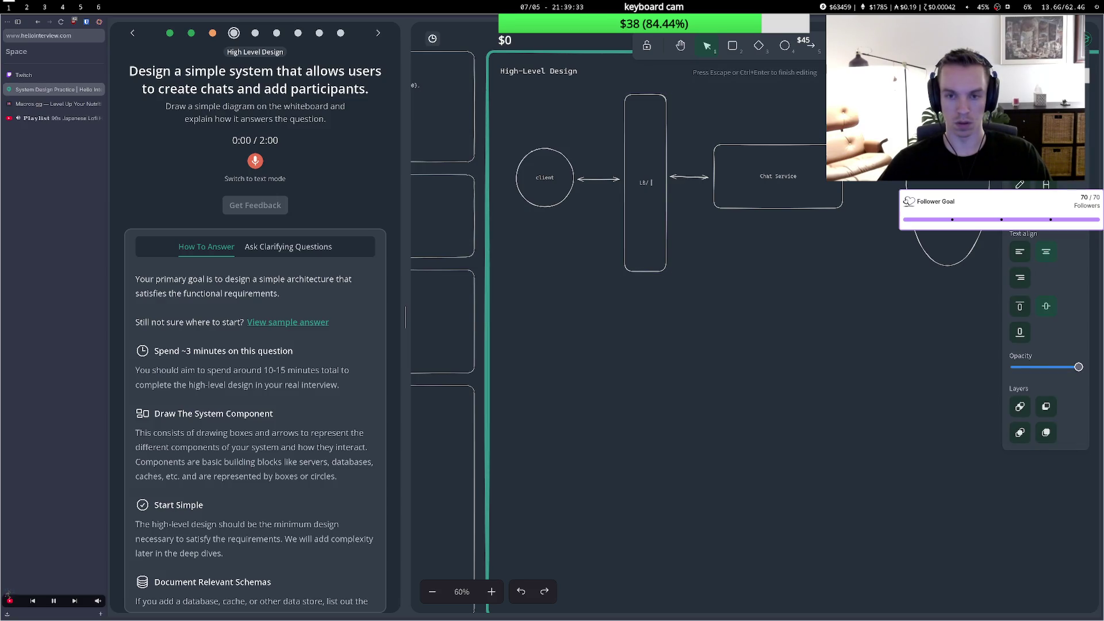
type("ateway")
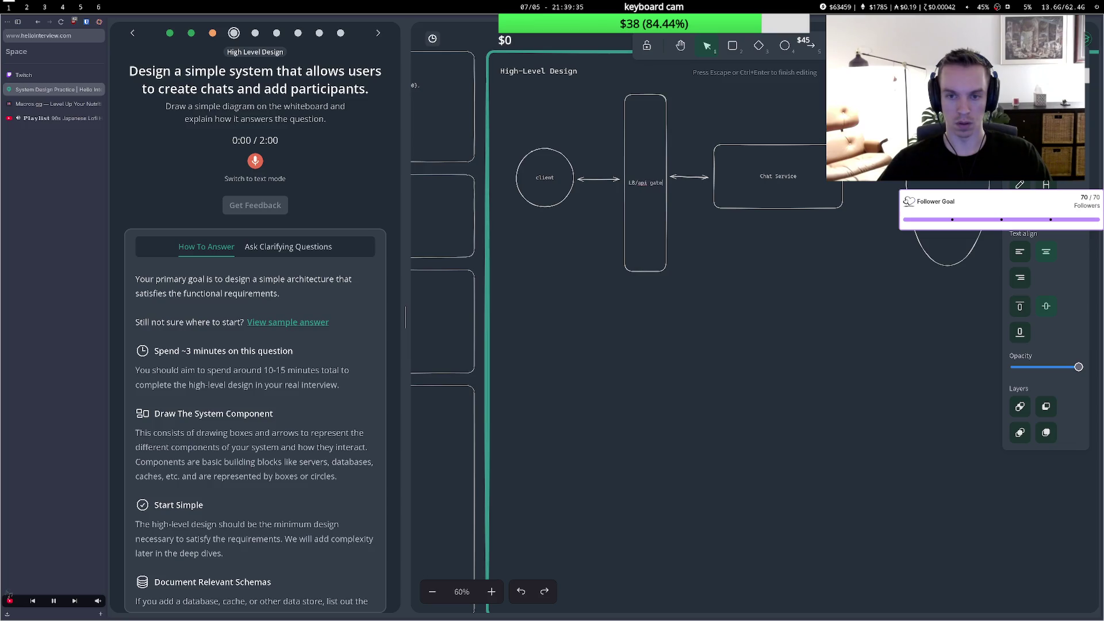
left_click(772, 139)
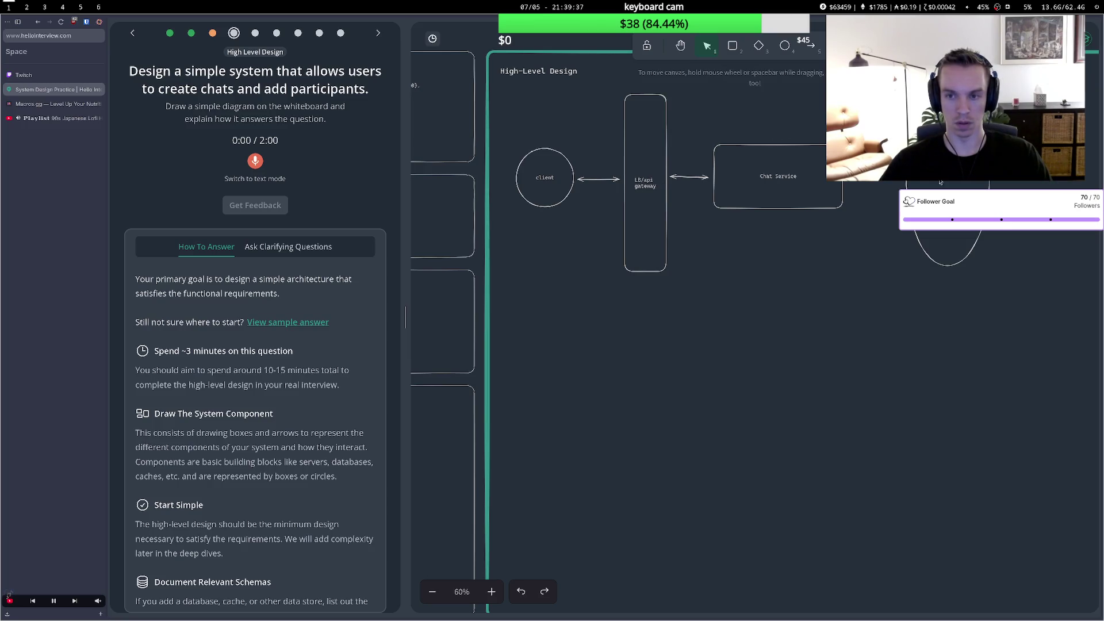
double_click(910, 188)
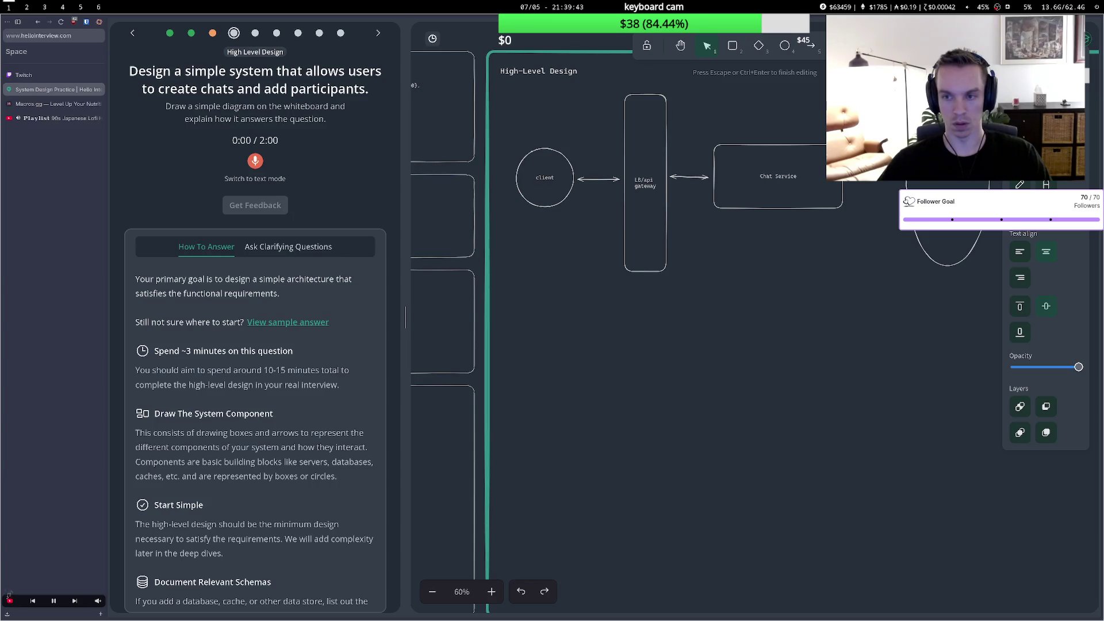
left_click(851, 260)
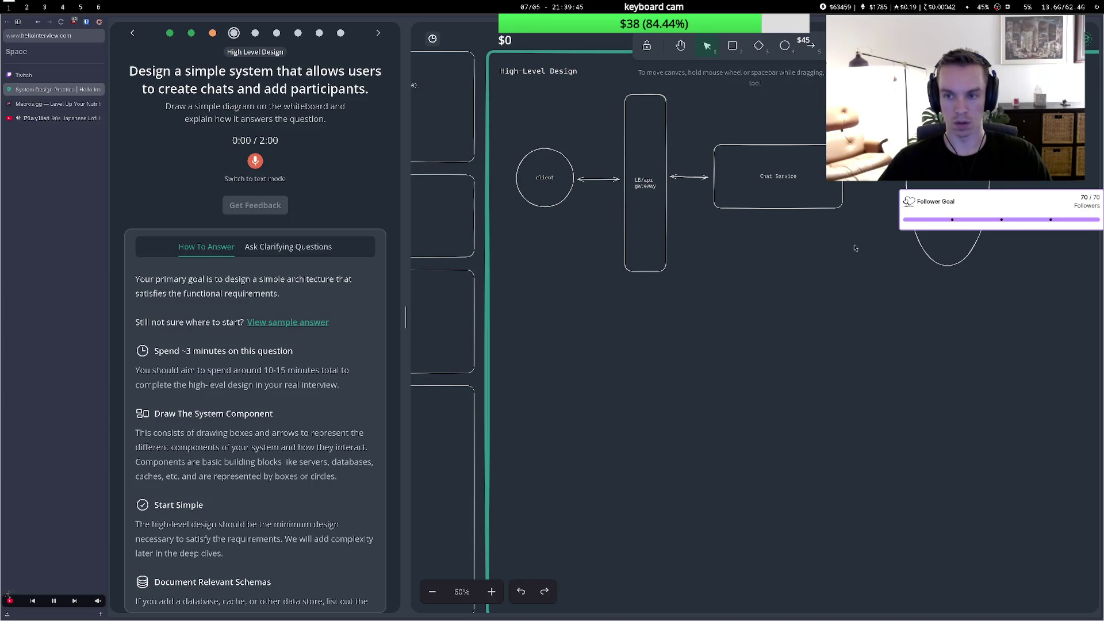
Spread the shapes out: Chat Service box right, client circle and gateway box left.
key("ctrl+z")
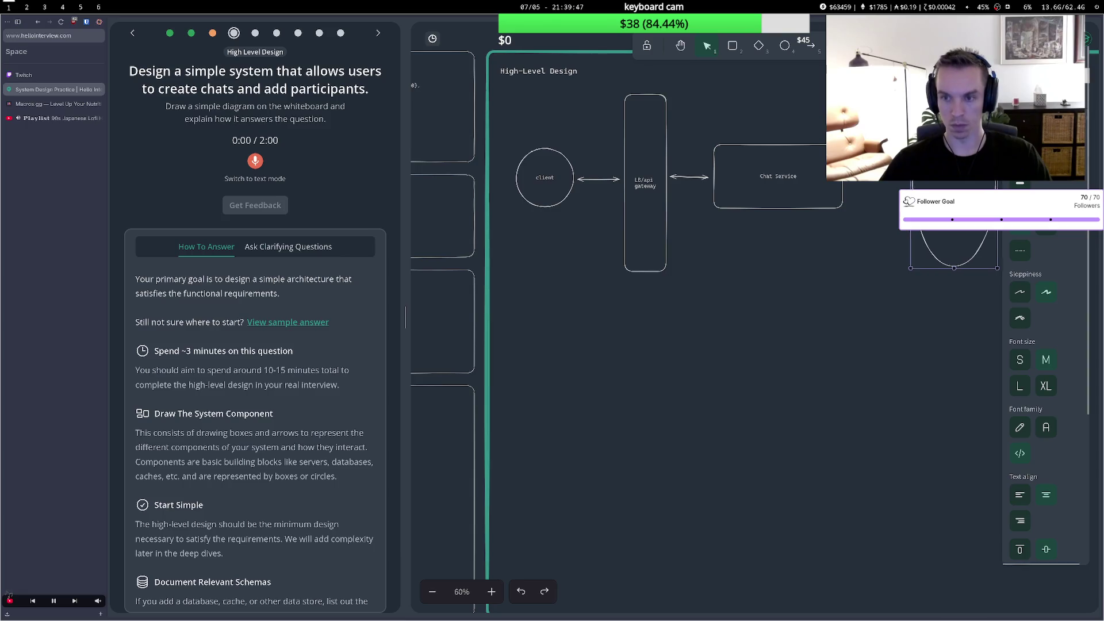
left_click_drag(774, 154, 795, 151)
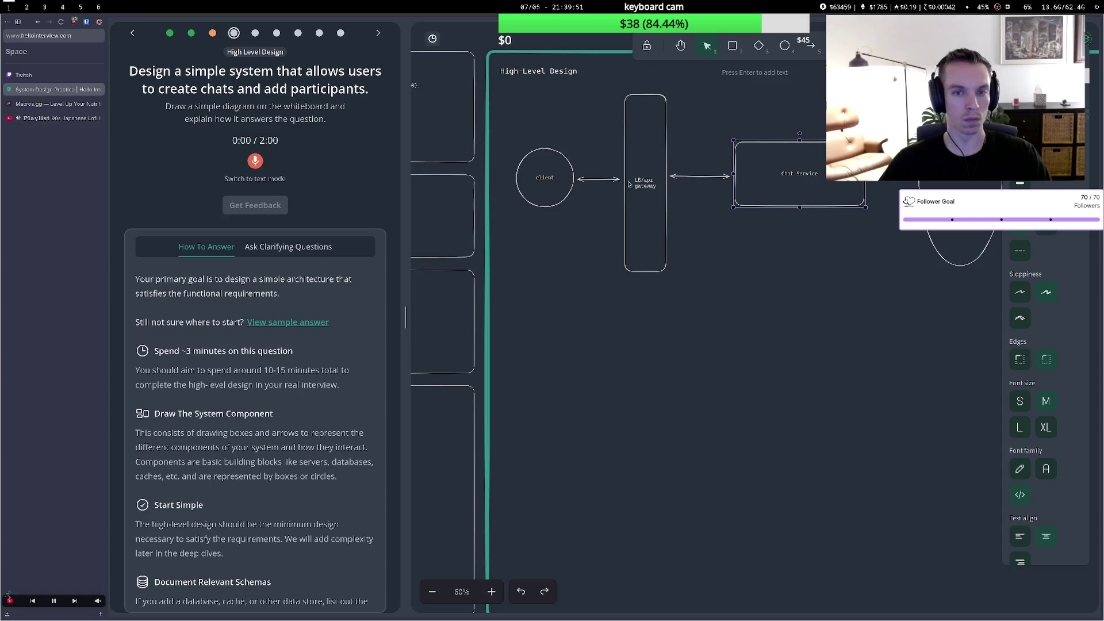
left_click_drag(538, 175, 526, 176)
left_click_drag(639, 172, 614, 172)
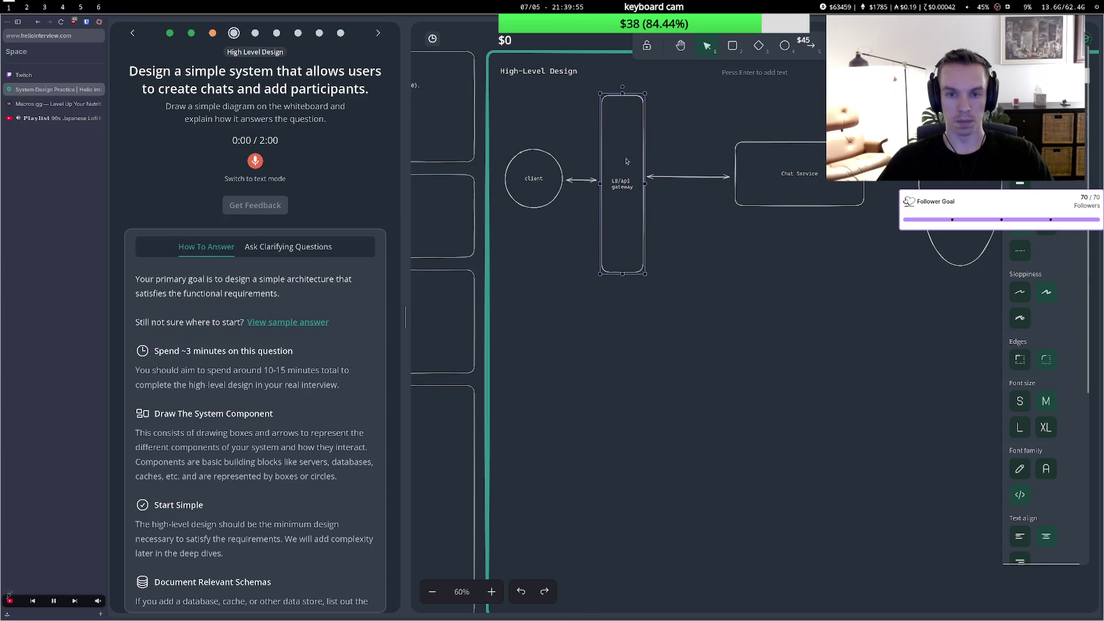
Label the gateway–Chat Service arrow with 'createChat()' and 'updateChat()' on two lines.
double_click(690, 180)
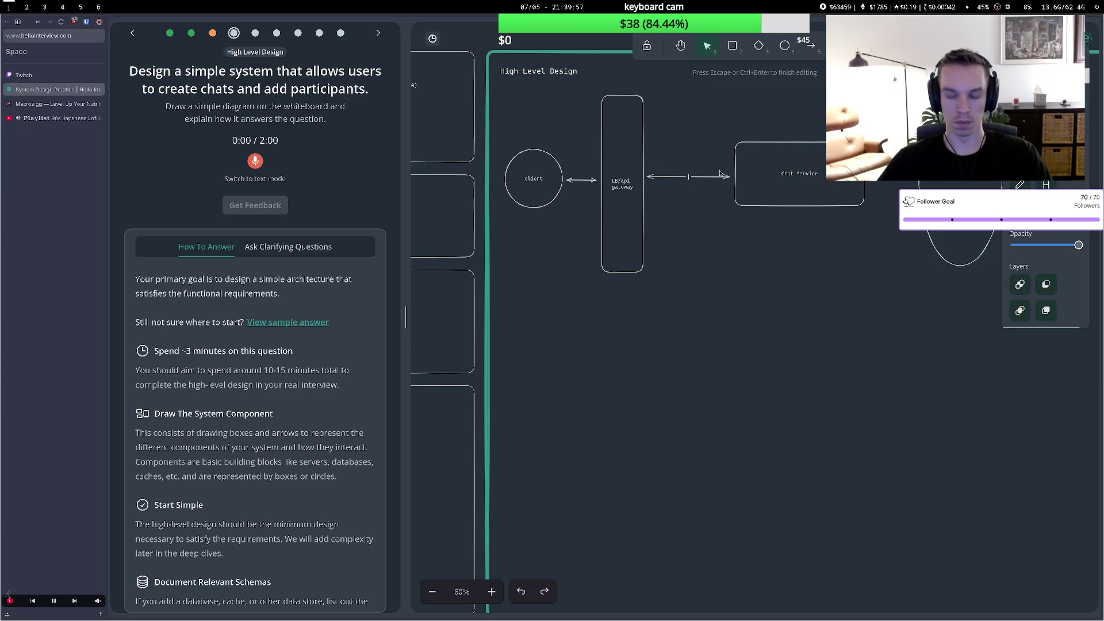
type("CREAT")
key("BackSpace")
key("BackSpace")
key("BackSpace")
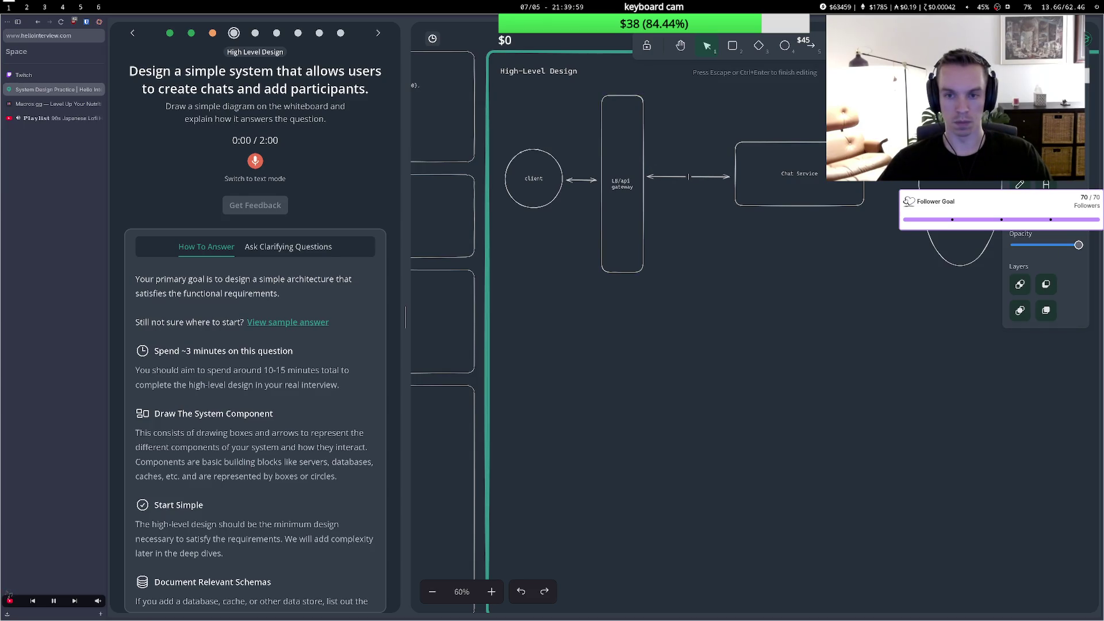
type("createChat")
type("()")
key("Return")
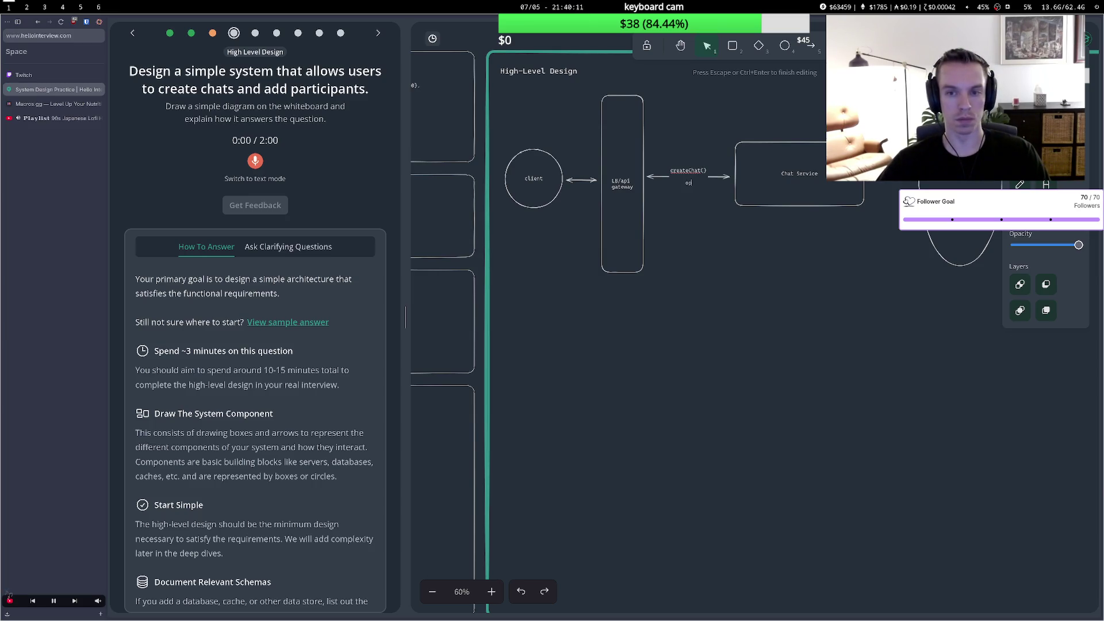
type("dateCh")
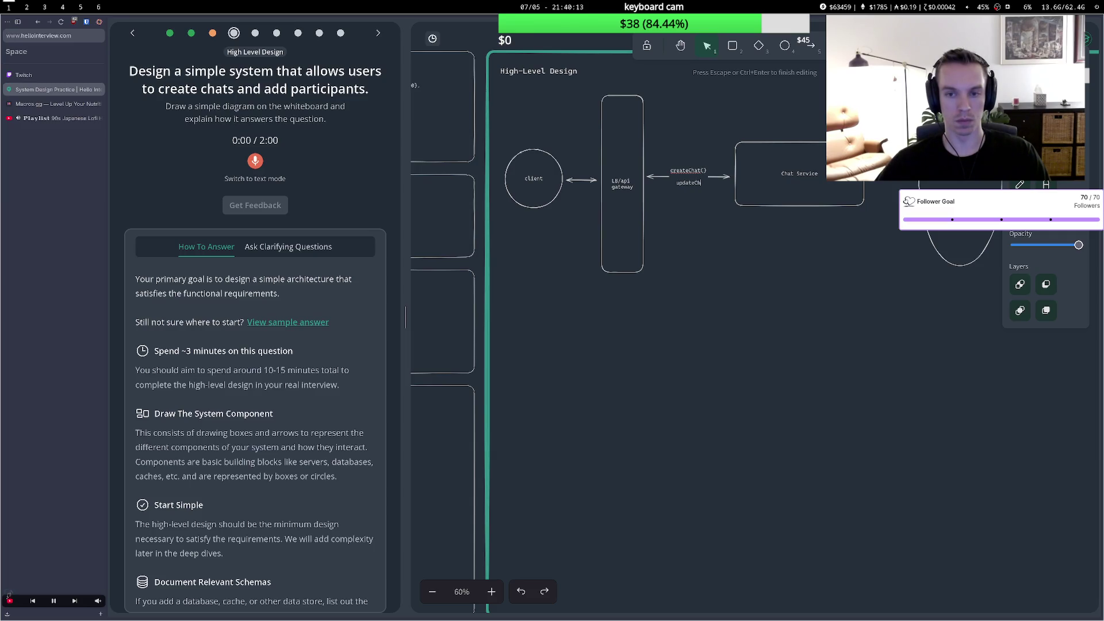
type("at()")
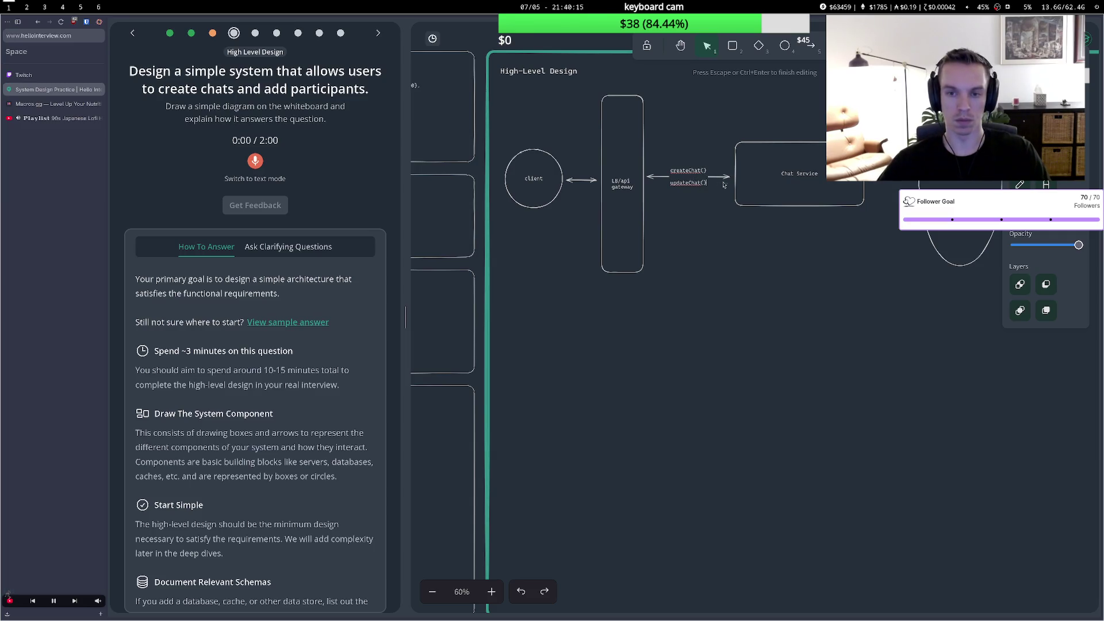
left_click(702, 215)
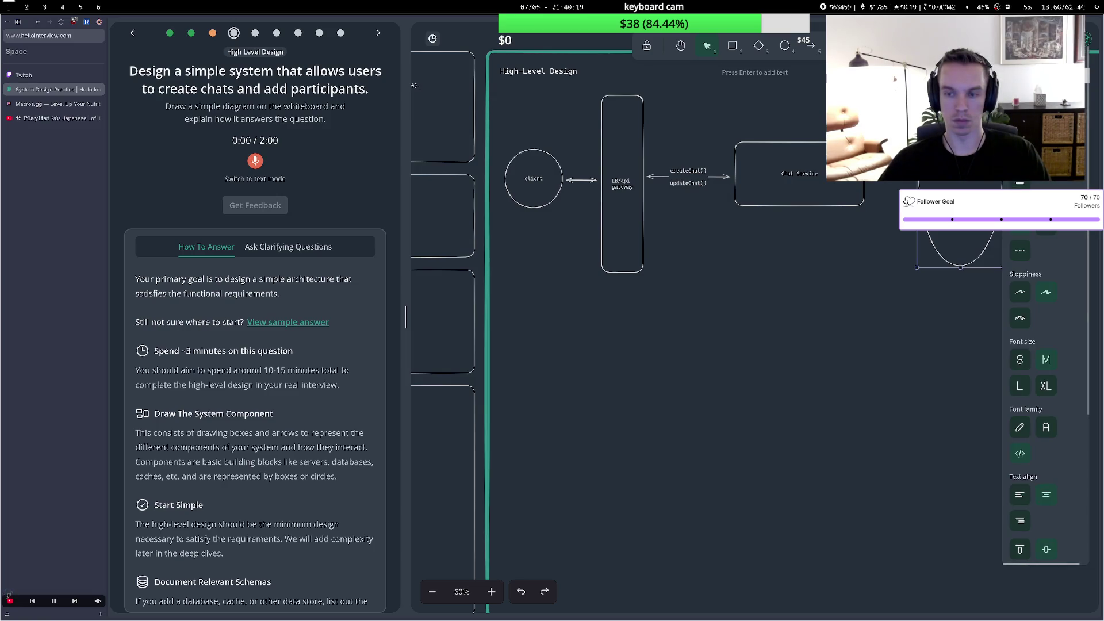
key("h")
left_click_drag(752, 106, 591, 185)
mouse_move(725, 153)
left_mouse_down()
mouse_move(669, 140)
mouse_move(665, 115)
mouse_move(603, 109)
mouse_move(609, 127)
mouse_move(629, 132)
left_mouse_up()
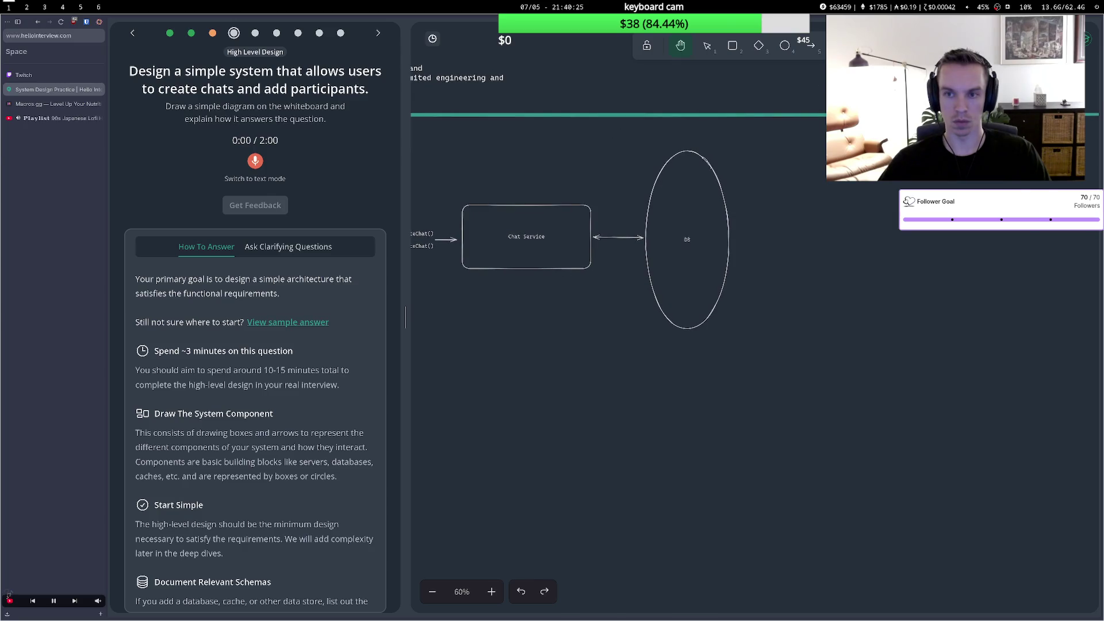
Write a 'Chat' note below the DB ellipse listing '- id' and '- participantIds'.
double_click(655, 345)
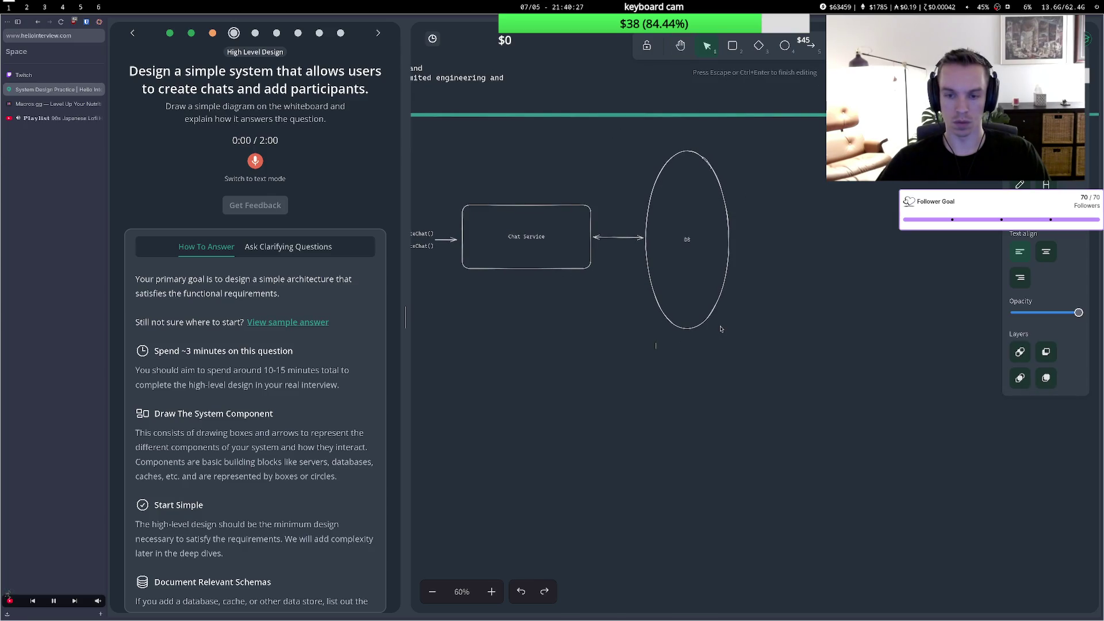
type("Chat")
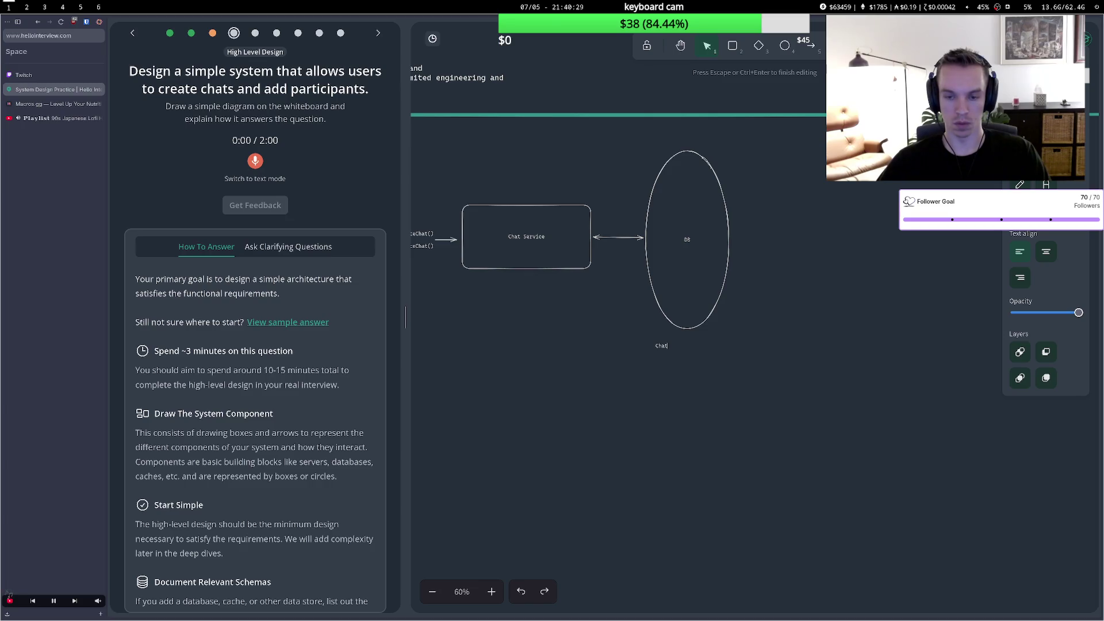
key("Return")
type("- id")
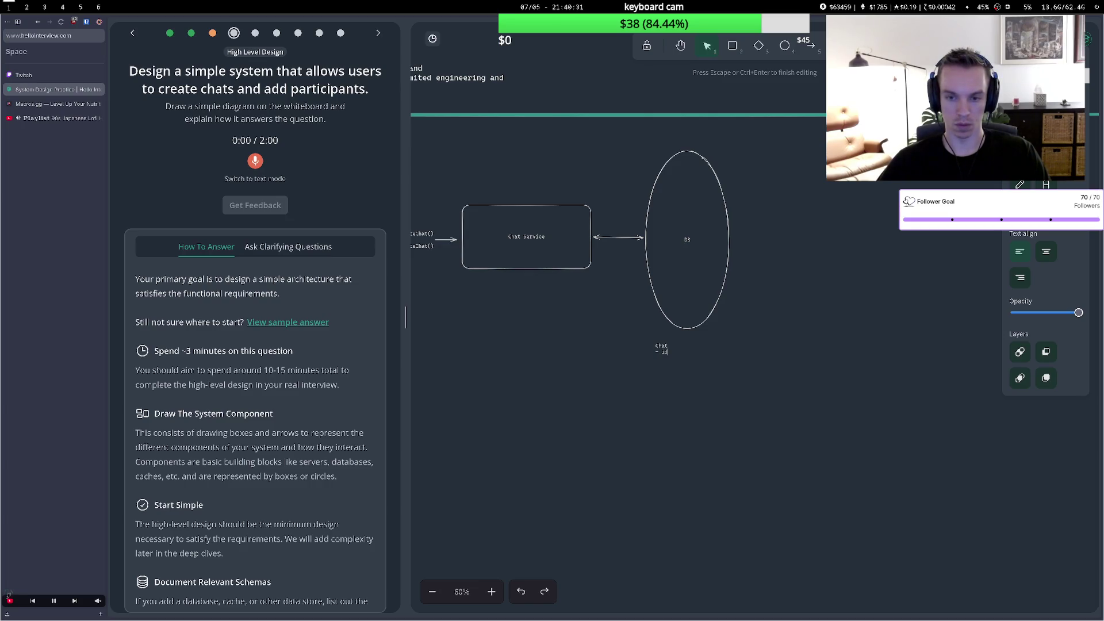
key("Return")
type("- pa")
type("- pi")
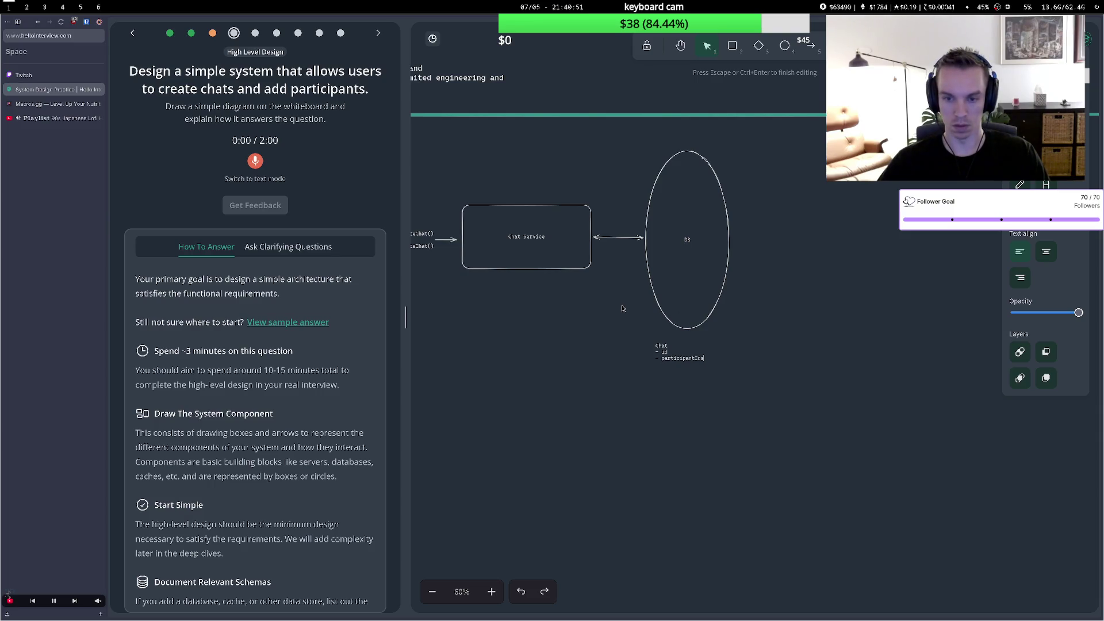
left_click(634, 352)
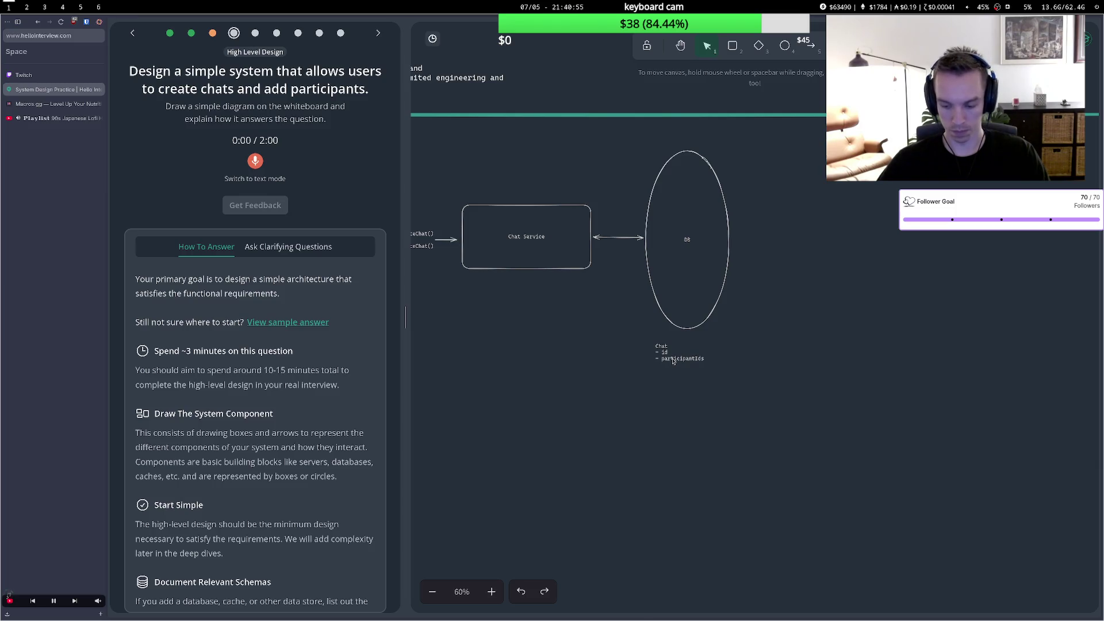
left_click(673, 361)
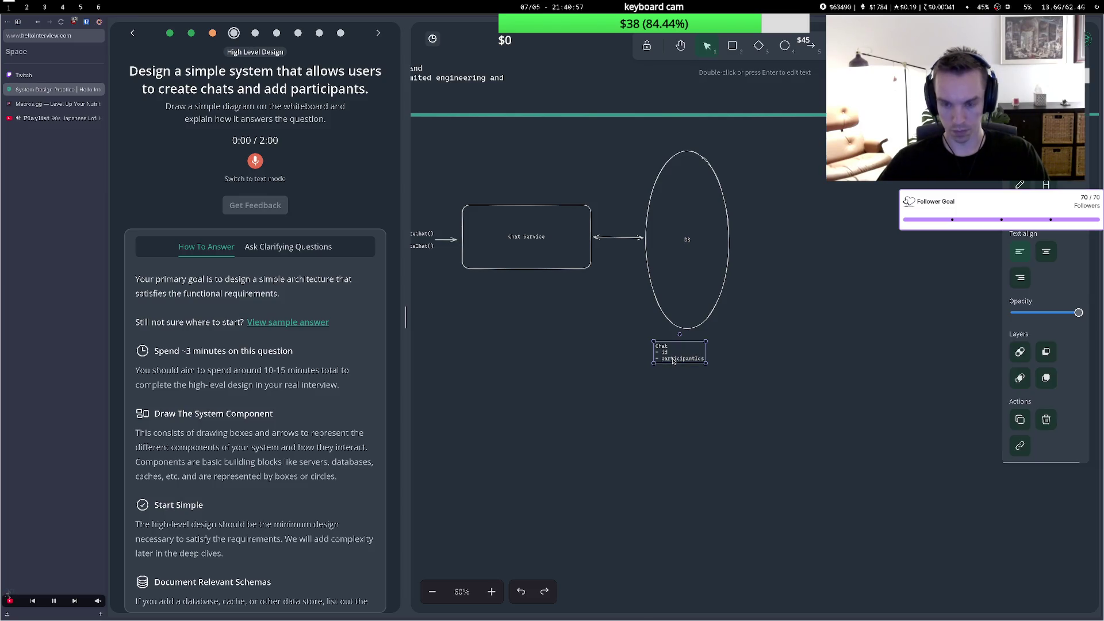
left_click(584, 346)
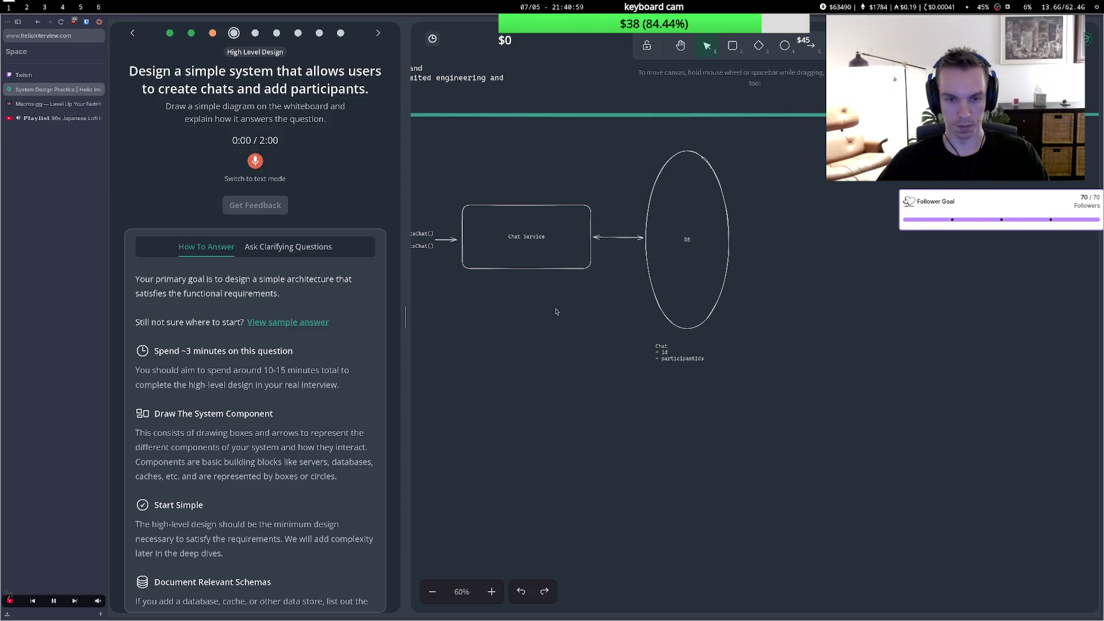
left_click(680, 360)
left_click(603, 320)
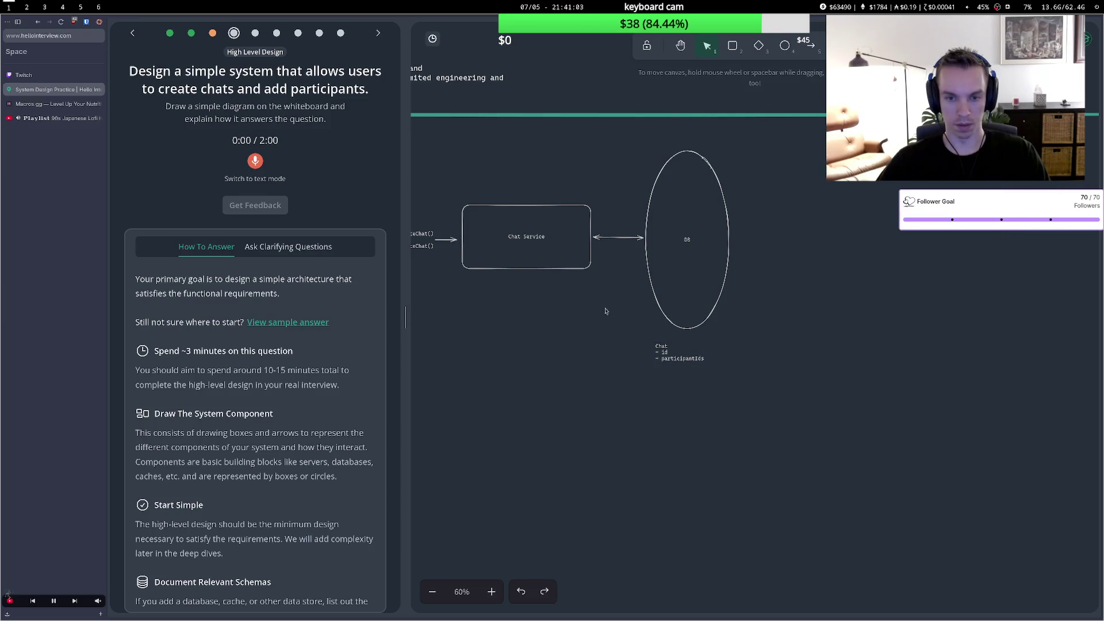
left_click_drag(516, 250, 724, 270)
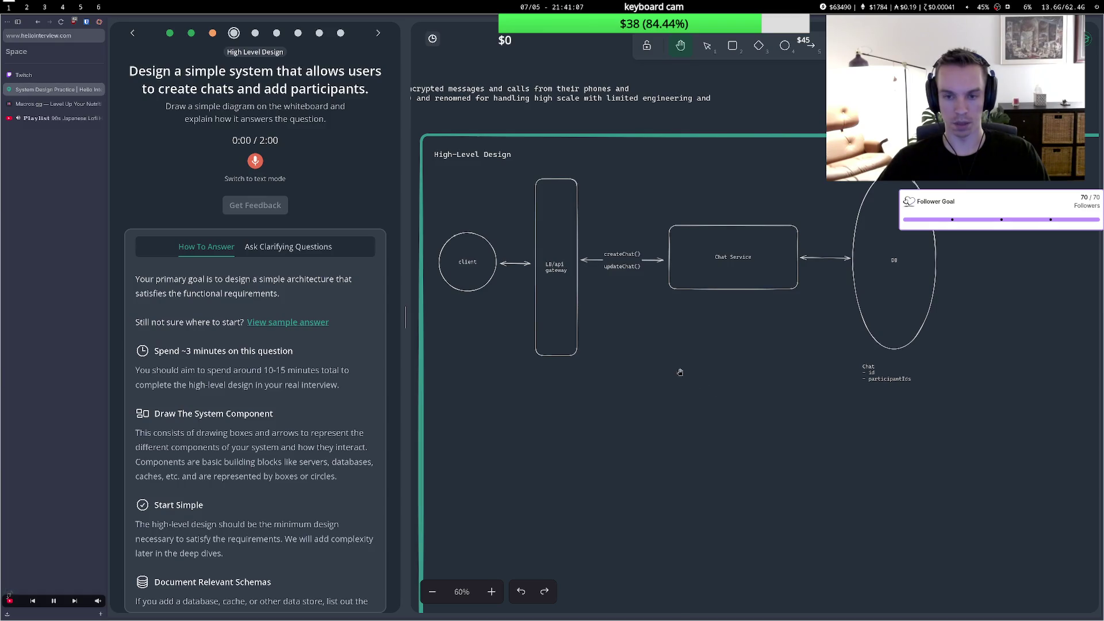
Return to the Select tool and start recording a spoken answer.
key("1")
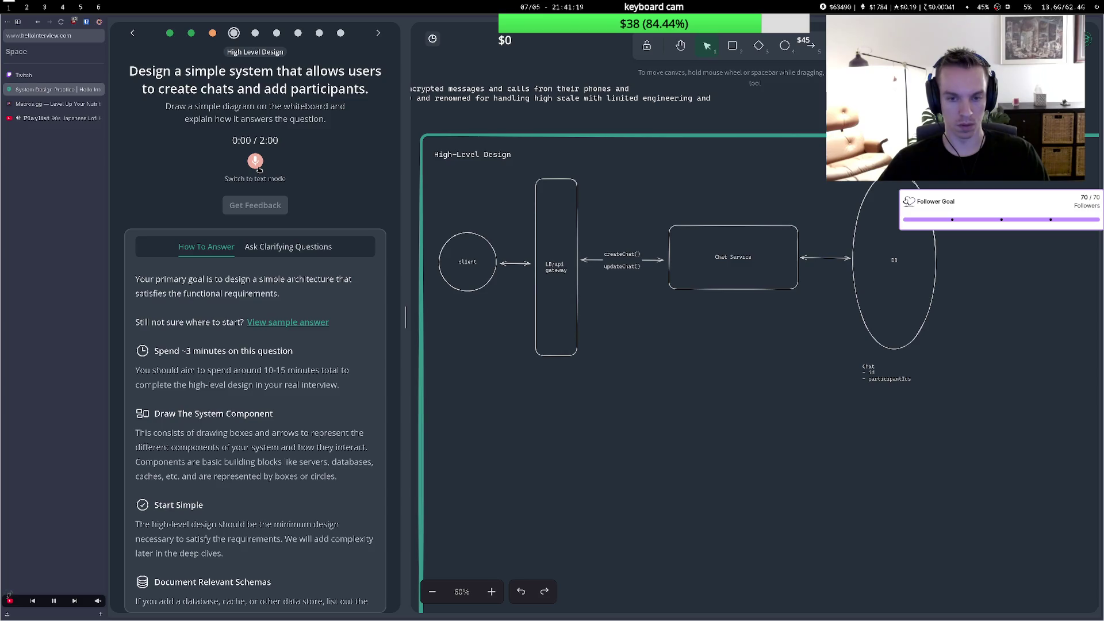
left_click(259, 169)
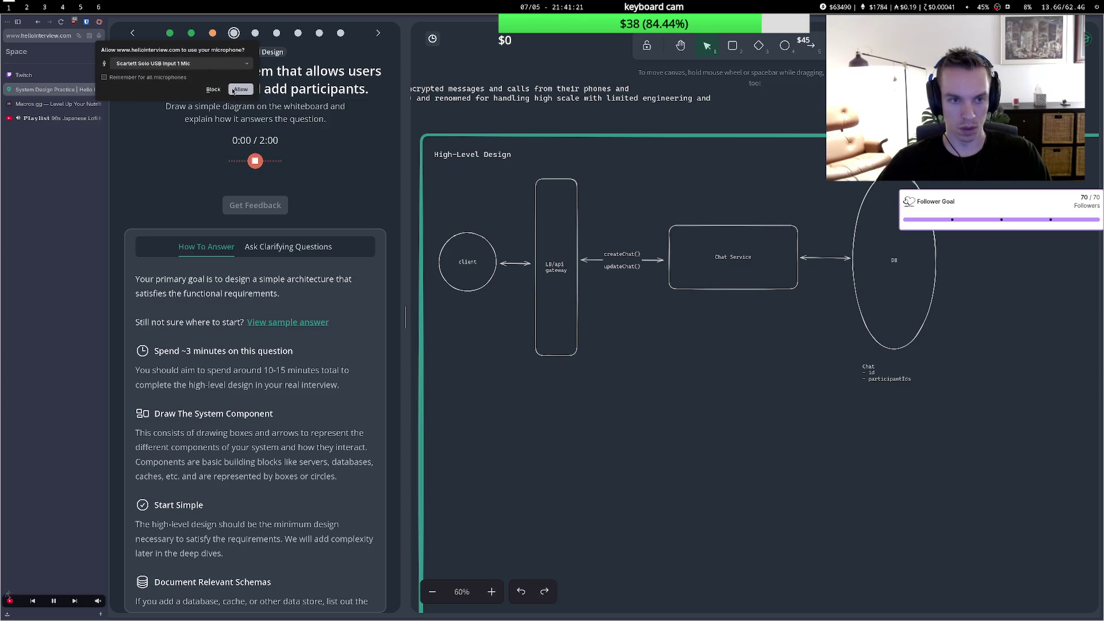
Allow microphone access, speak the high-level design answer, then stop recording.
left_click(237, 93)
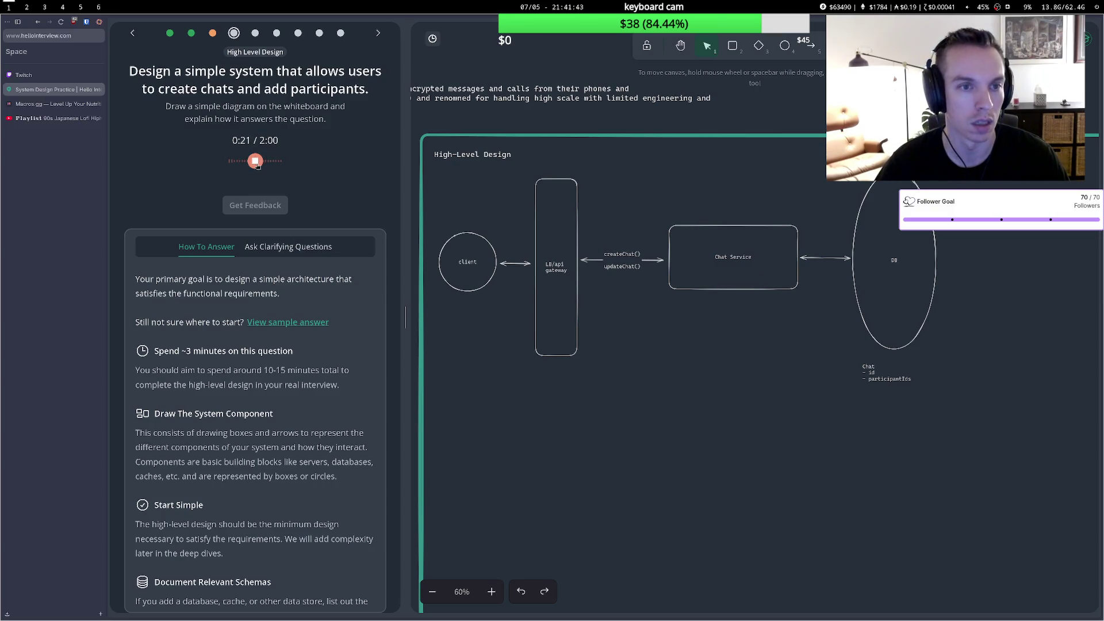
left_click(256, 161)
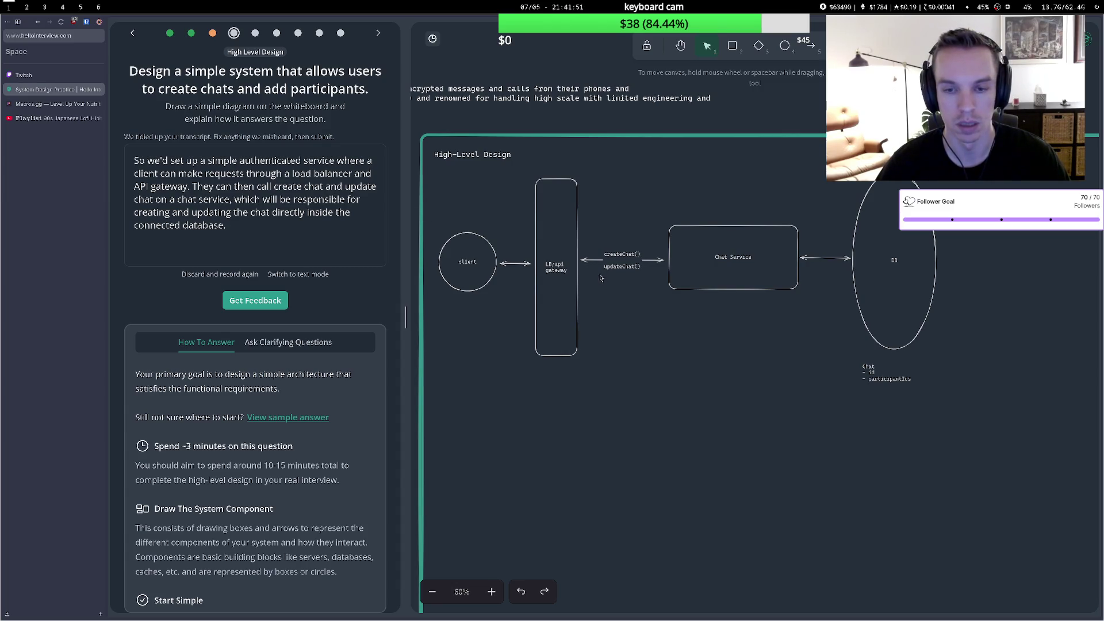
Request feedback and scroll down through it to the minor suggestions on auth and data model.
left_click(283, 302)
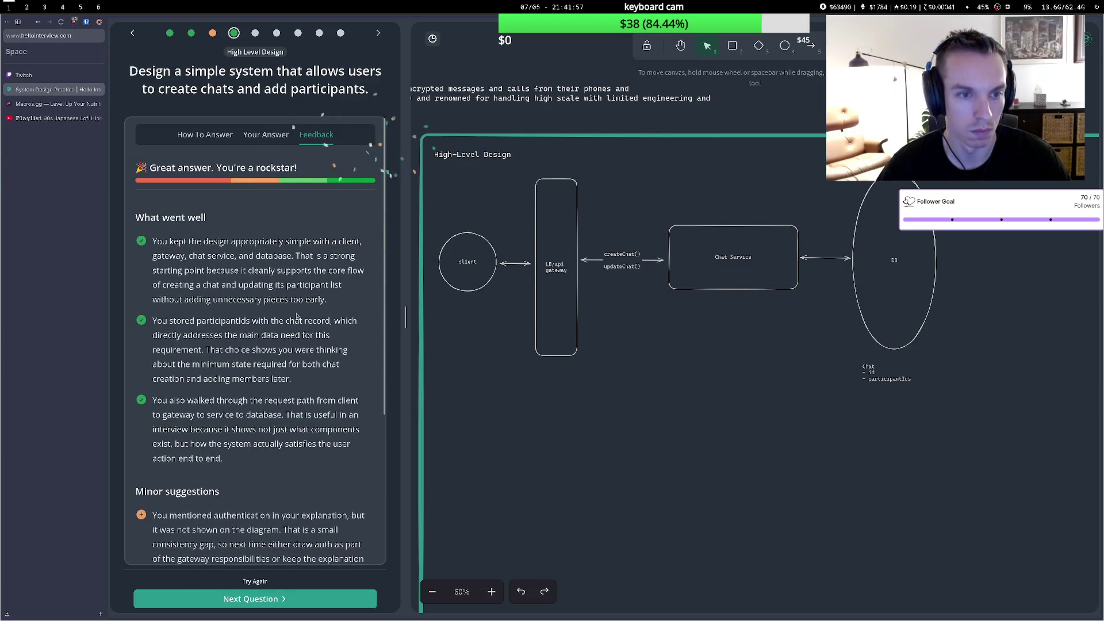
scroll(297, 314, "down", 3)
left_click_drag(182, 325, 303, 340)
left_click(271, 343)
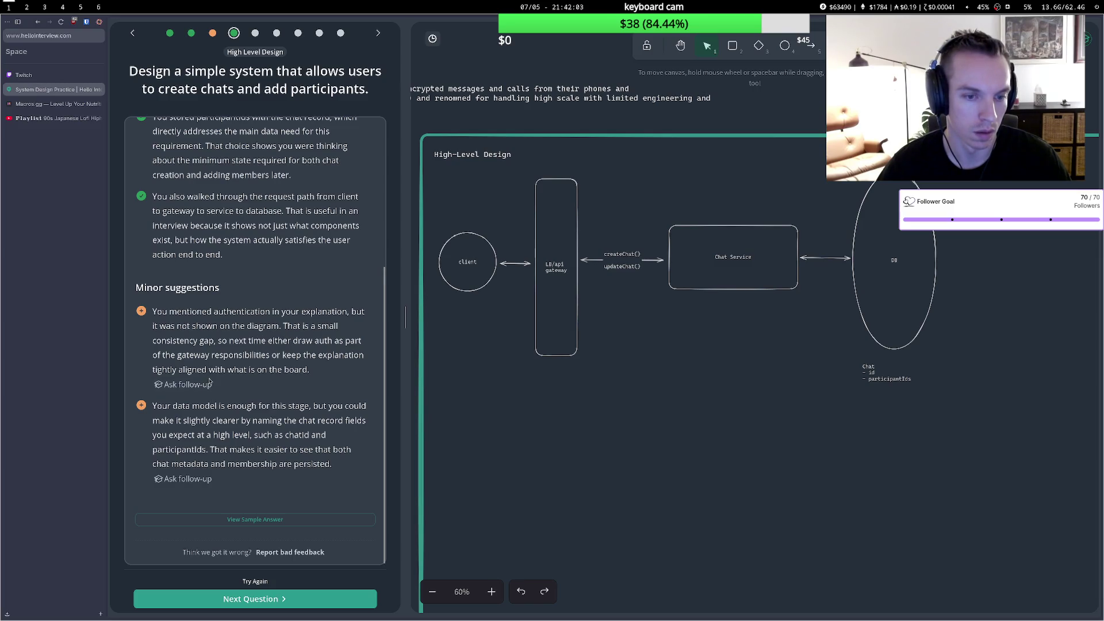
left_click_drag(182, 407, 368, 423)
left_click(274, 436)
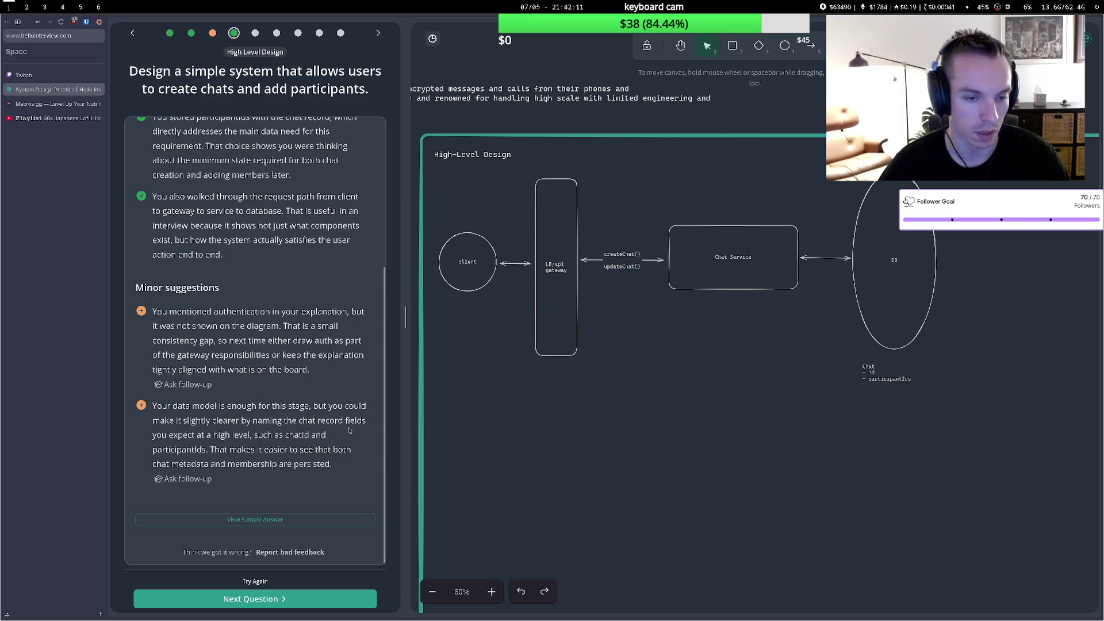
Nudge the Chat schema note slightly to the right beneath the DB ellipse.
left_click(873, 377)
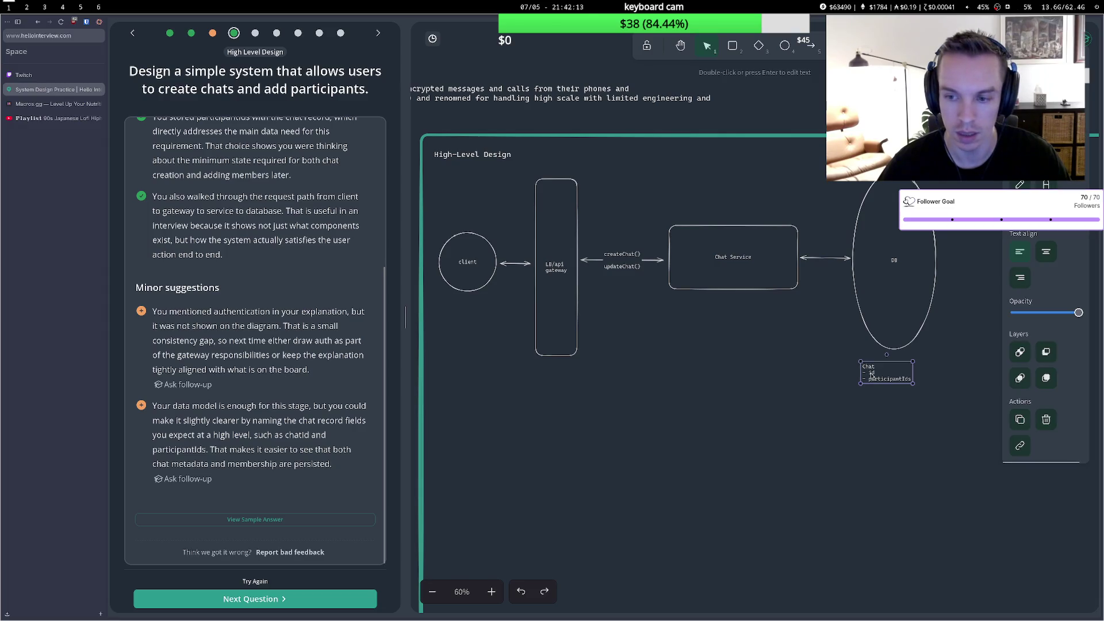
mouse_move(211, 453)
left_mouse_down()
mouse_move(271, 453)
mouse_move(260, 445)
left_mouse_up()
left_click(271, 454)
left_click(273, 444)
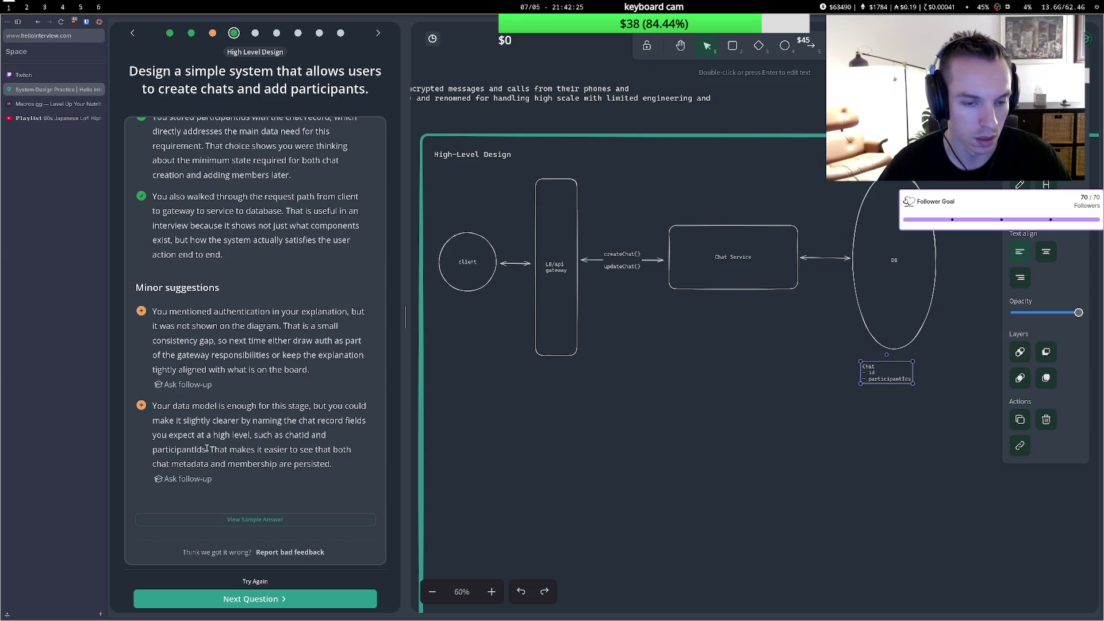
mouse_move(885, 376)
left_mouse_down()
mouse_move(961, 278)
mouse_move(945, 186)
mouse_move(901, 397)
mouse_move(898, 385)
left_mouse_up()
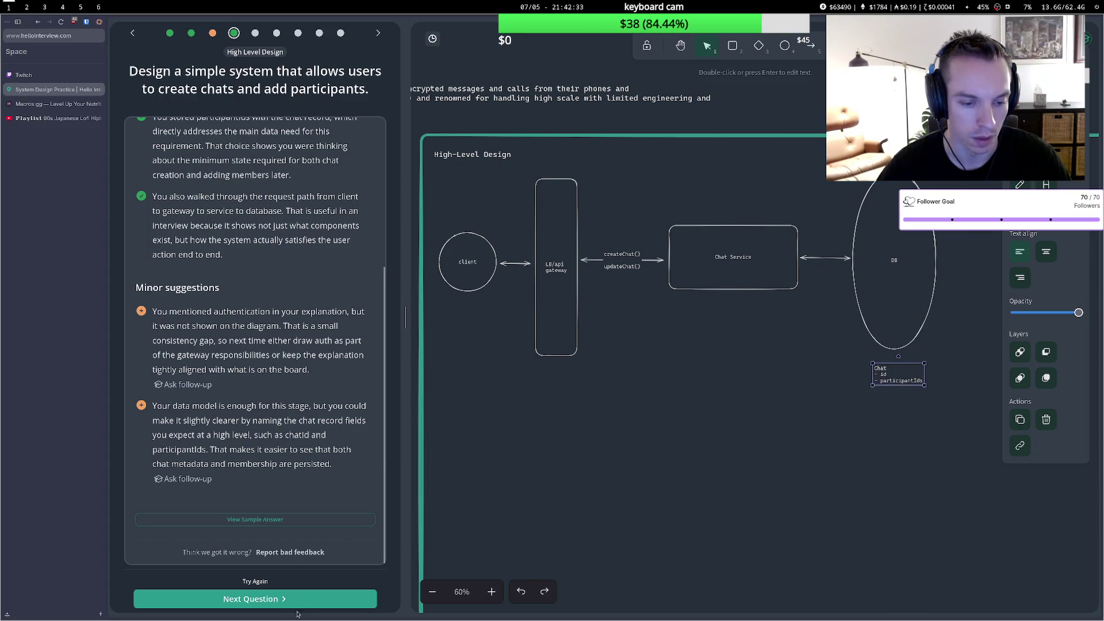
Load the next question and shift the DB ellipse and its Chat note to the right.
left_click(272, 604)
left_click(940, 296)
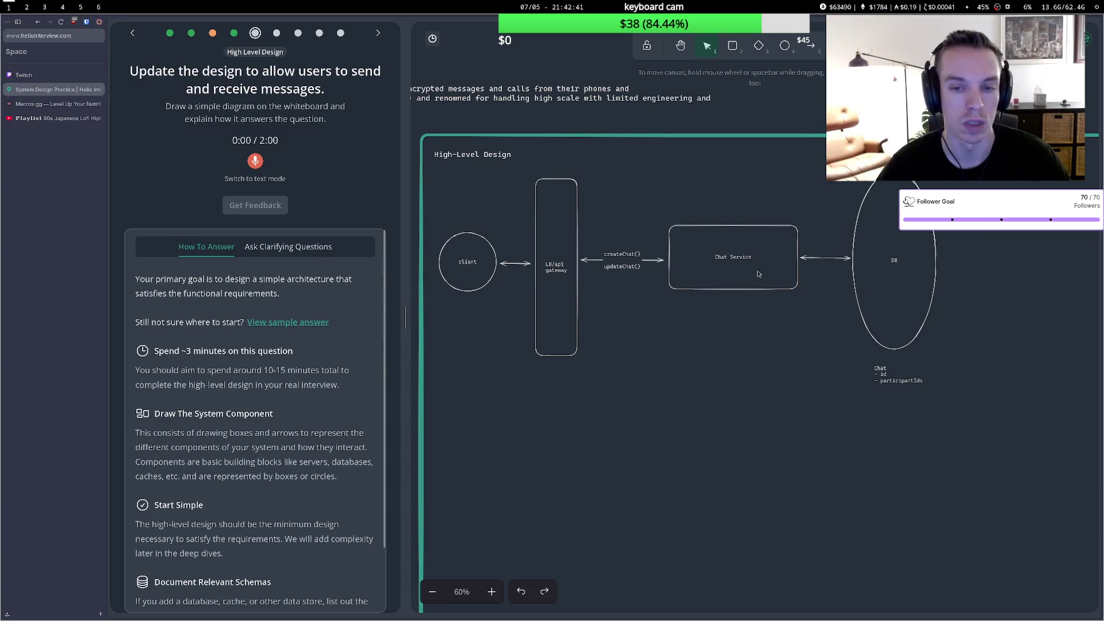
left_click_drag(856, 249, 937, 241)
left_click_drag(886, 383, 953, 379)
Move the Chat Service box right and pan to centre the whole diagram.
left_click(681, 46)
mouse_move(779, 352)
left_mouse_down()
mouse_move(750, 338)
mouse_move(626, 339)
mouse_move(644, 349)
left_mouse_up()
left_click(708, 46)
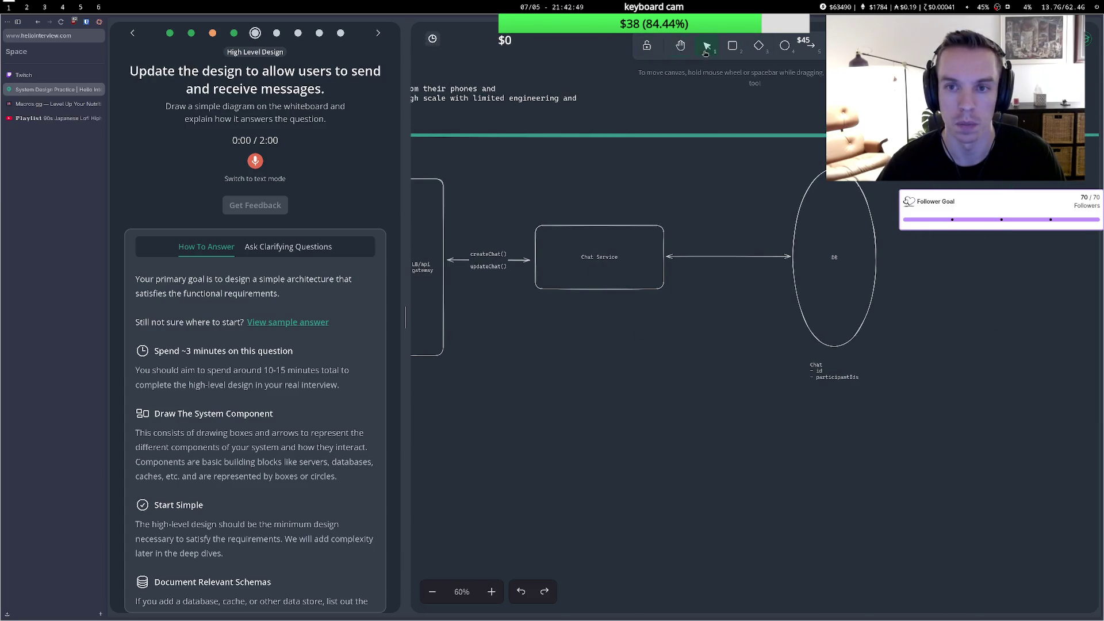
left_click(680, 46)
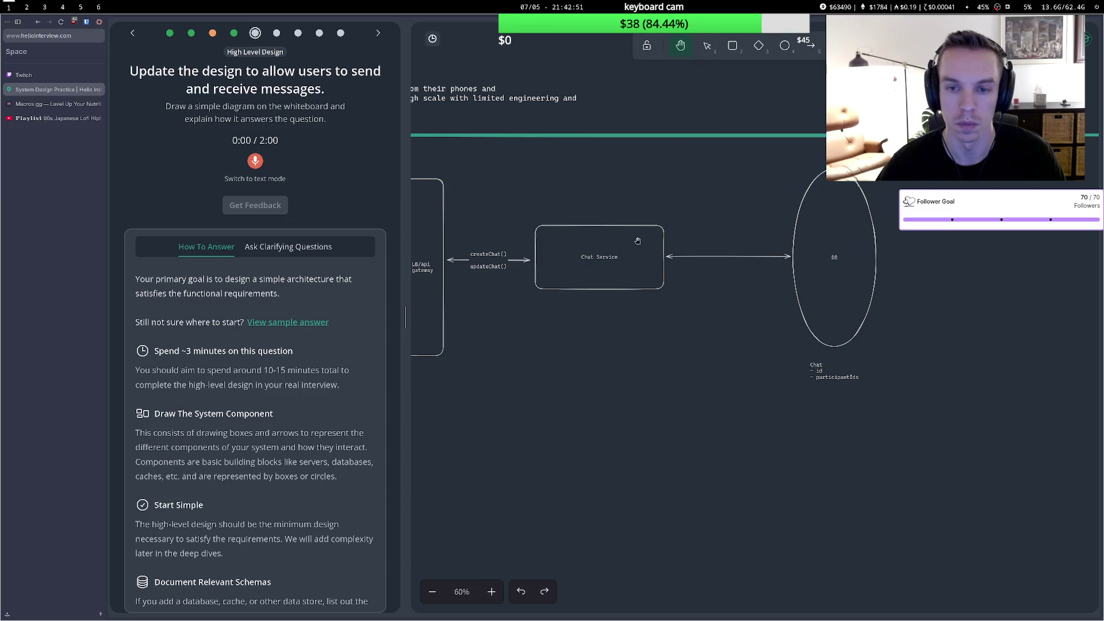
key("1")
left_click_drag(613, 228, 665, 228)
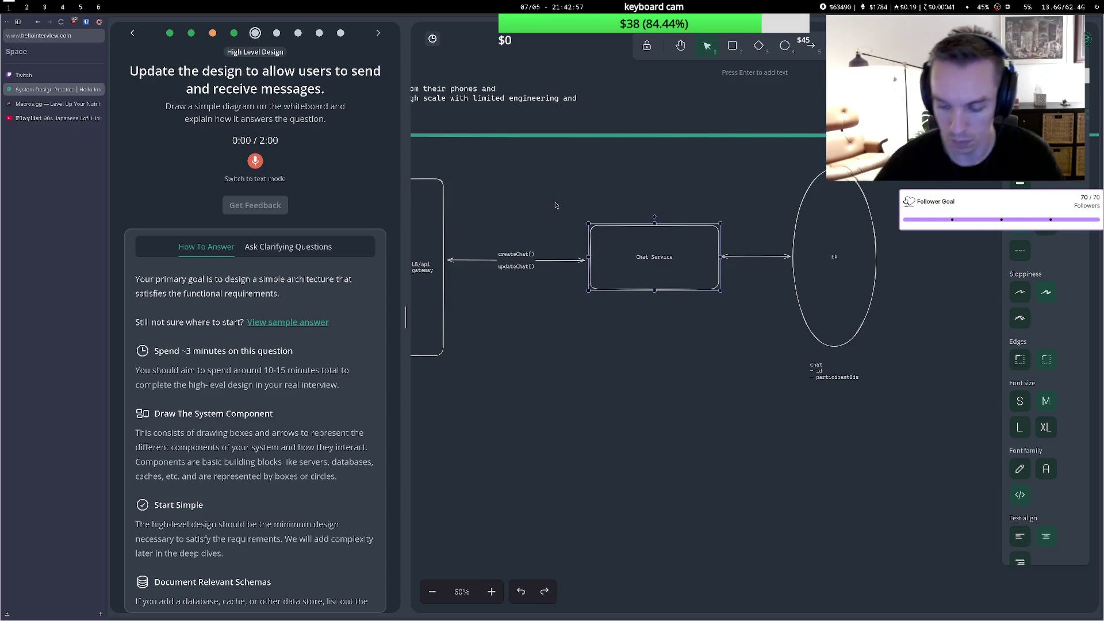
key("h")
scroll(685, 144, "left", 3)
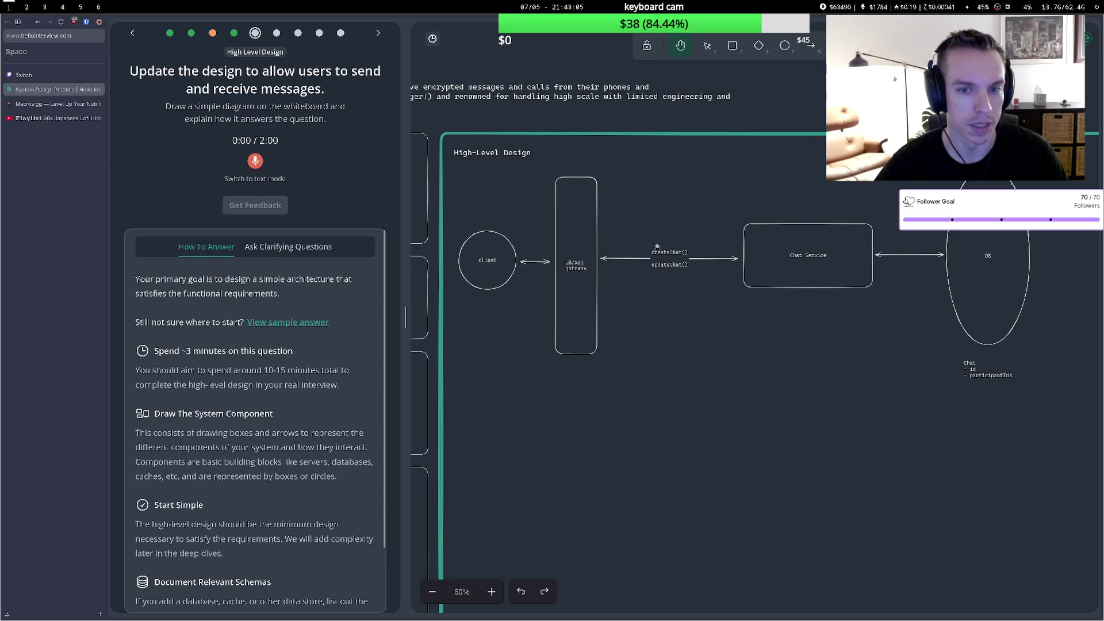
left_click_drag(789, 229, 752, 233)
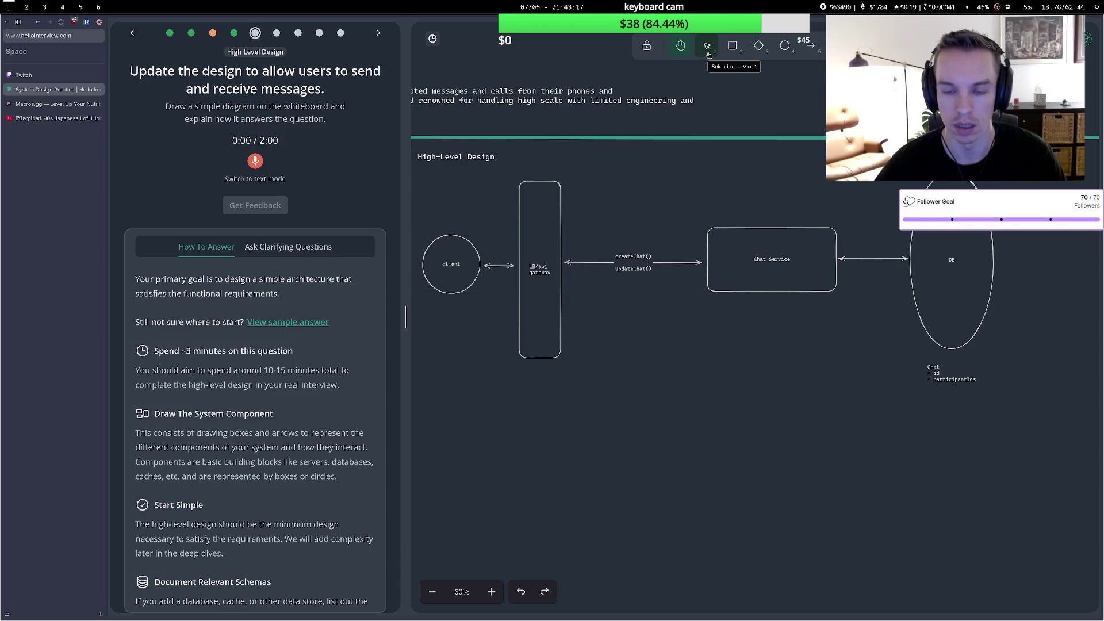
Draw a box labelled 'Message Service' below Chat Service, then shift Chat Service up-left.
left_click(732, 46)
mouse_move(709, 302)
left_mouse_down()
mouse_move(841, 355)
mouse_move(836, 363)
left_mouse_up()
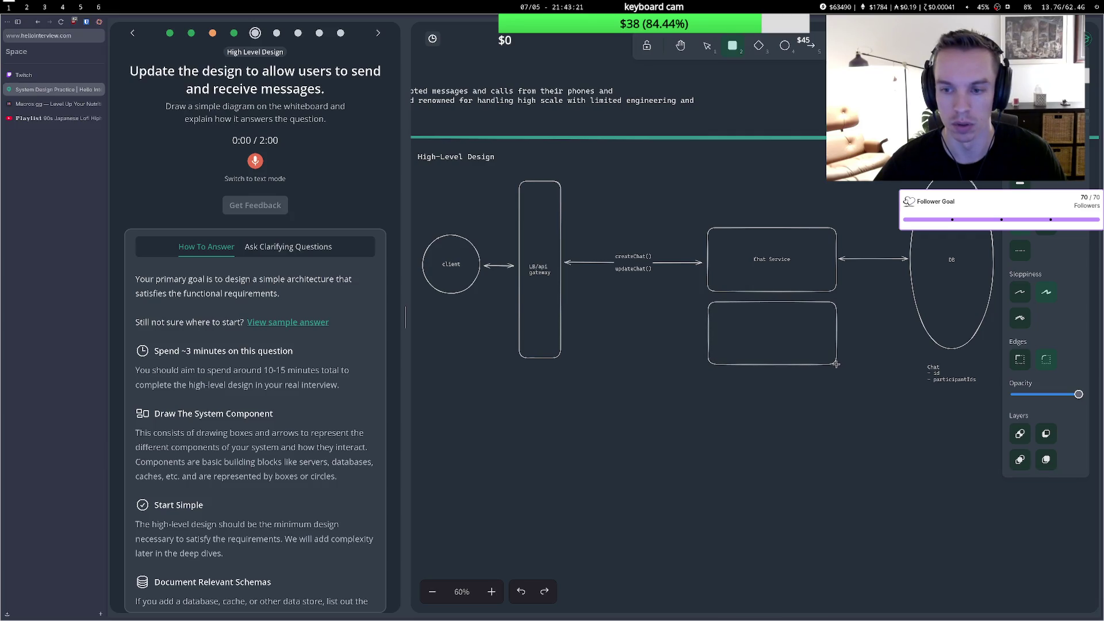
double_click(795, 331)
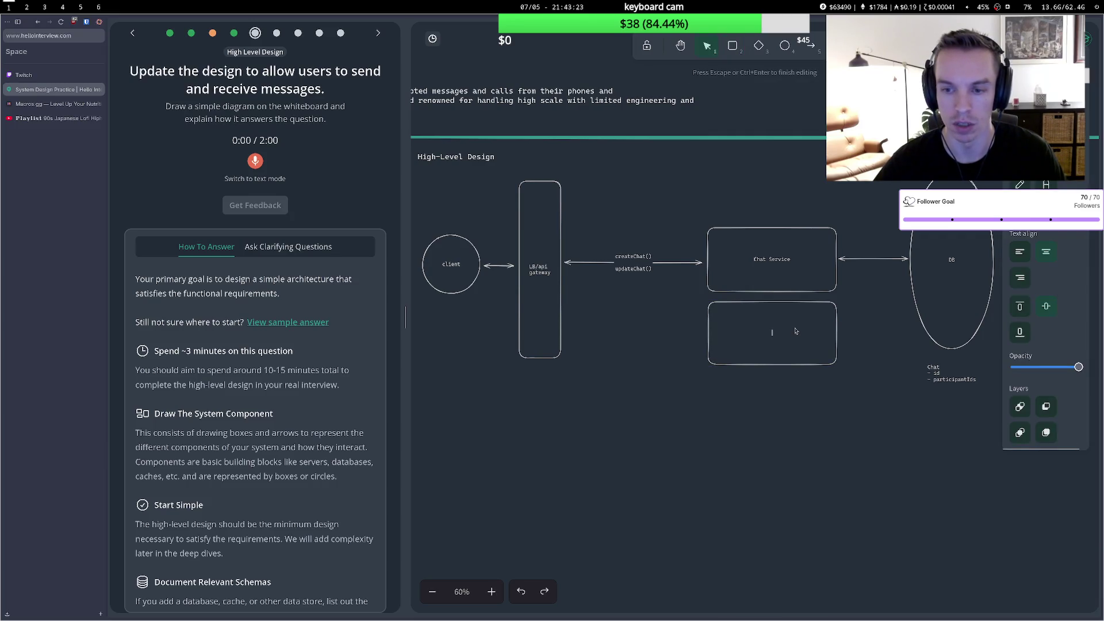
type("Mesg")
key("BackSpace")
key("BackSpace")
type("ssage Service")
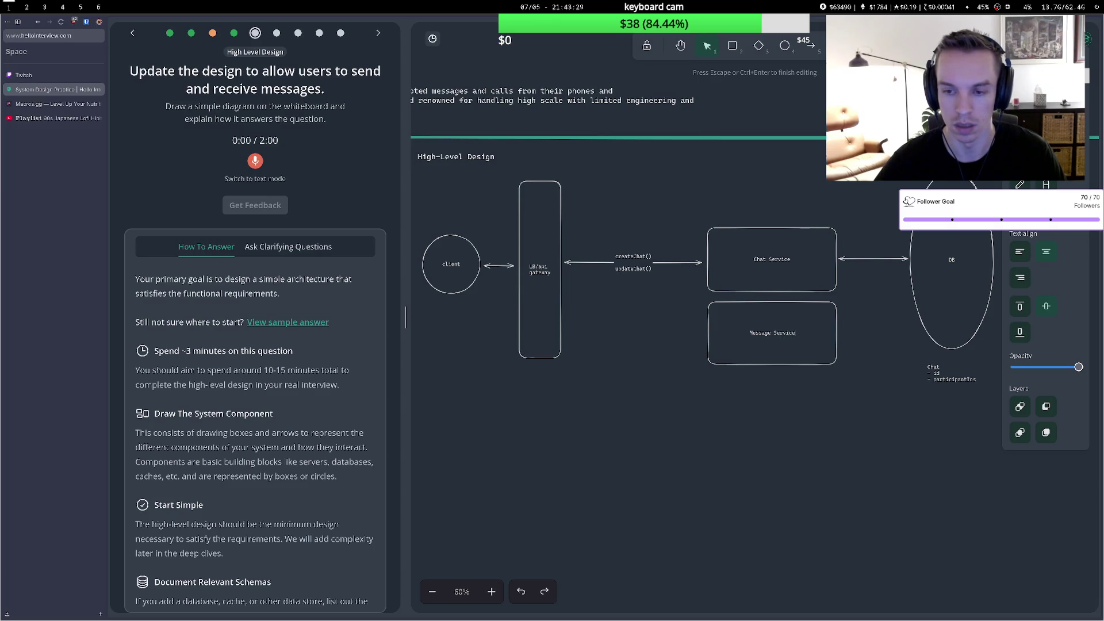
left_click(606, 306)
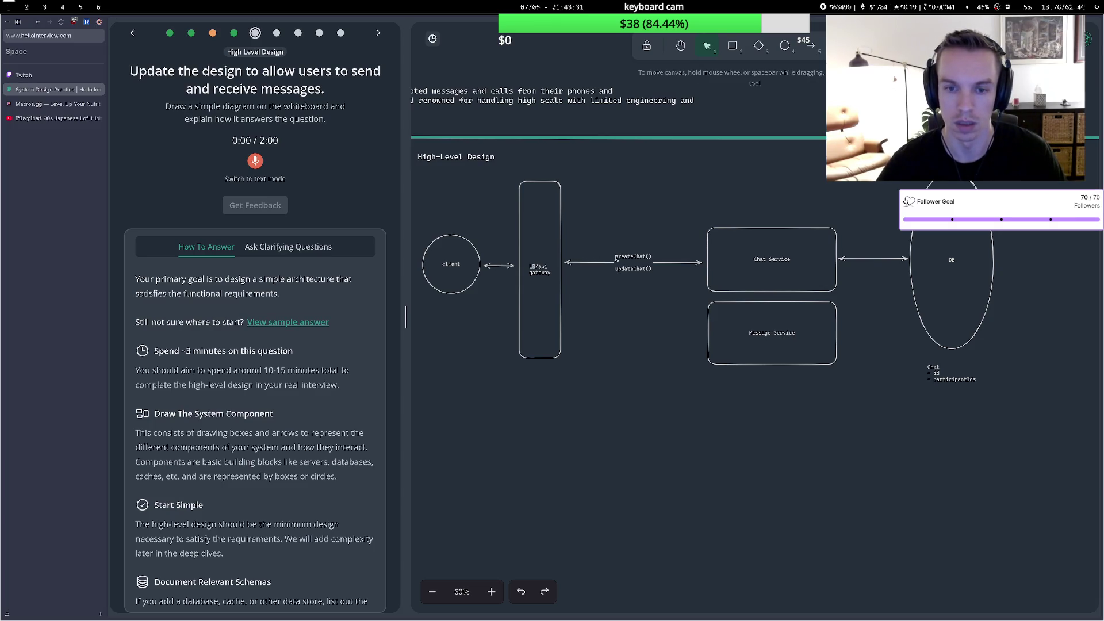
left_click_drag(746, 271, 727, 246)
Move Message Service under Chat Service and draw a labelled arrow to it from the gateway.
left_click_drag(736, 326, 718, 306)
left_click(811, 46)
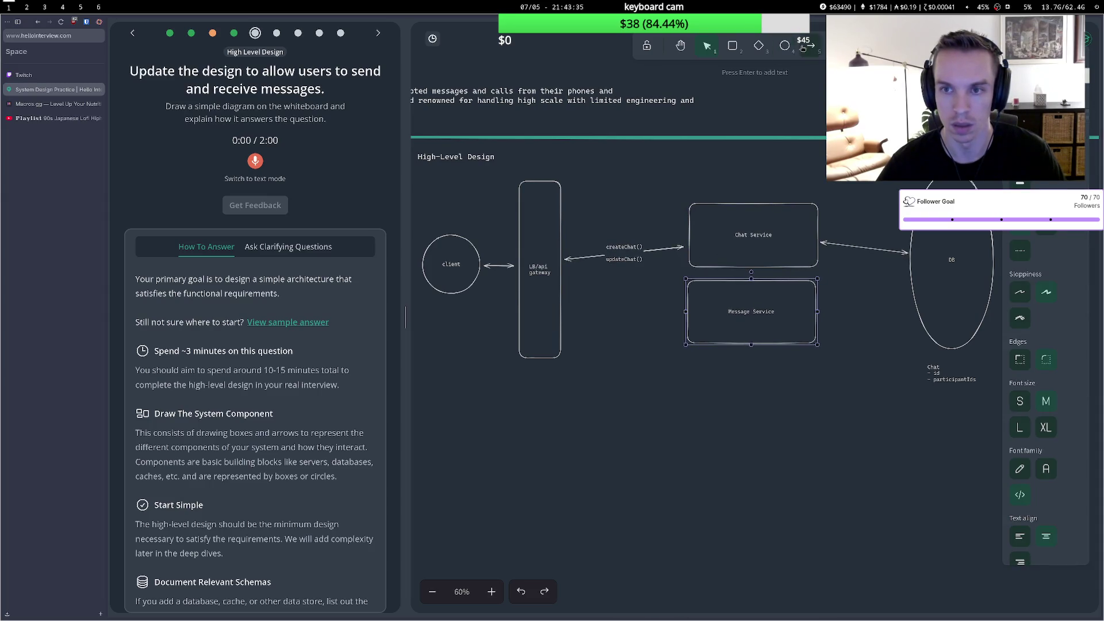
left_click_drag(566, 294, 682, 311)
double_click(618, 304)
type("endMessage")
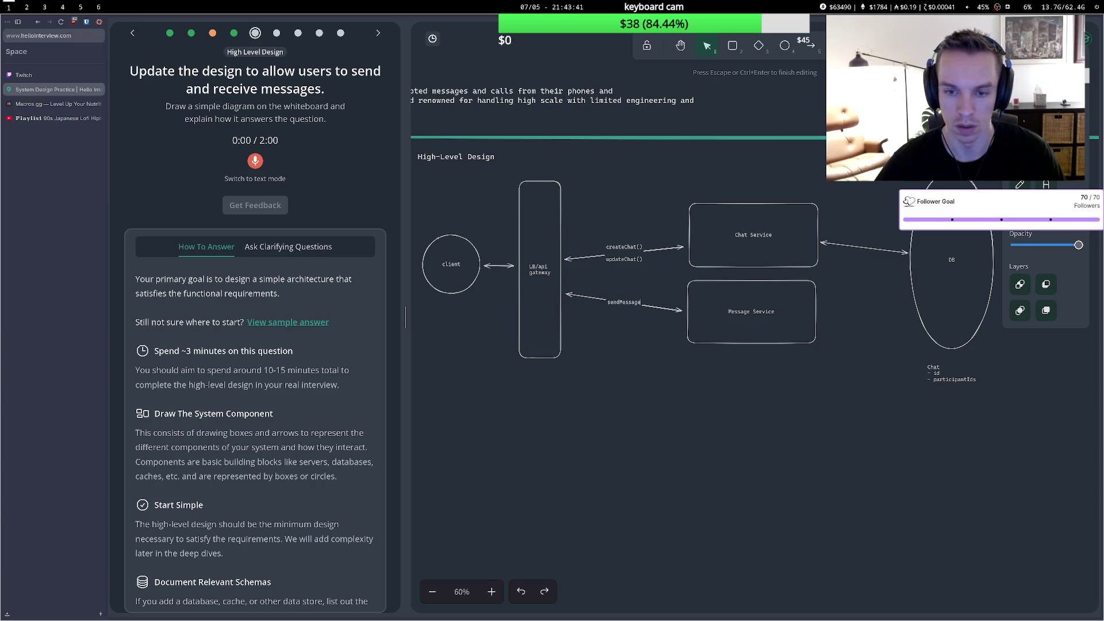
type("()")
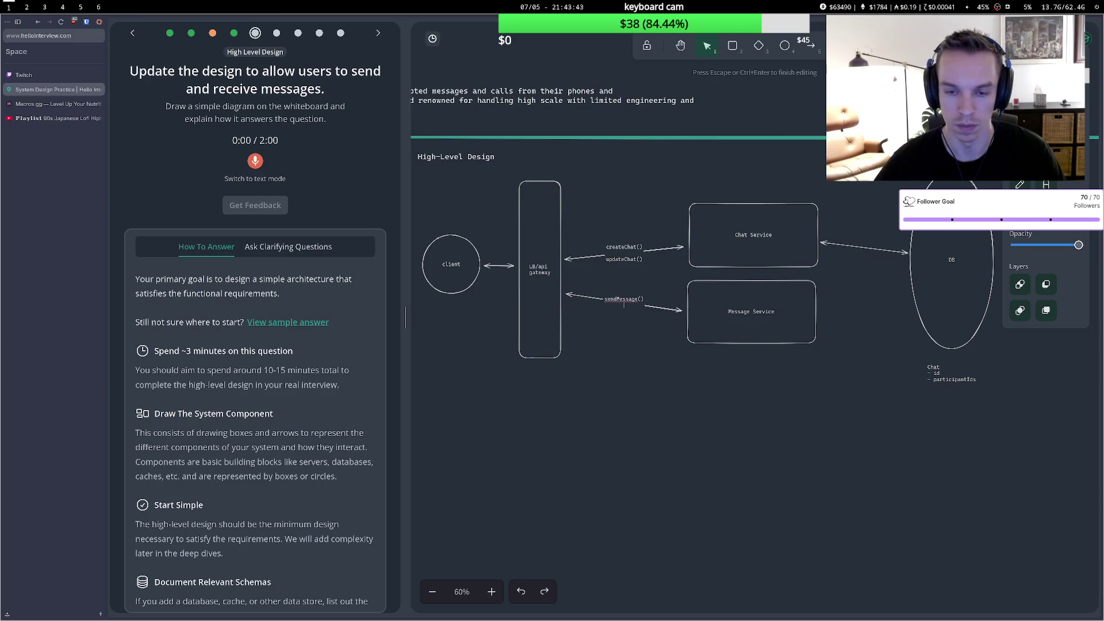
key("Return")
type("rec")
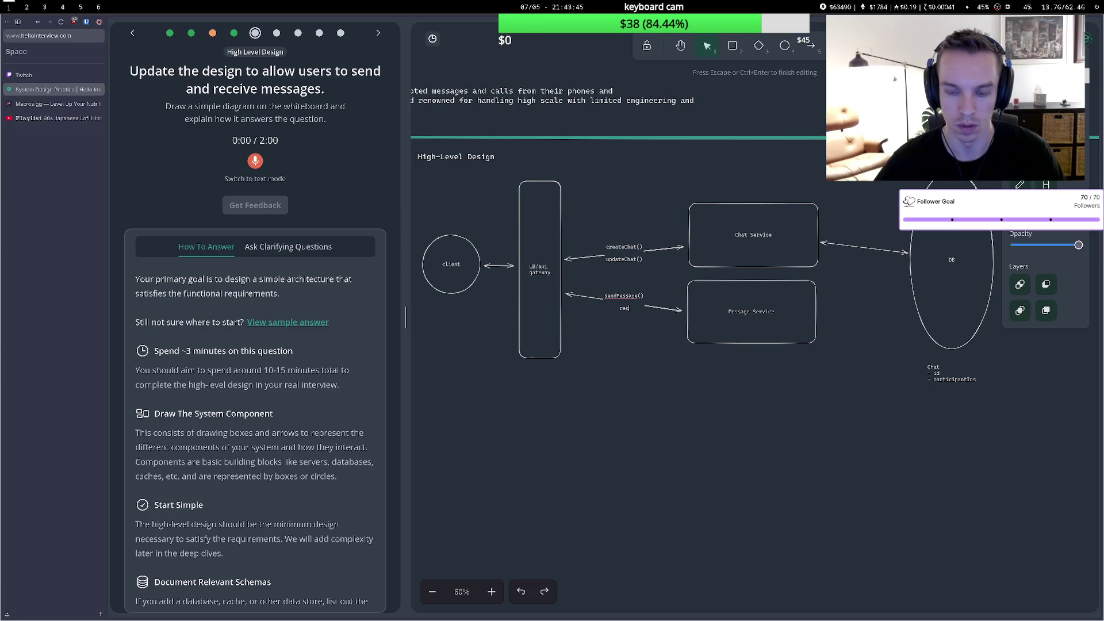
type("ei")
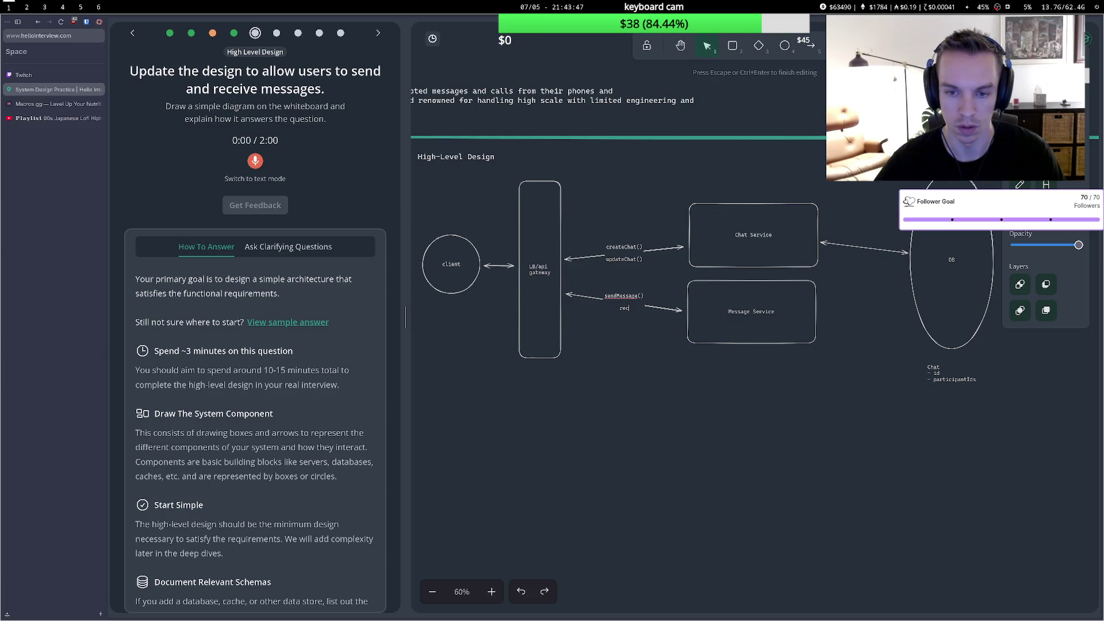
type("veMessag")
type("e()")
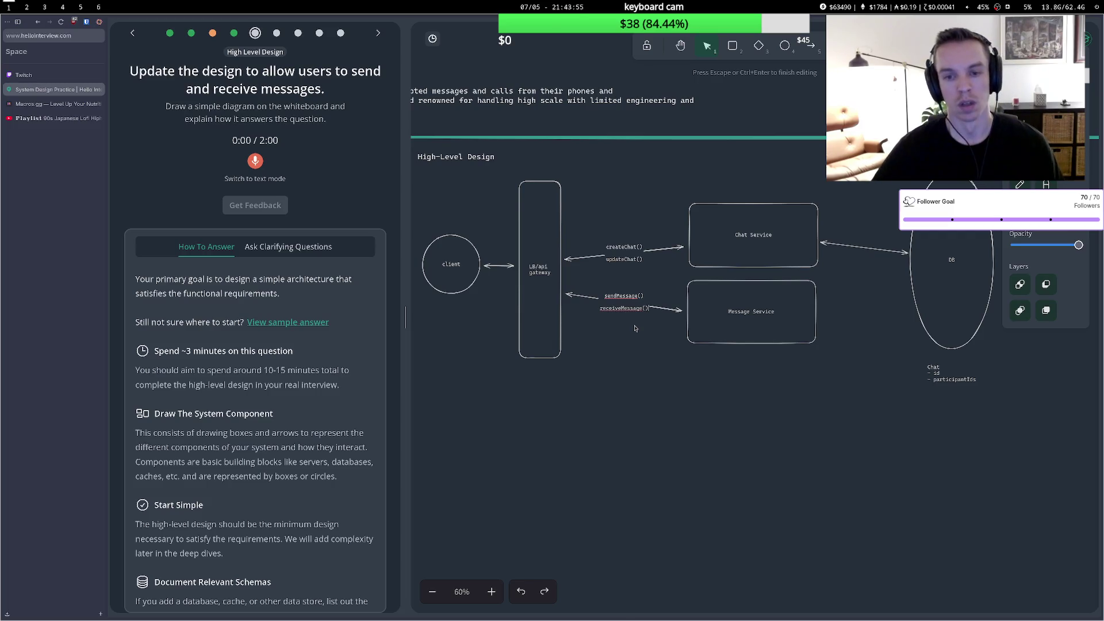
key("BackSpace")
key("BackSpace")
key("BackSpace")
key("BackSpace")
key("BackSpace")
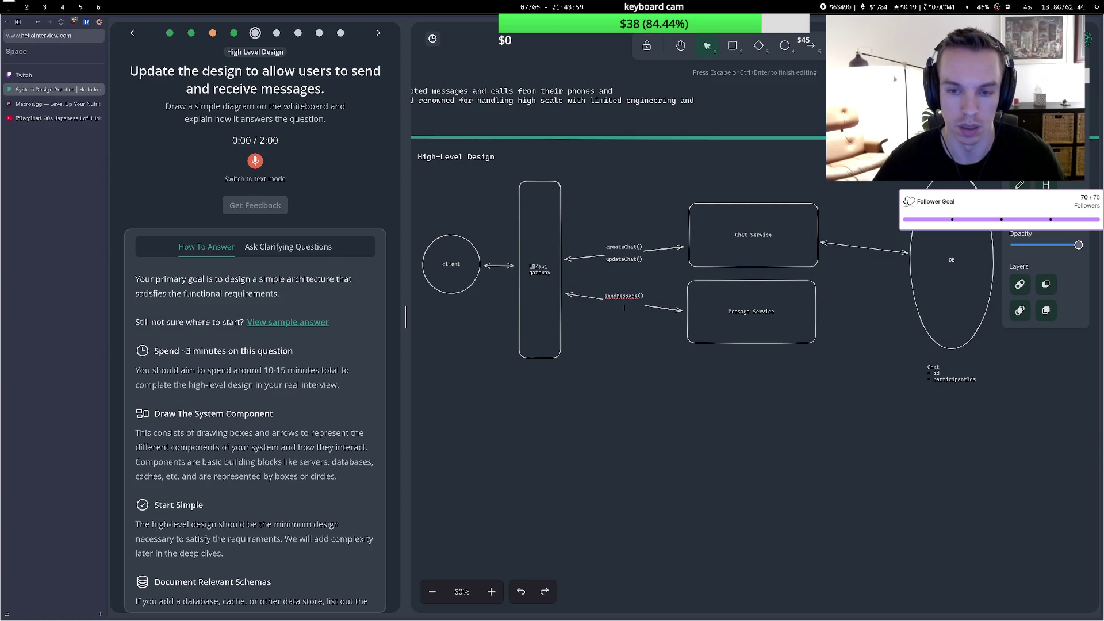
left_click(674, 274)
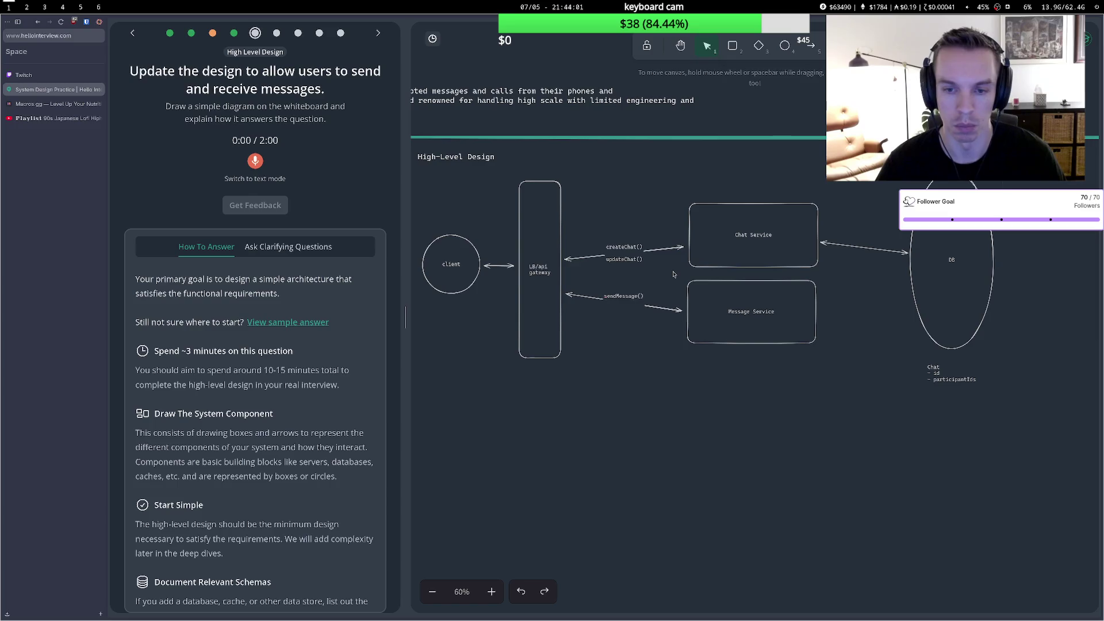
Retype the arrow label as sendMessage() and begin a return arrow from Message Service.
double_click(624, 296)
type("sendMessage()")
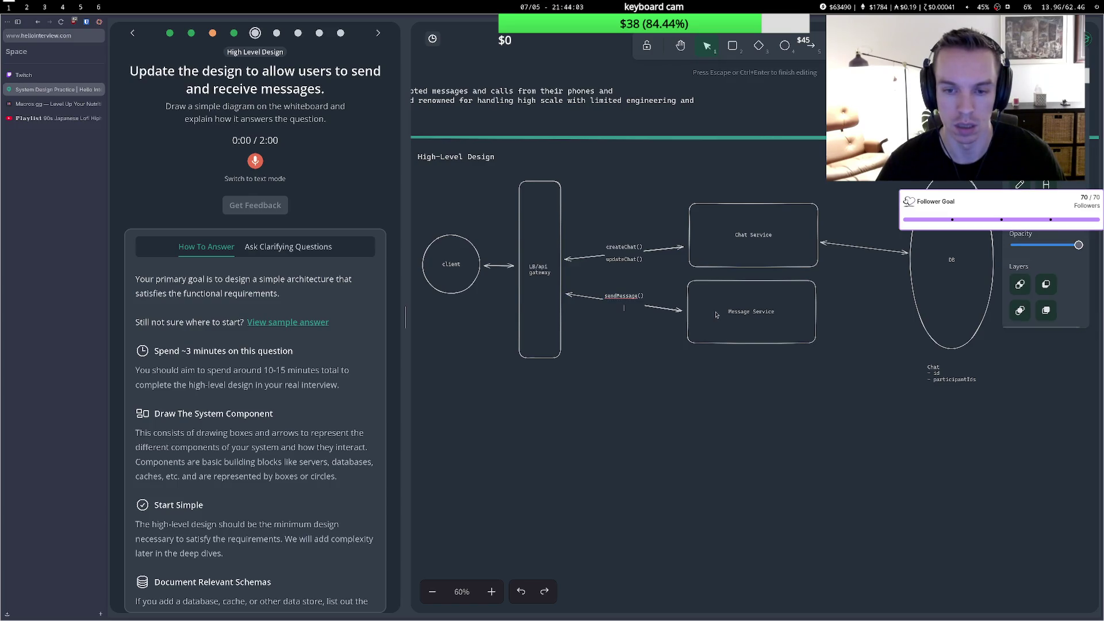
left_click(659, 326)
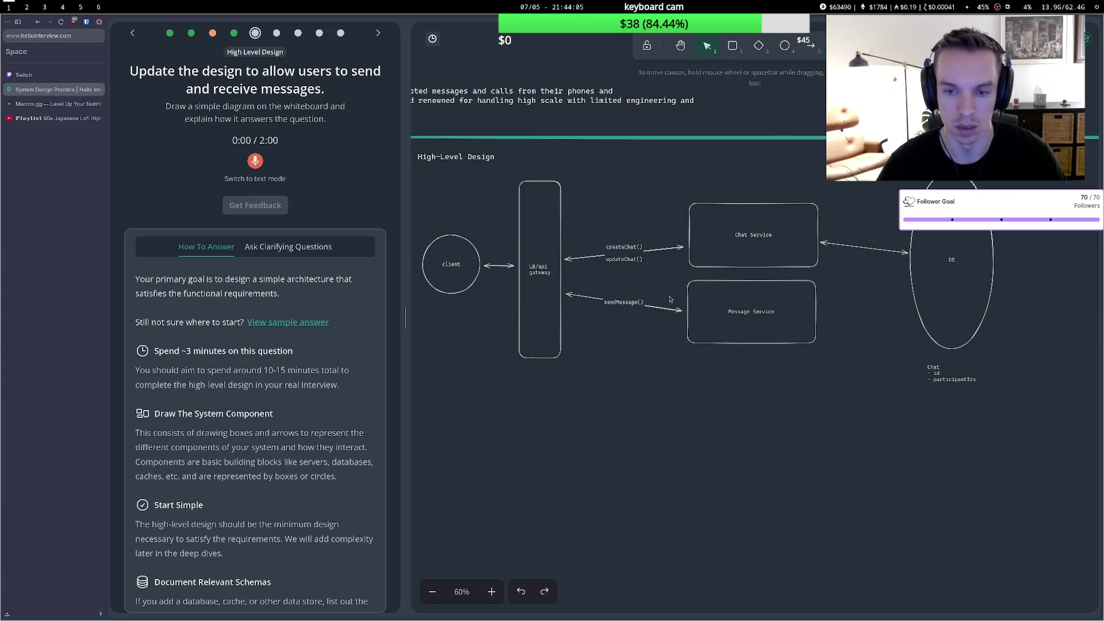
key("a")
left_click(682, 329)
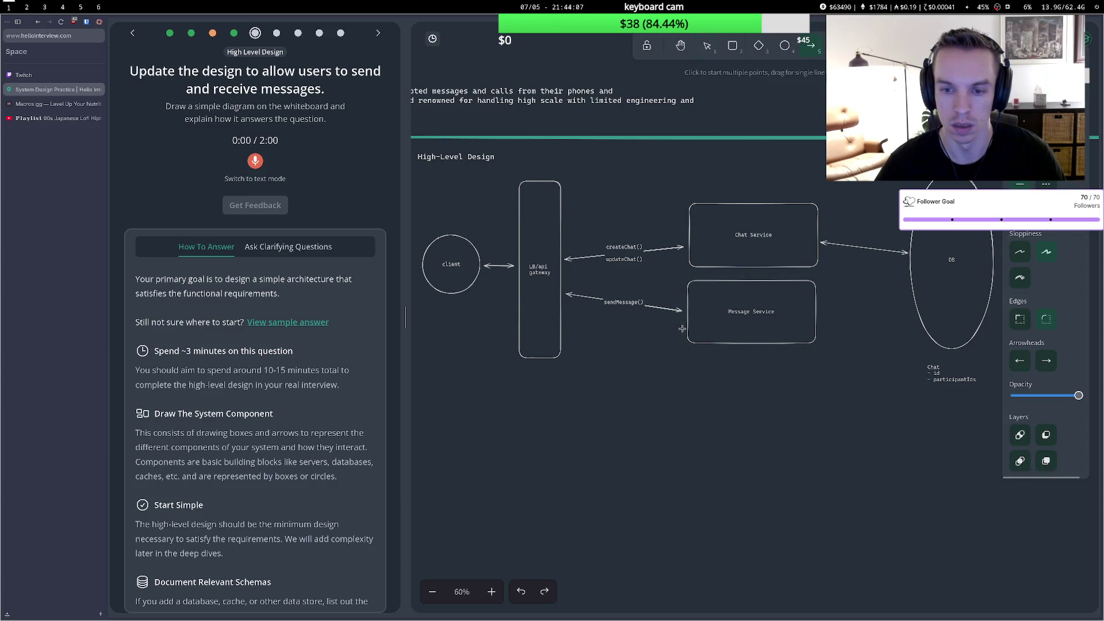
End the return arrow at the gateway, remove its start arrowhead, and label it receiveMessage().
double_click(569, 312)
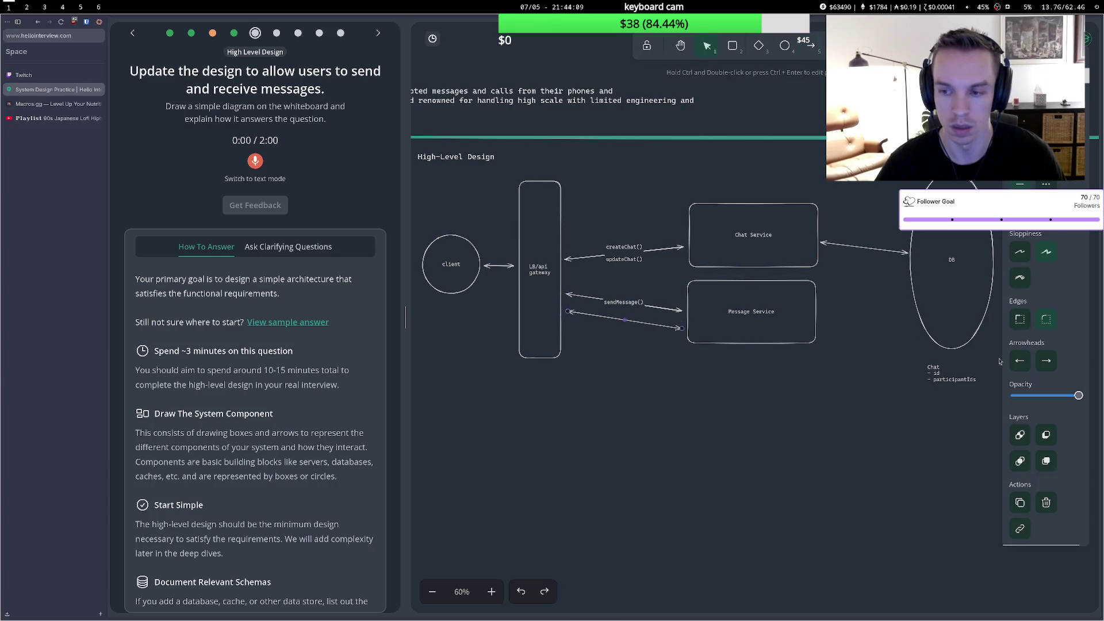
left_click(1020, 360)
left_click(1024, 389)
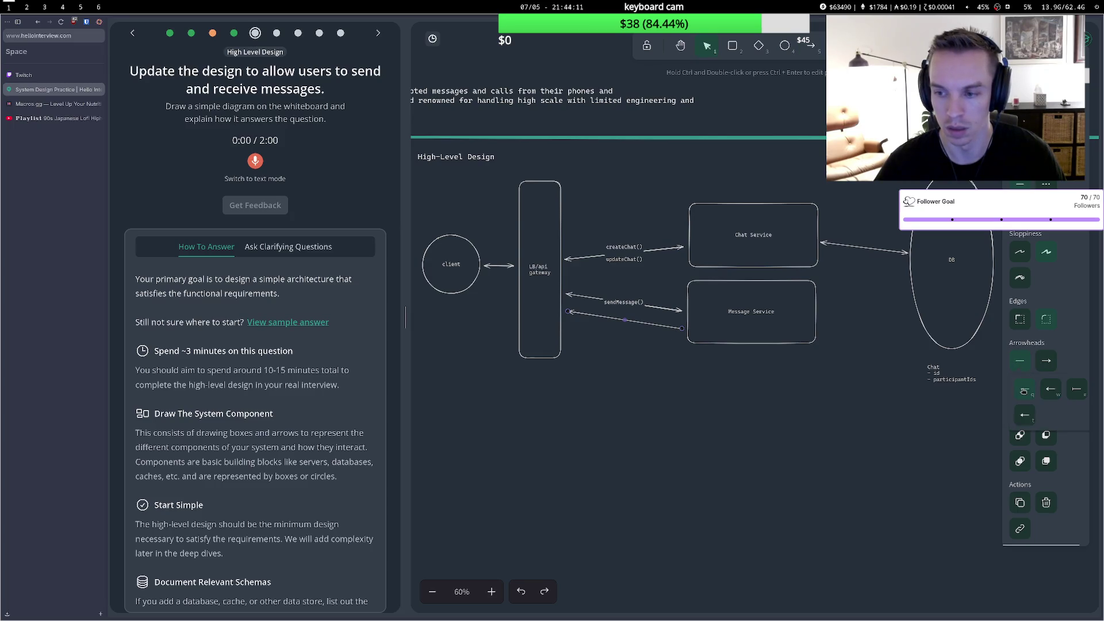
left_click(729, 334)
left_click(626, 322)
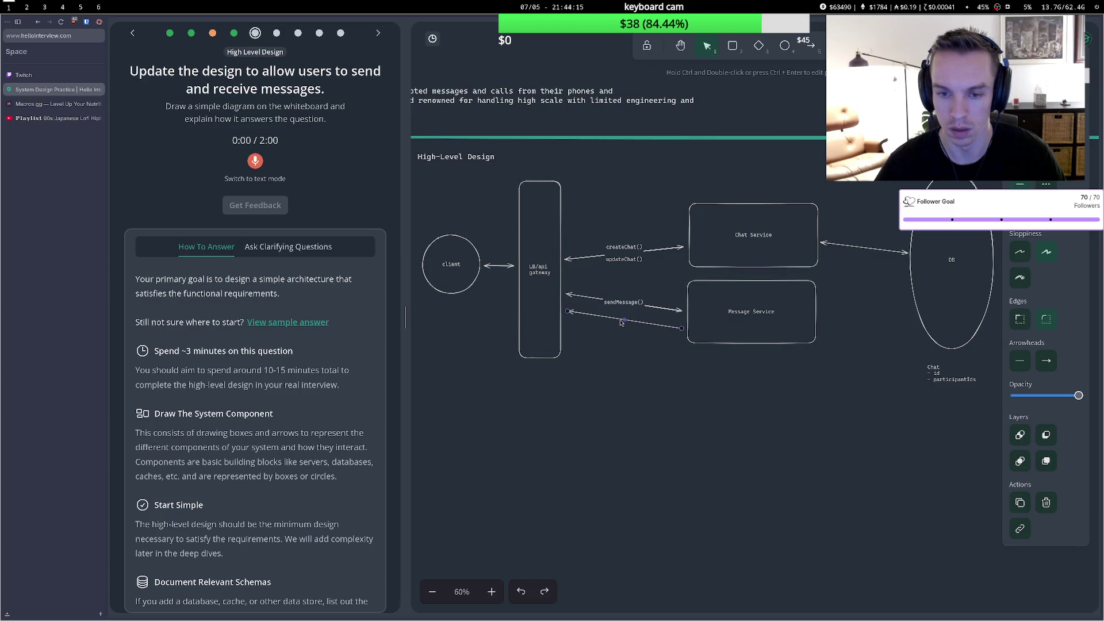
double_click(625, 321)
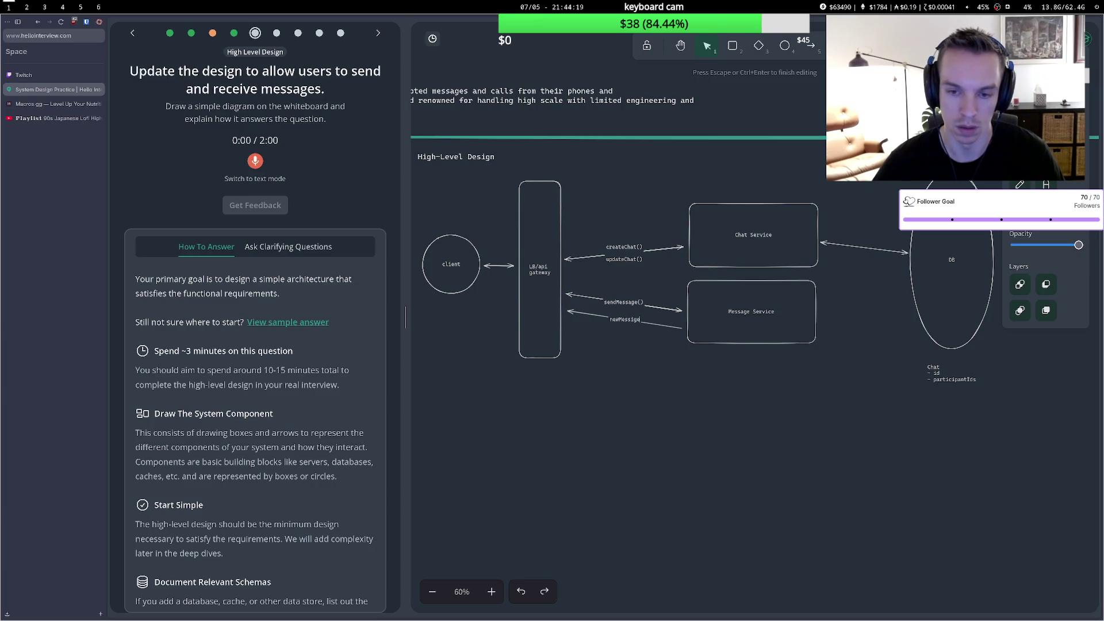
key("BackSpace")
key("BackSpace")
key("BackSpace")
key("BackSpace")
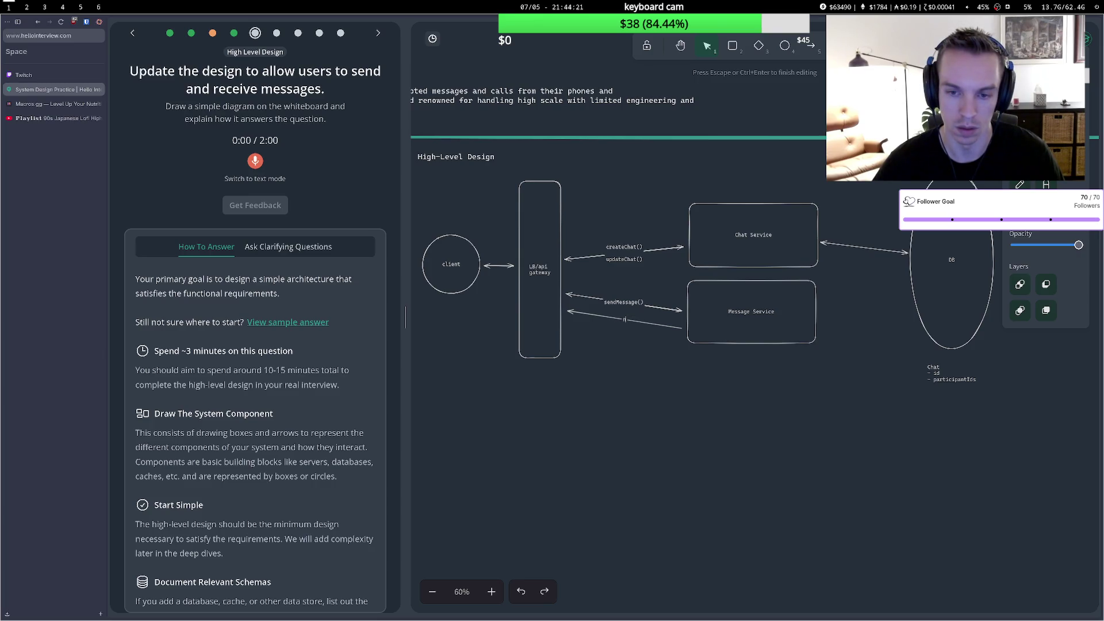
type("receiveMessage()")
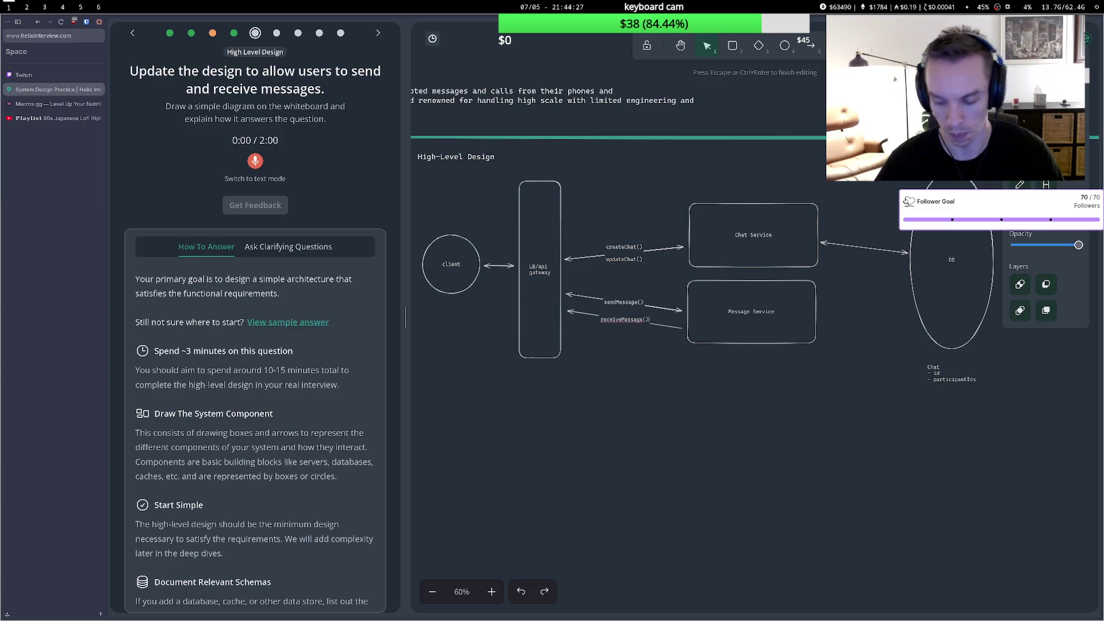
left_click(614, 380)
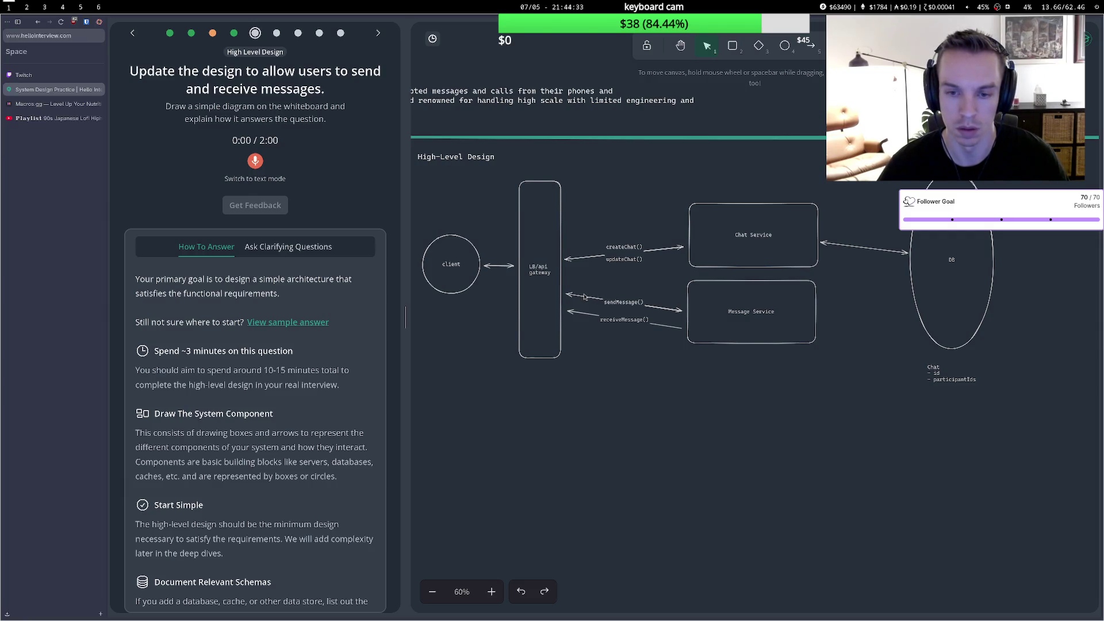
Add receiveMessage() as a second line under sendMessage() and nudge the labels lower.
left_click(669, 328)
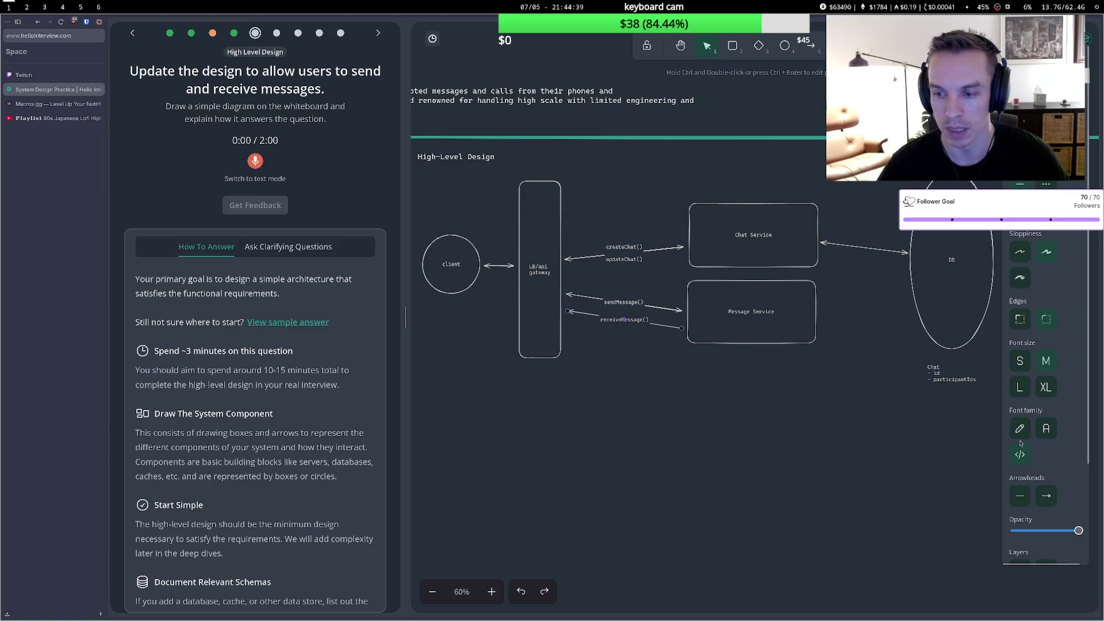
double_click(631, 306)
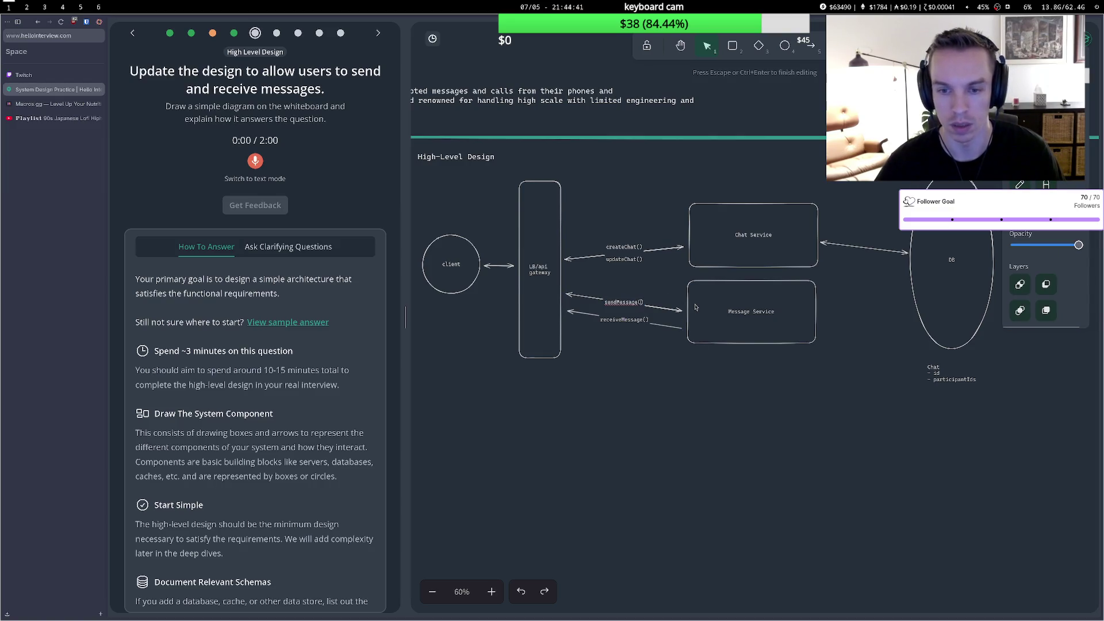
key("Return")
type("reced")
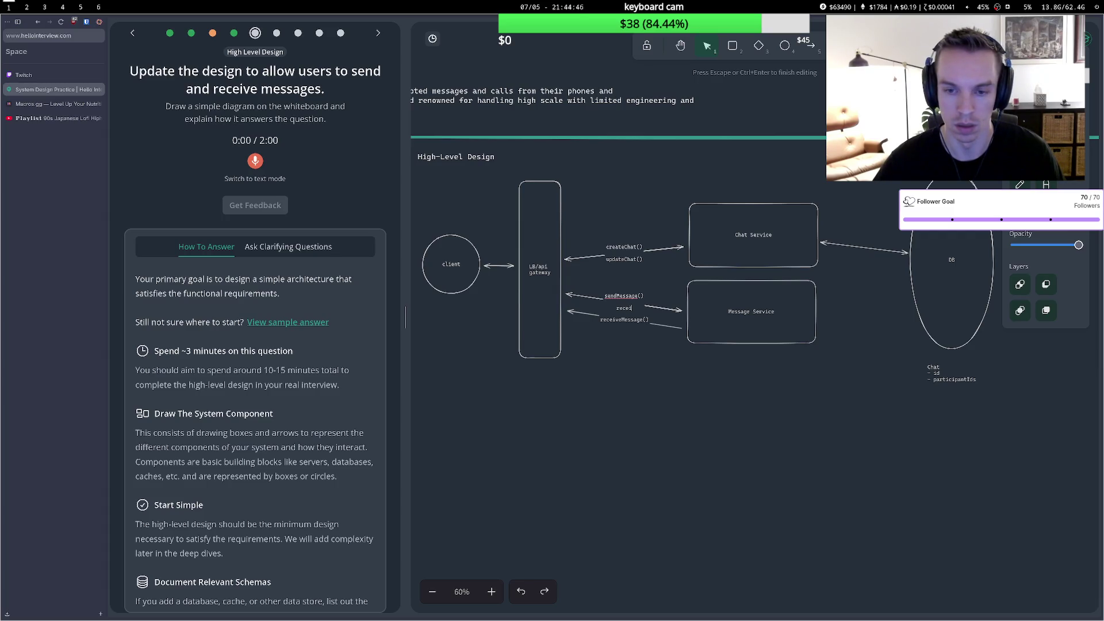
type("iveMess")
type("age()")
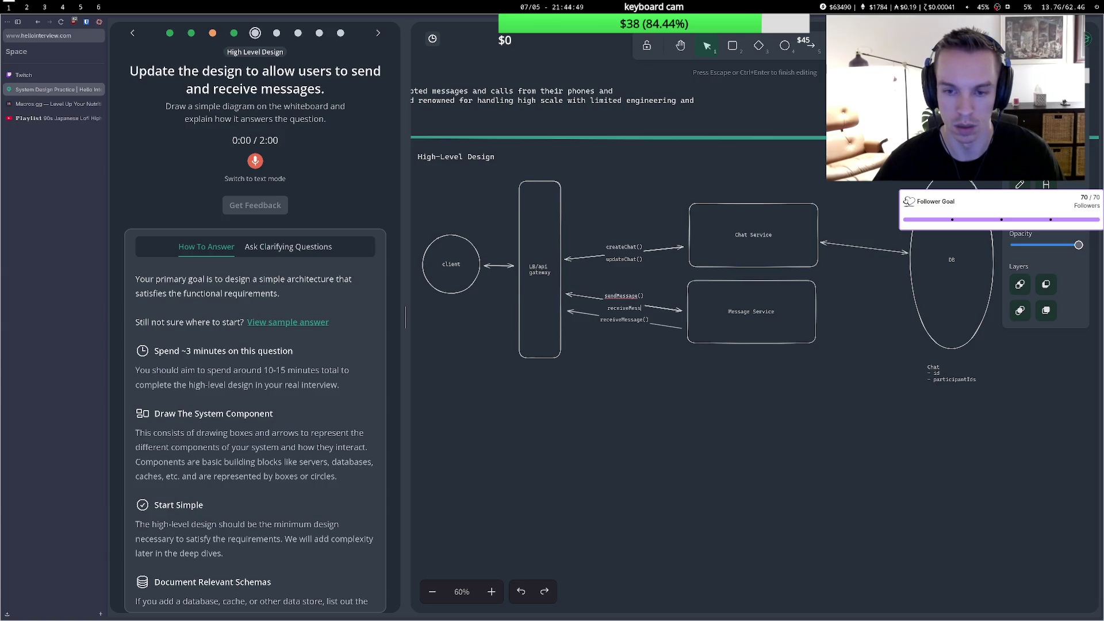
key("Escape")
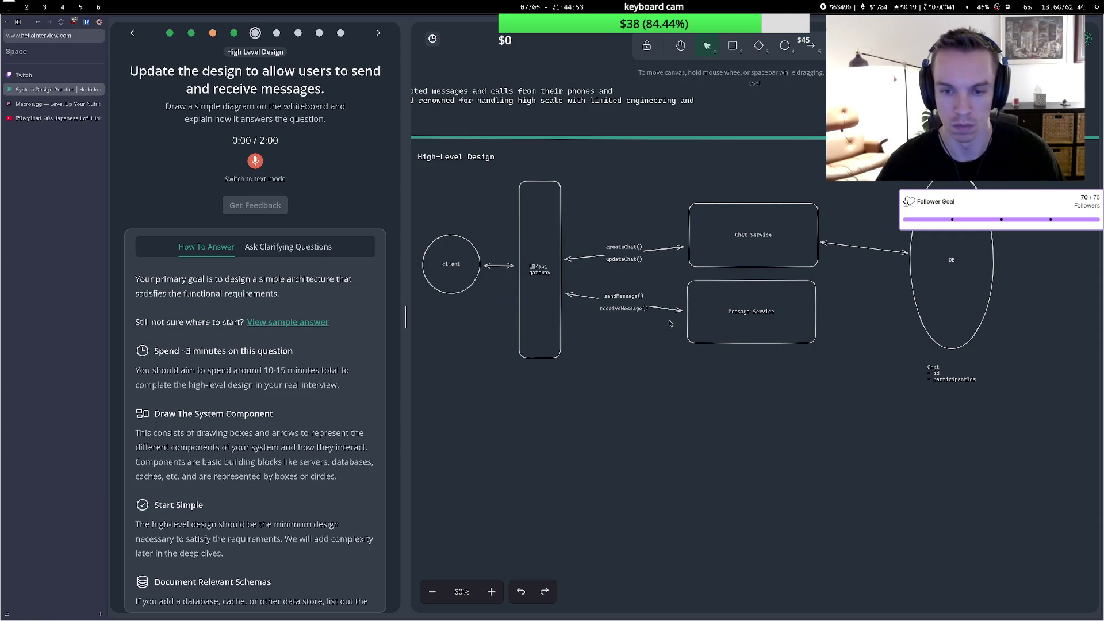
left_click_drag(665, 314, 666, 317)
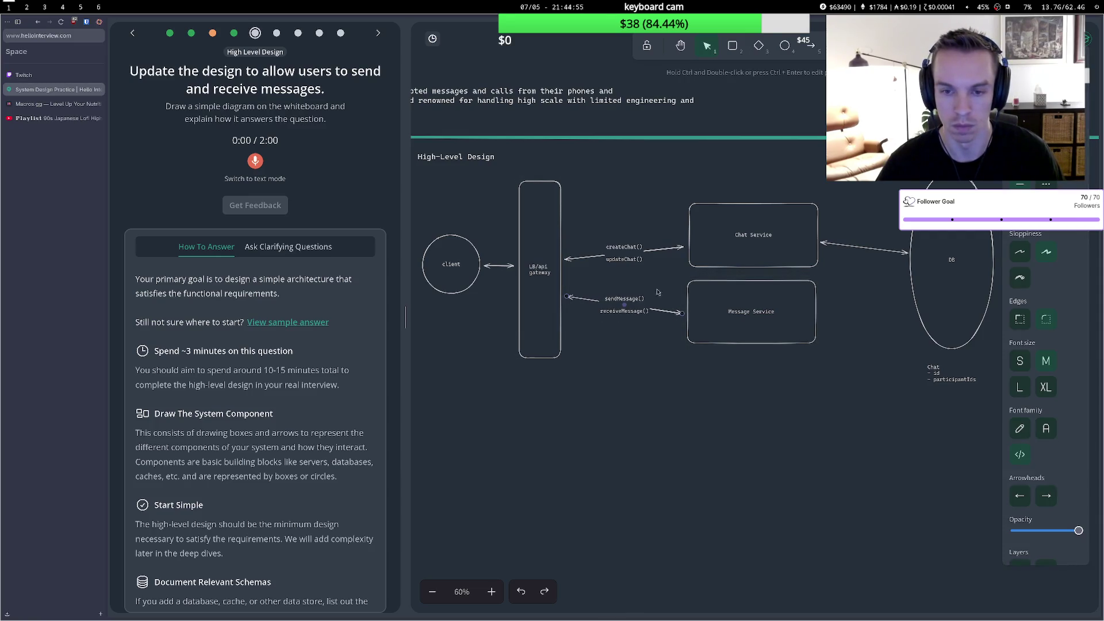
left_click(659, 291)
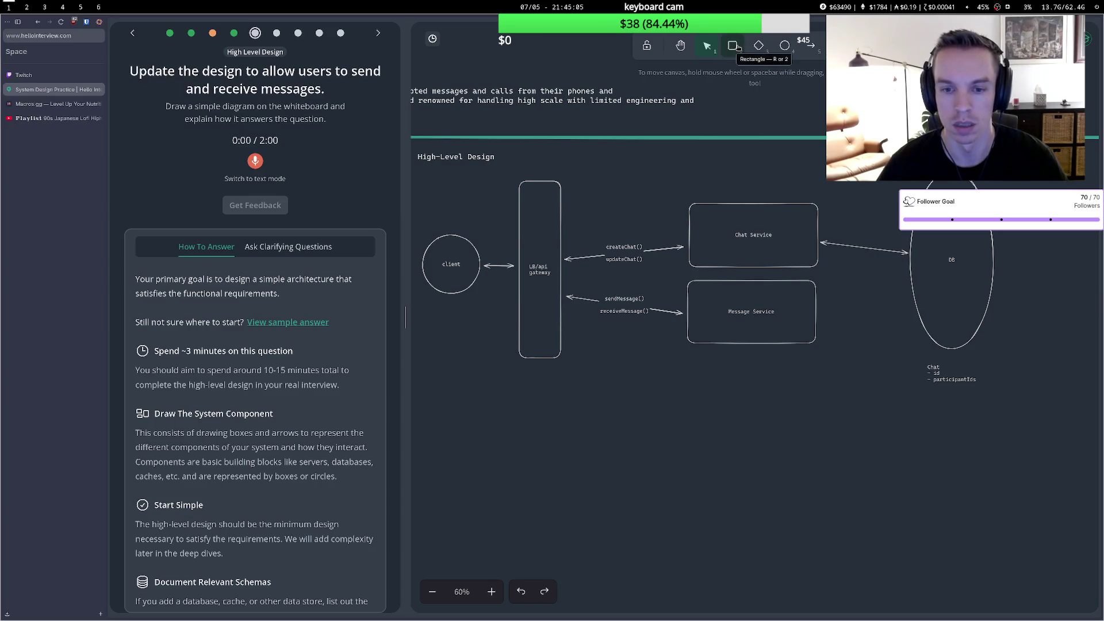
Draw a double-headed arrow from Message Service's right edge to the DB.
left_click(811, 45)
left_click(820, 310)
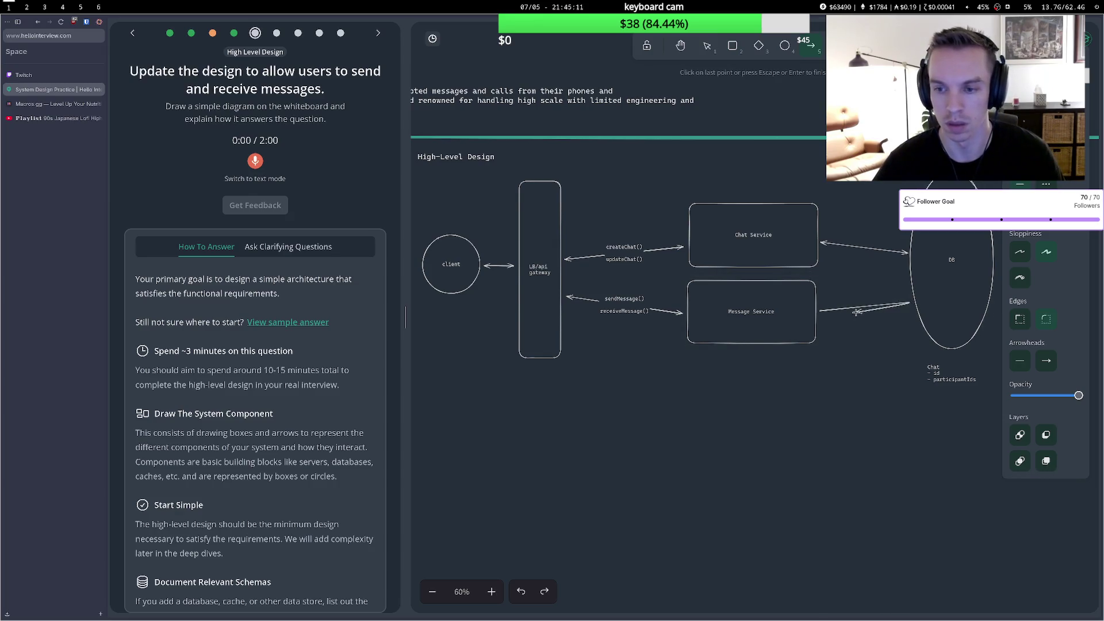
double_click(909, 302)
left_click(1026, 369)
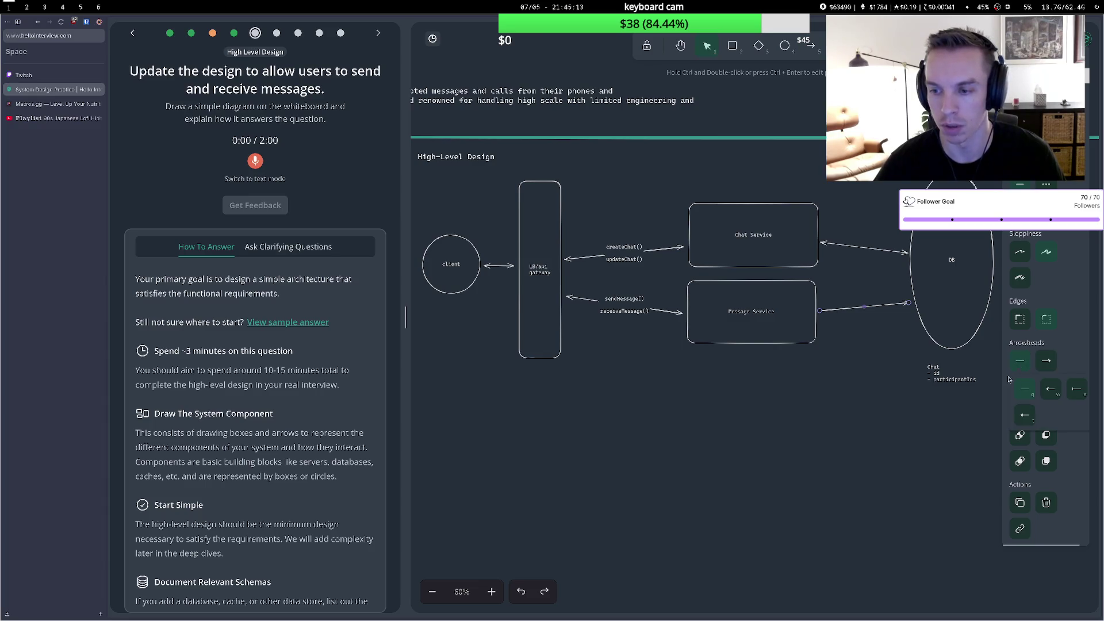
left_click(1051, 389)
key("Escape")
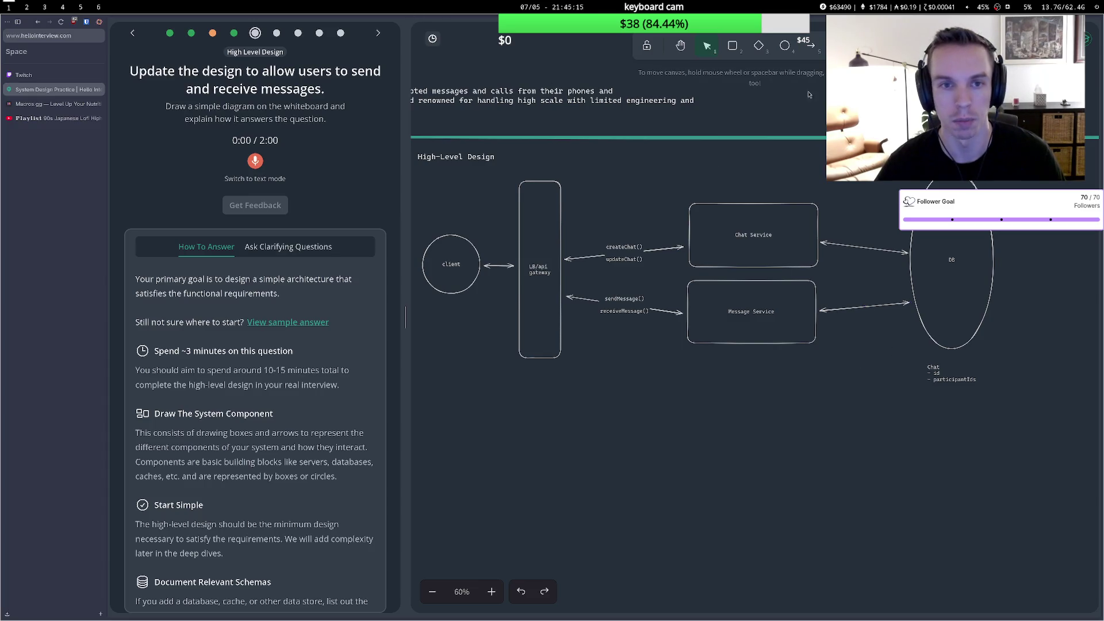
Pan the whiteboard left to the DB area and try placing a text note below it.
left_click(680, 46)
left_click_drag(909, 236, 773, 228)
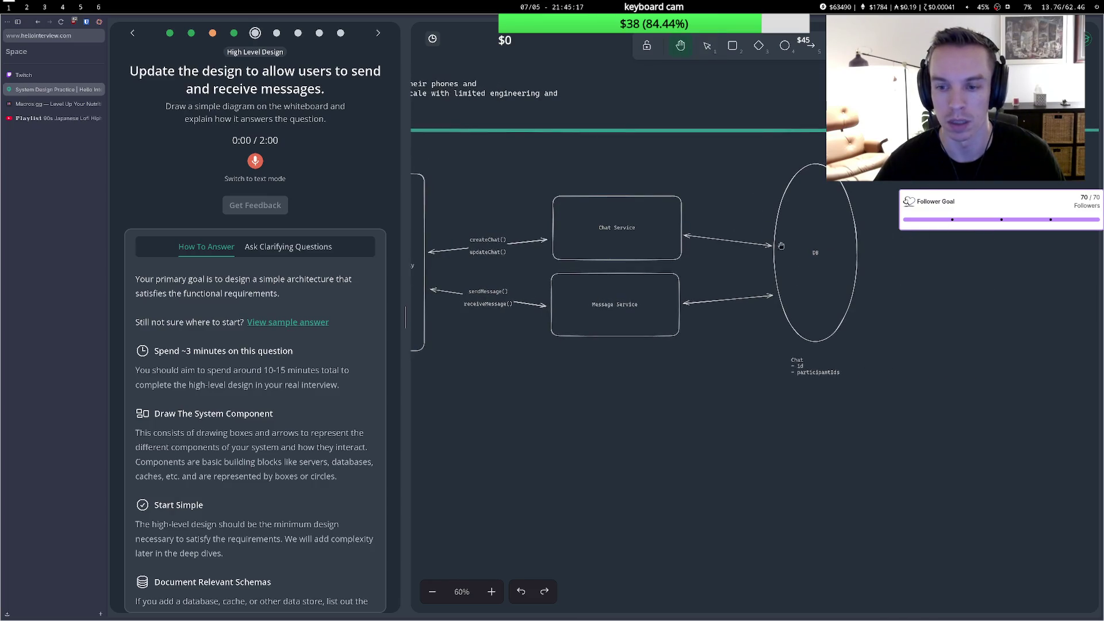
key("1")
double_click(872, 334)
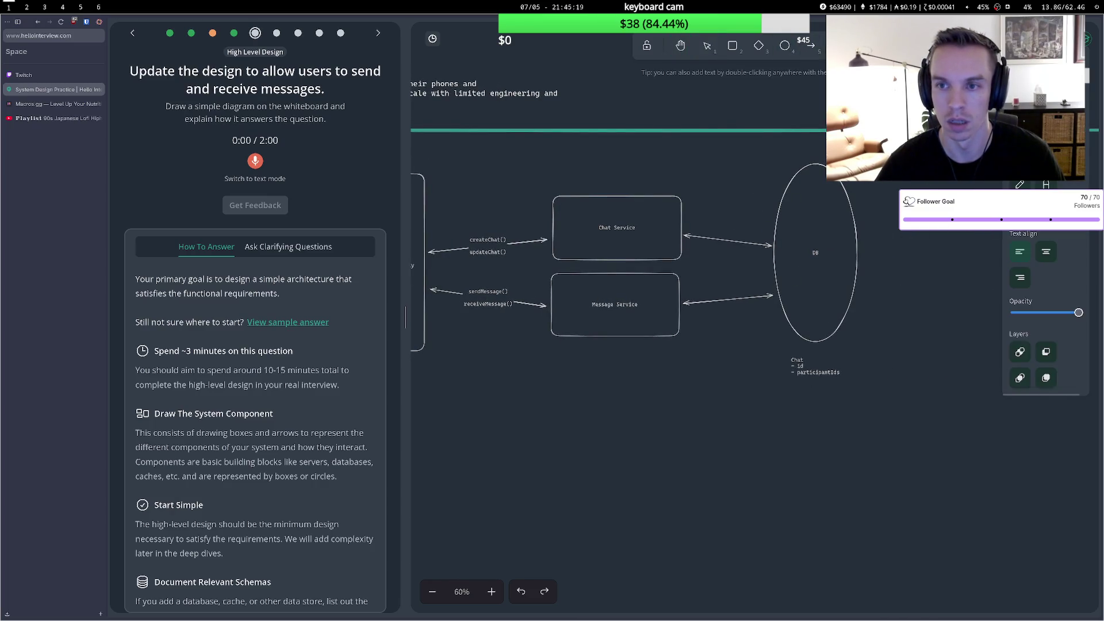
left_click(883, 341)
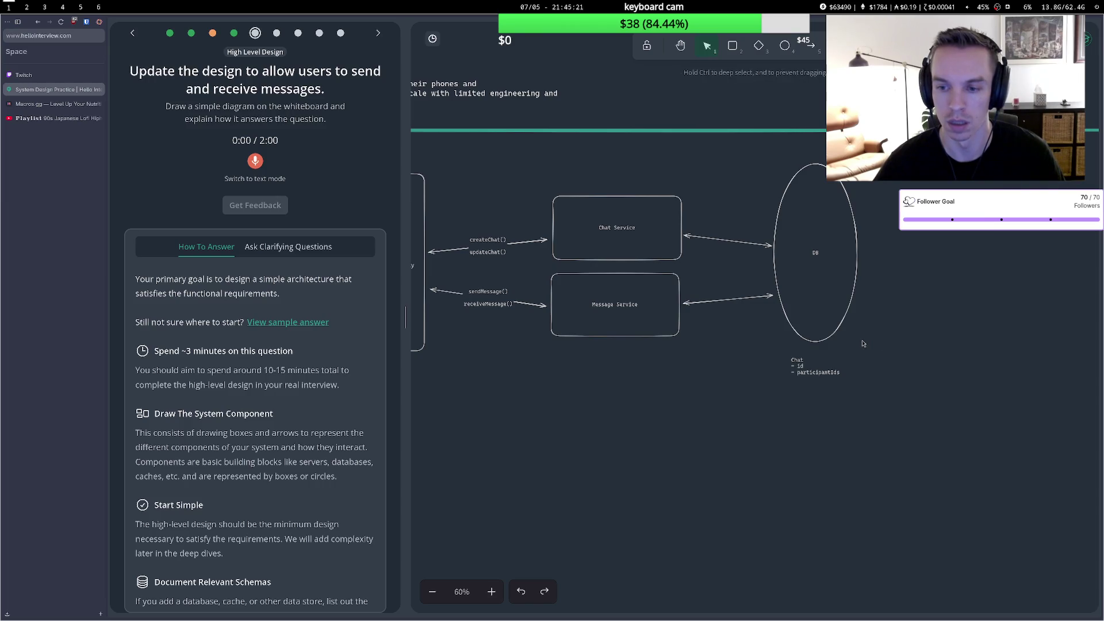
double_click(875, 344)
left_click(871, 344)
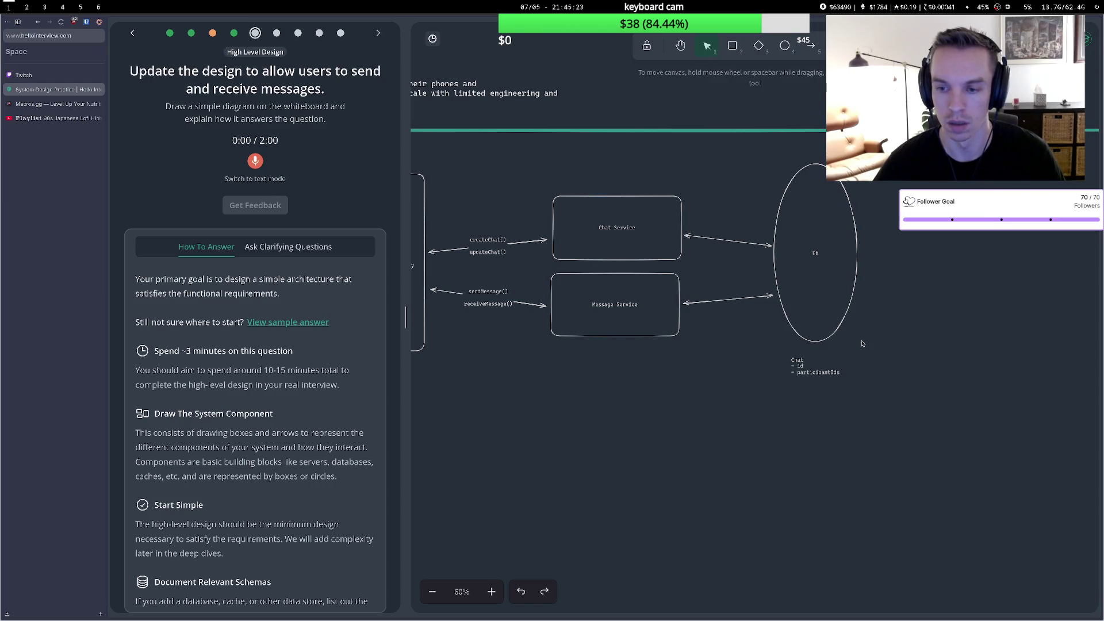
Write a Message note beside Chat listing id, text, attachments[] and chatId.
double_click(869, 344)
type("Message")
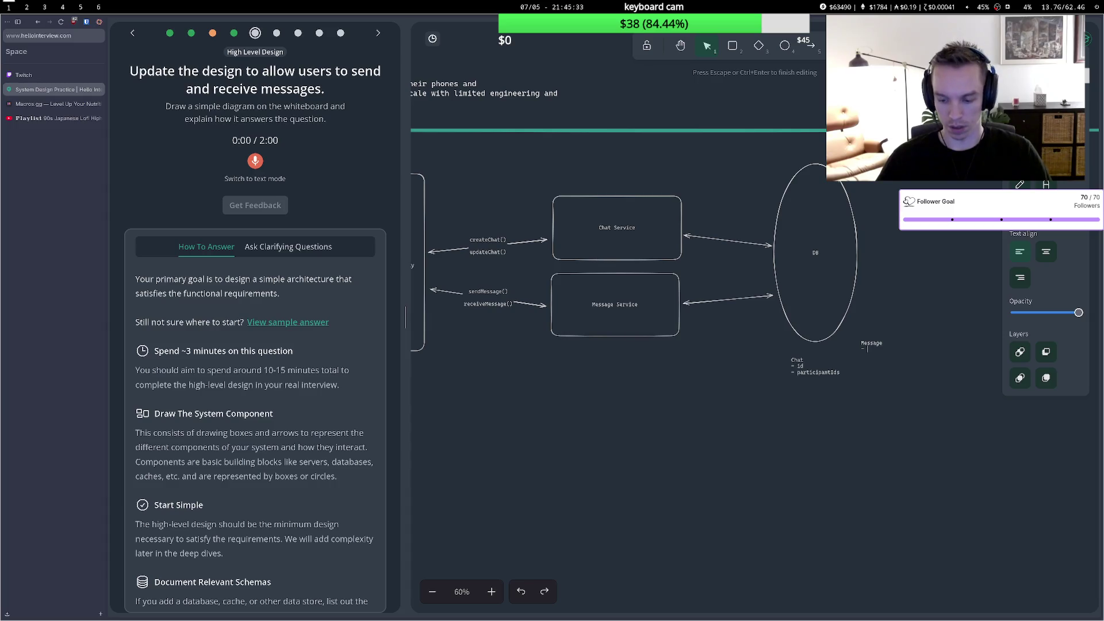
type("id")
key("Return")
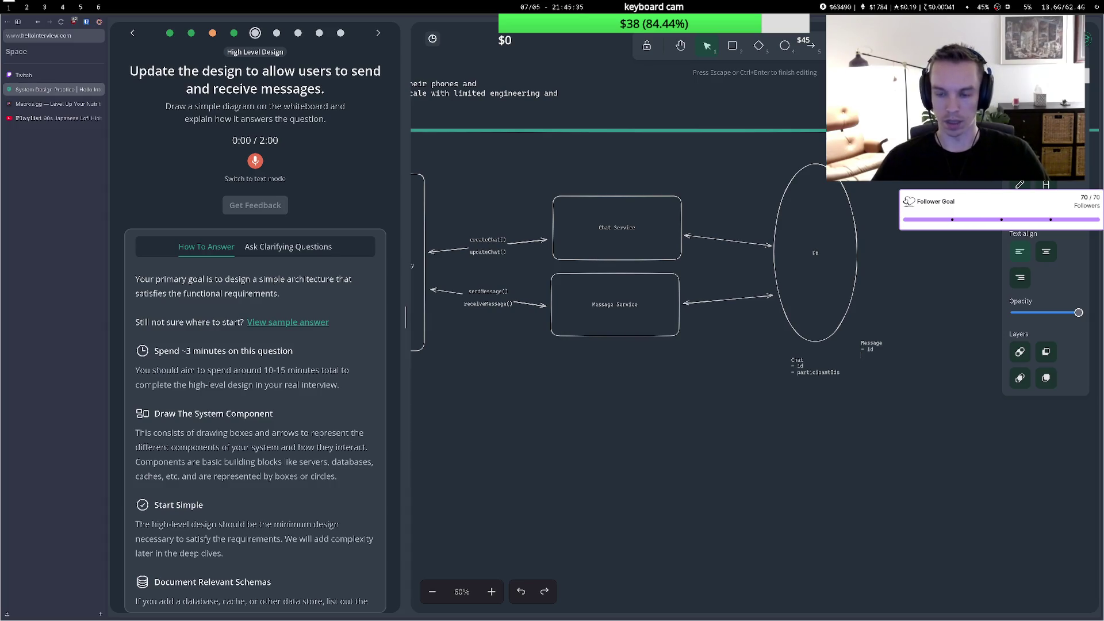
type("c")
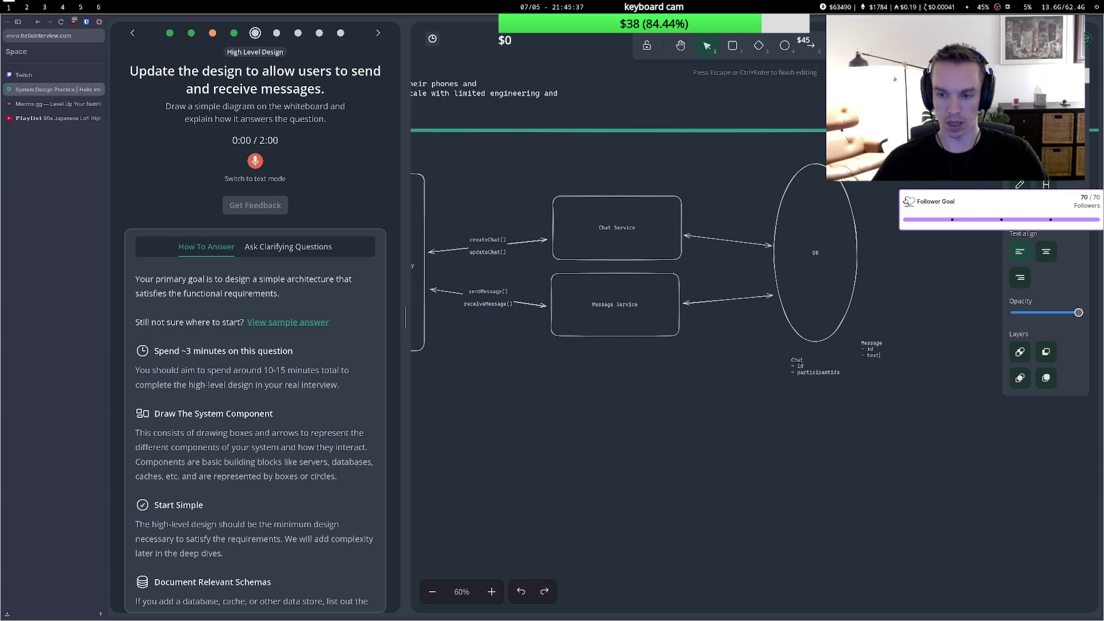
type("attachments[")
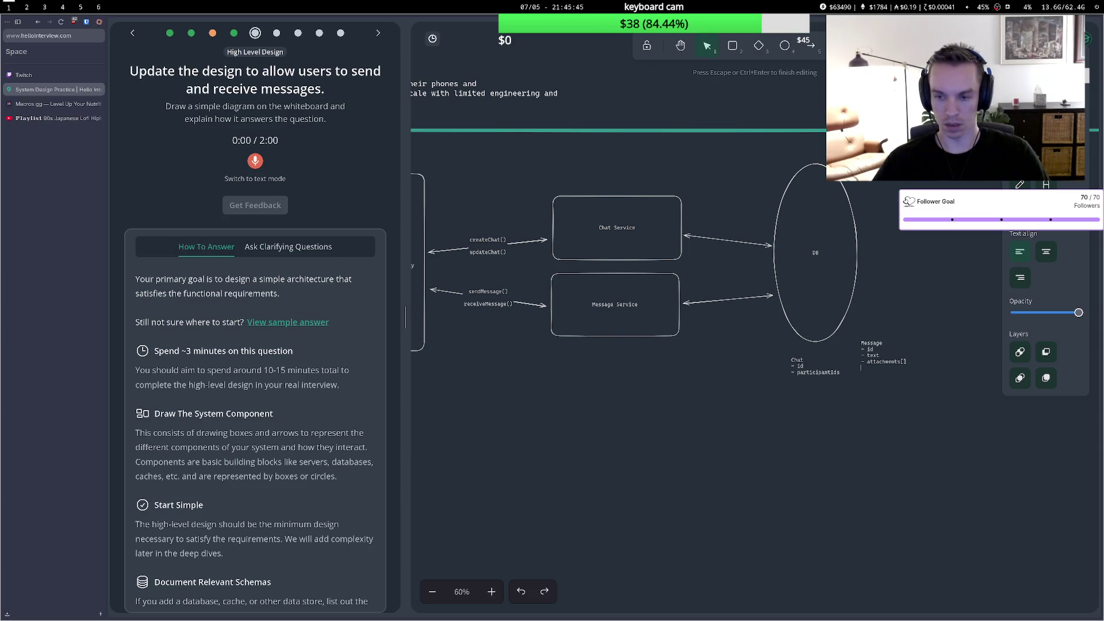
key("Return")
type("- ")
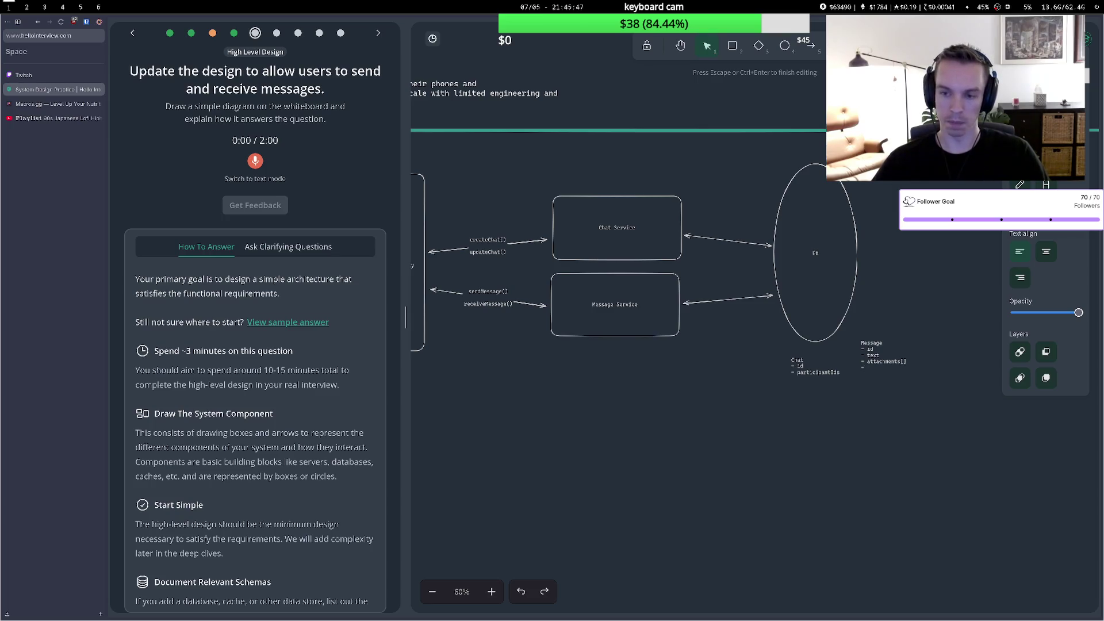
type("cha")
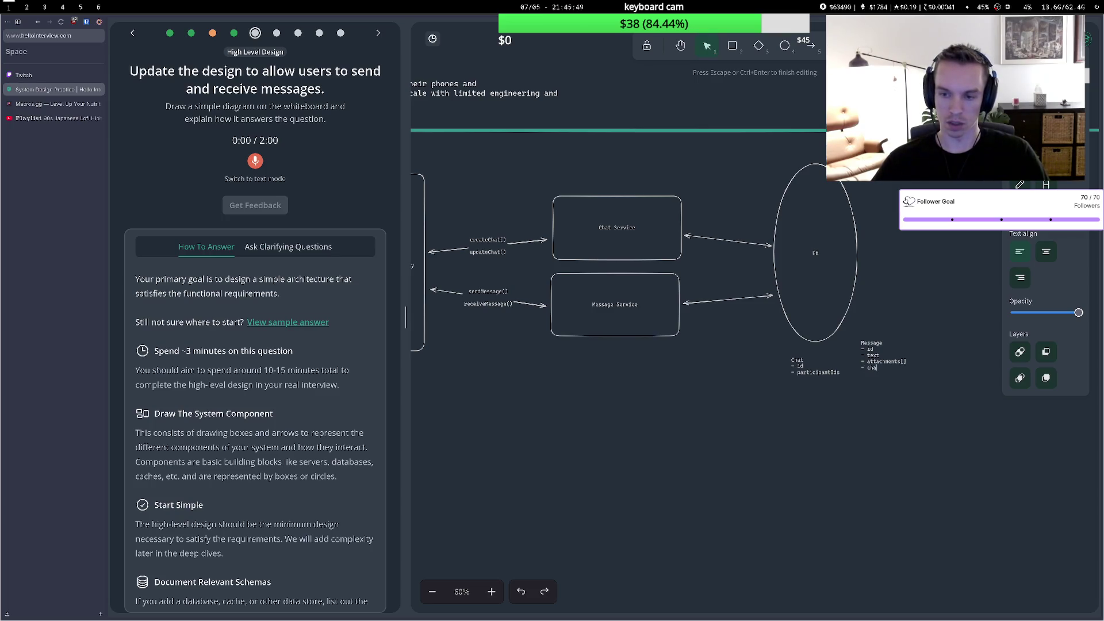
type("tId")
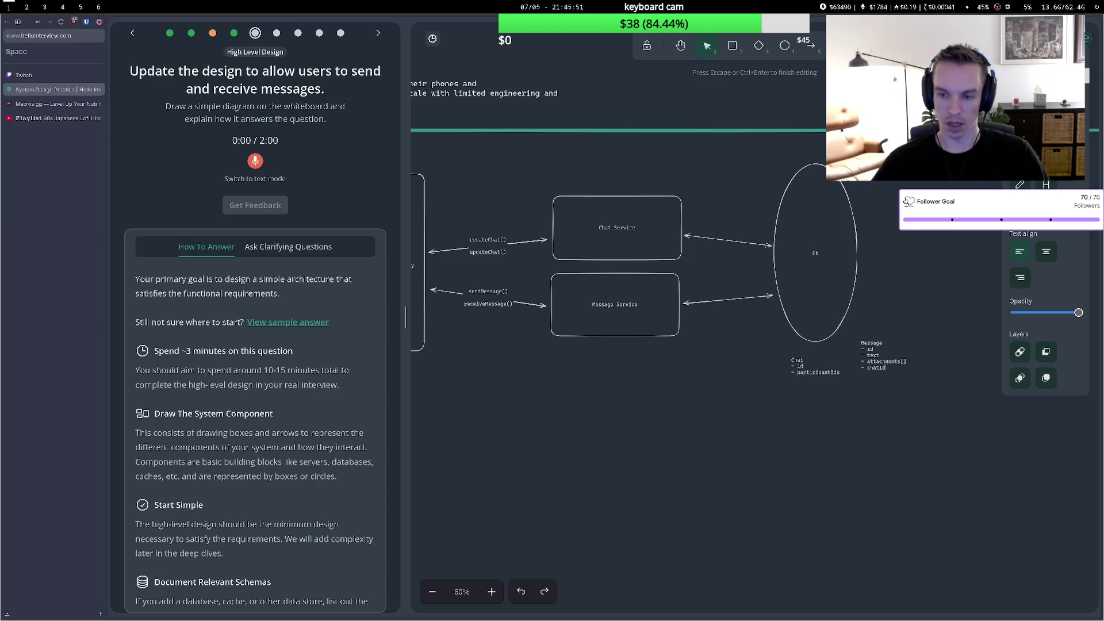
Remove the stray trailing lines and move the Message note down-left beside Chat.
key("Return")
type("-")
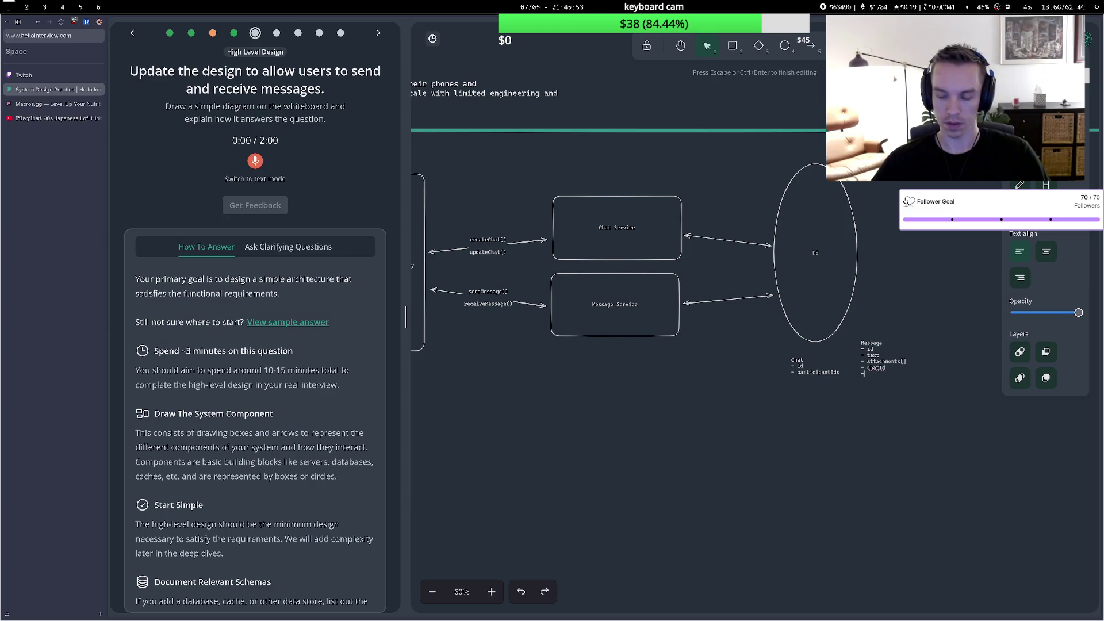
key("BackSpace")
key("BackSpace")
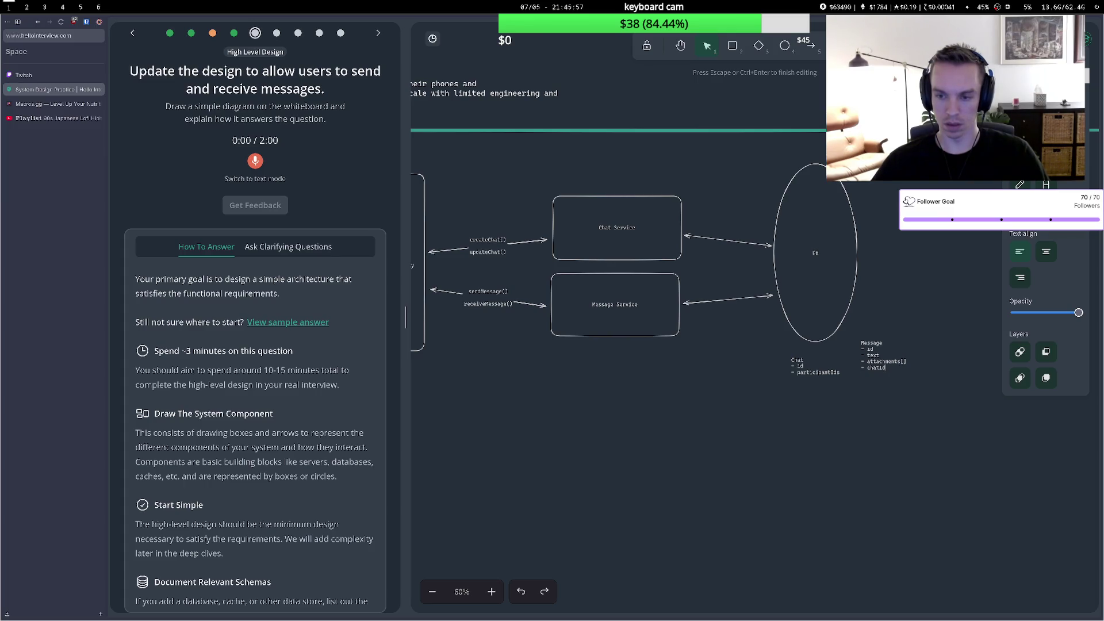
key("Return")
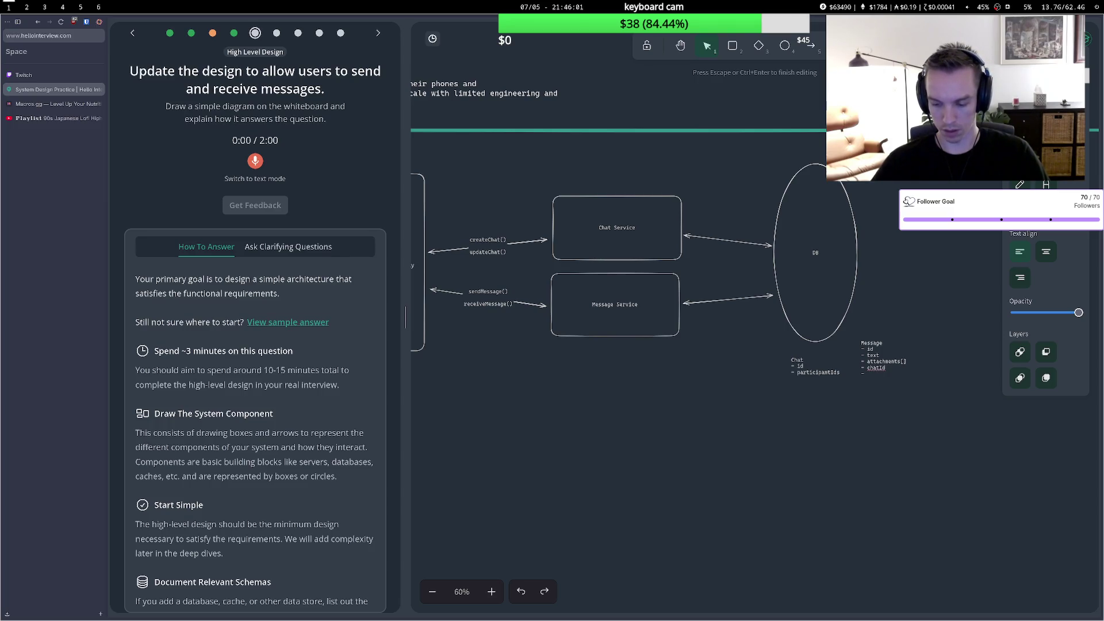
key("BackSpace")
key("BackSpace")
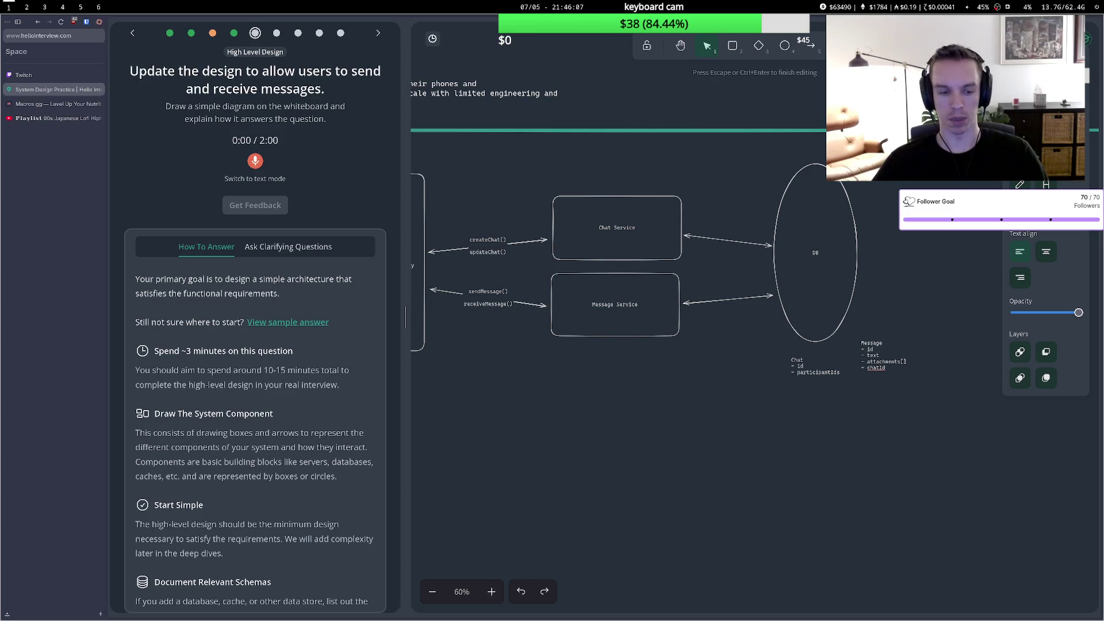
key("BackSpace")
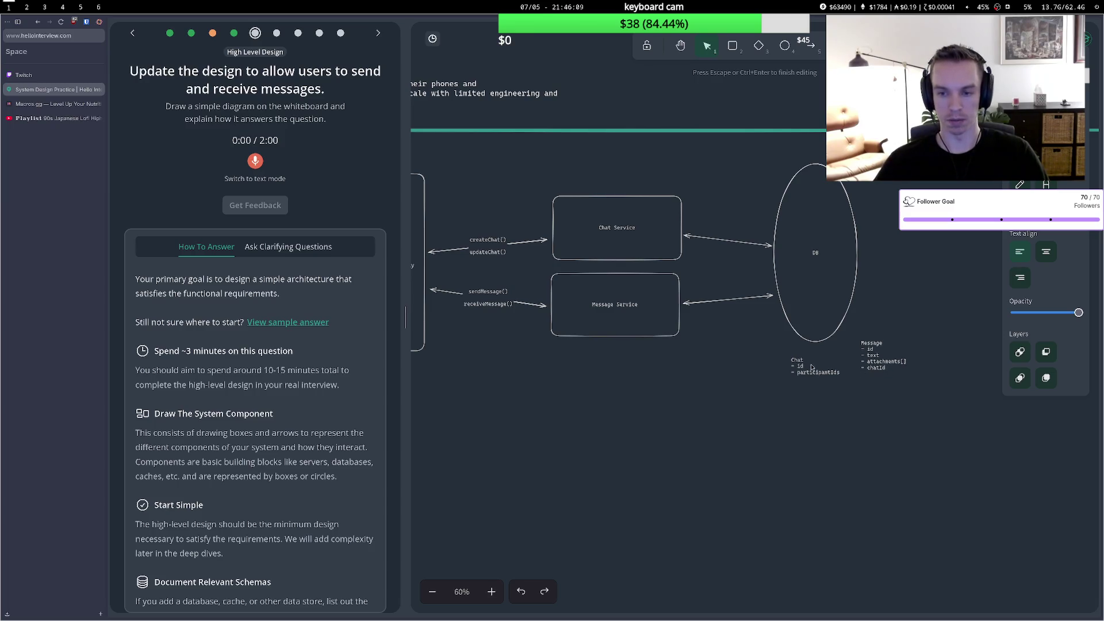
left_click_drag(811, 367, 797, 365)
Align the Chat schema with Message and start a User note below Chat.
left_click_drag(869, 353, 844, 370)
key("Escape")
double_click(770, 409)
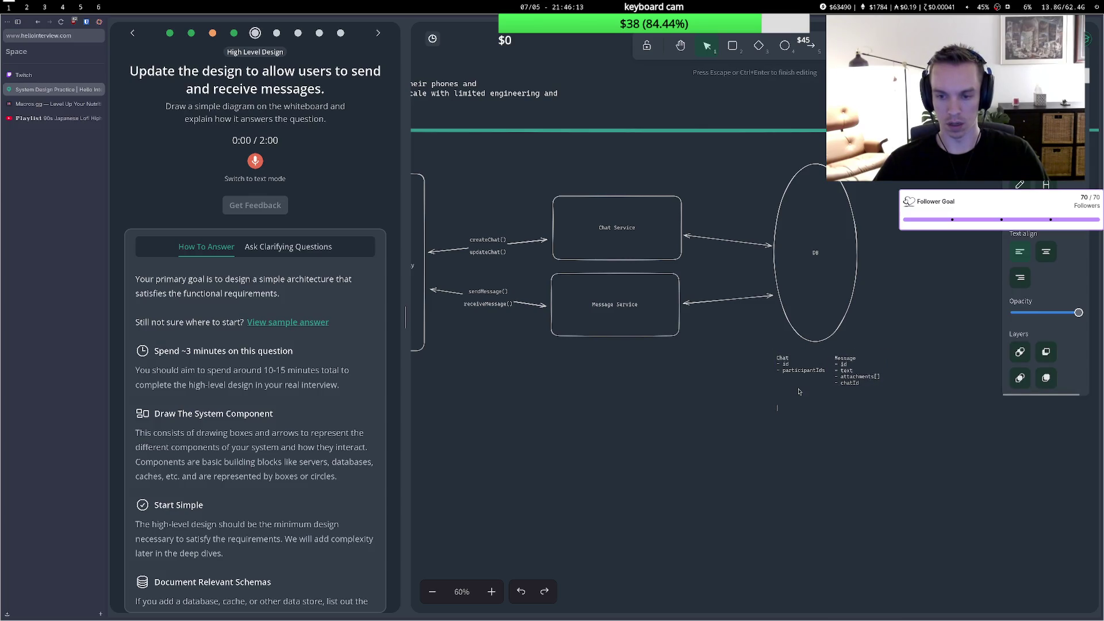
type("Parti")
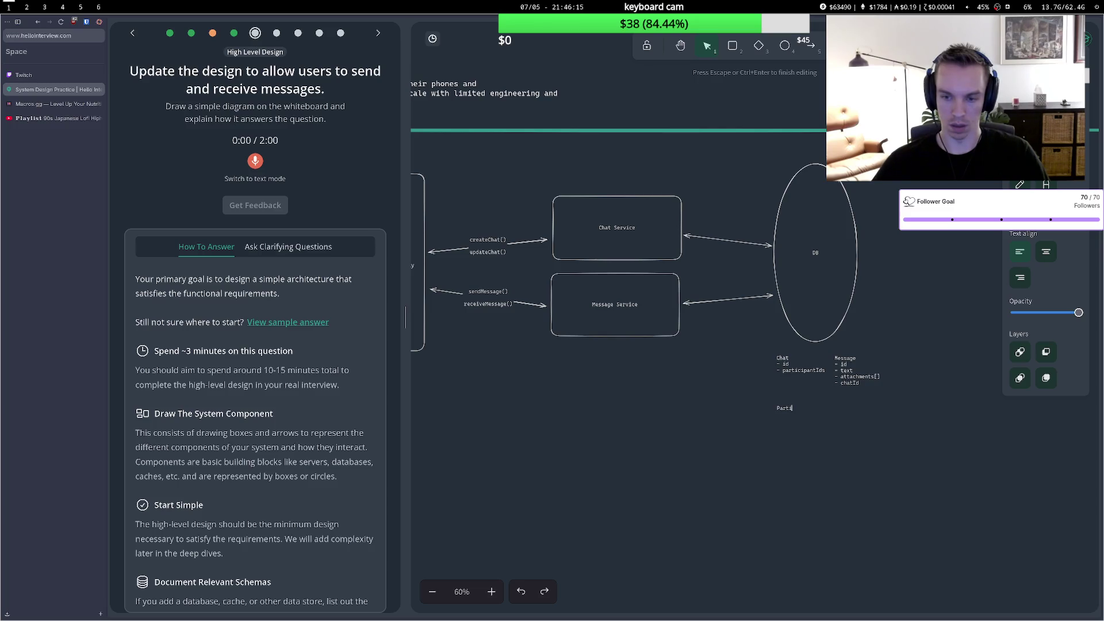
key("BackSpace")
key("BackSpace")
key("BackSpace")
type("User")
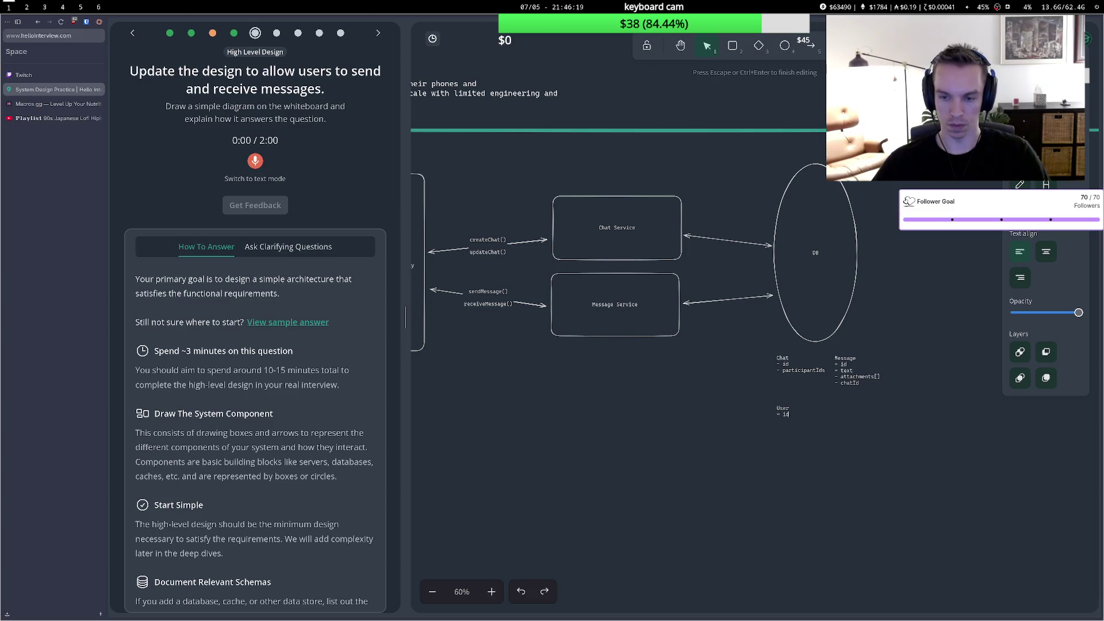
Add a Device note with id and userId to the right of User.
double_click(809, 411)
type("Device")
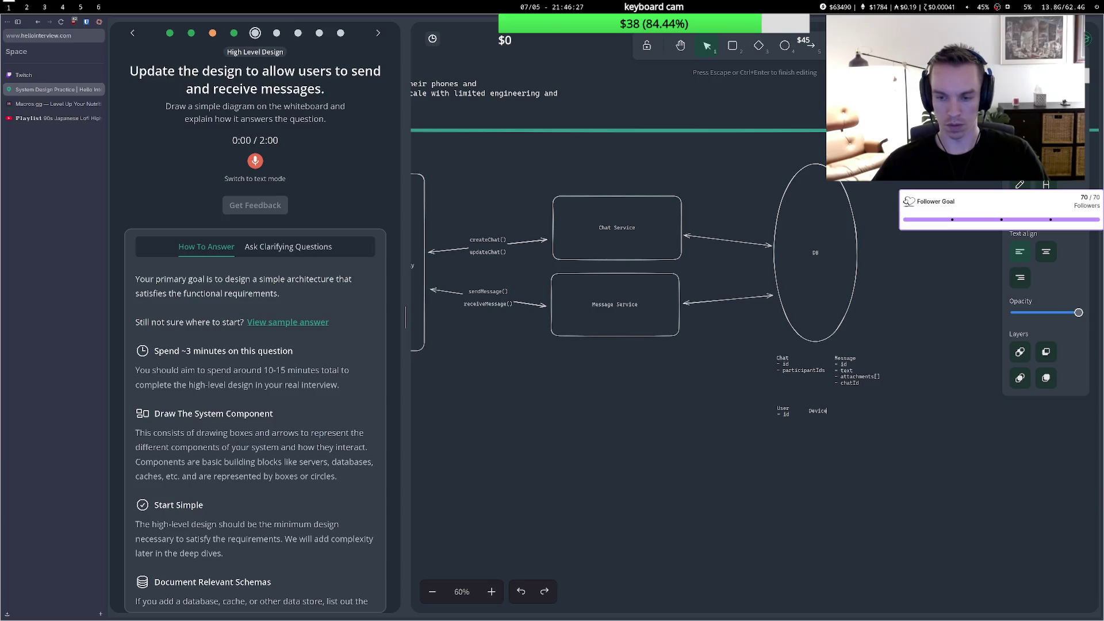
type("id")
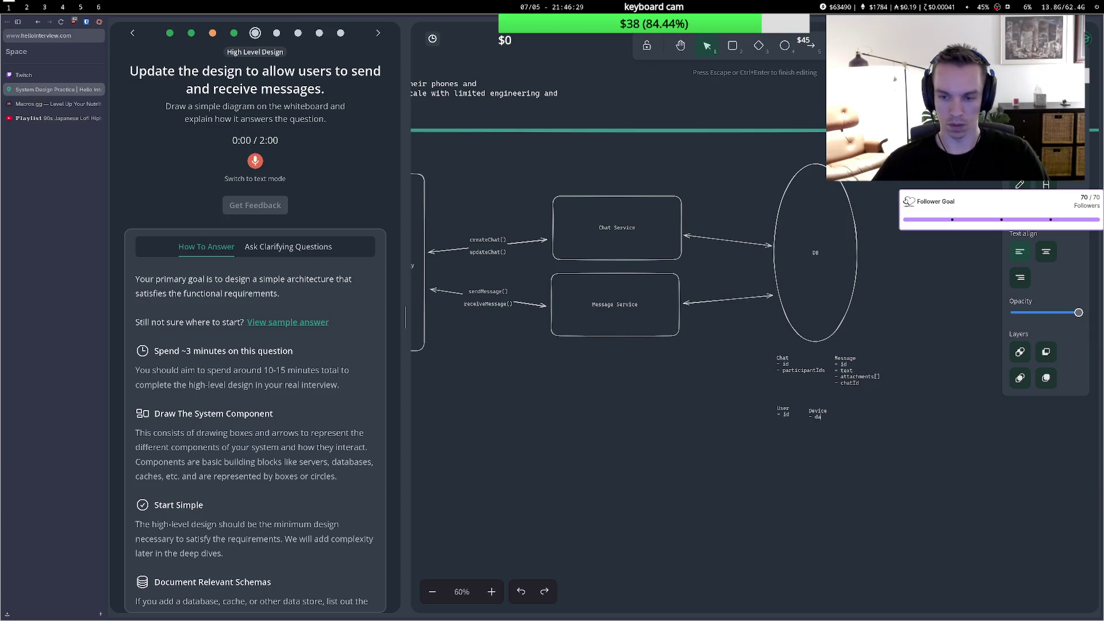
key("Return")
type("serId")
key("Escape")
left_click_drag(811, 401, 820, 400)
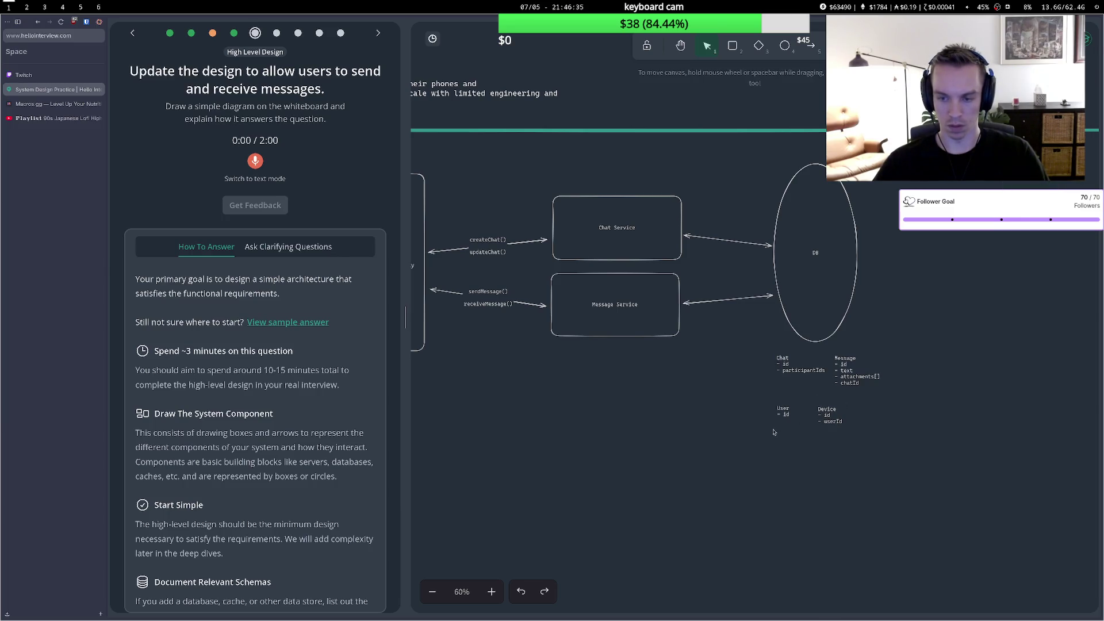
Touch up the User note and add '- status' and '- createdAt' lines to Message.
left_click(787, 418)
double_click(786, 417)
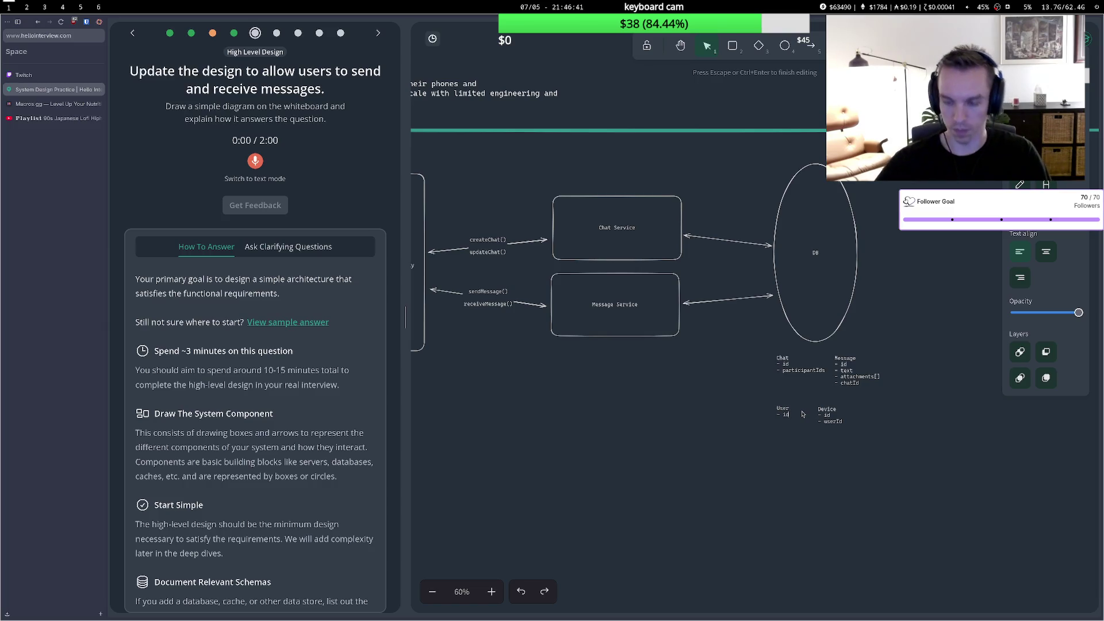
left_click(861, 379)
double_click(861, 381)
left_click(862, 391)
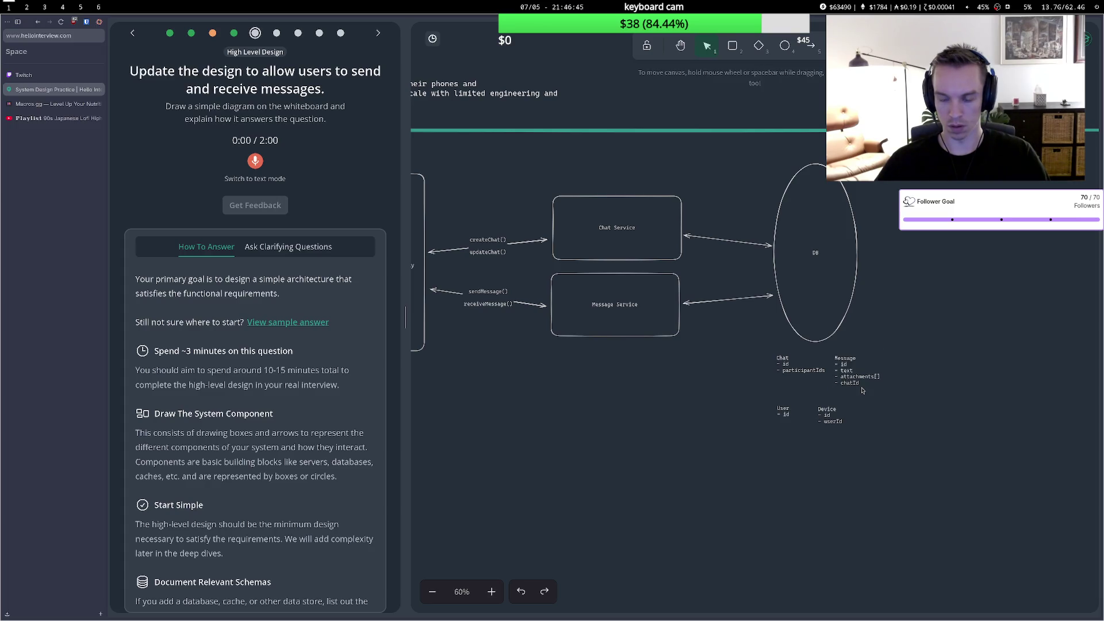
double_click(858, 384)
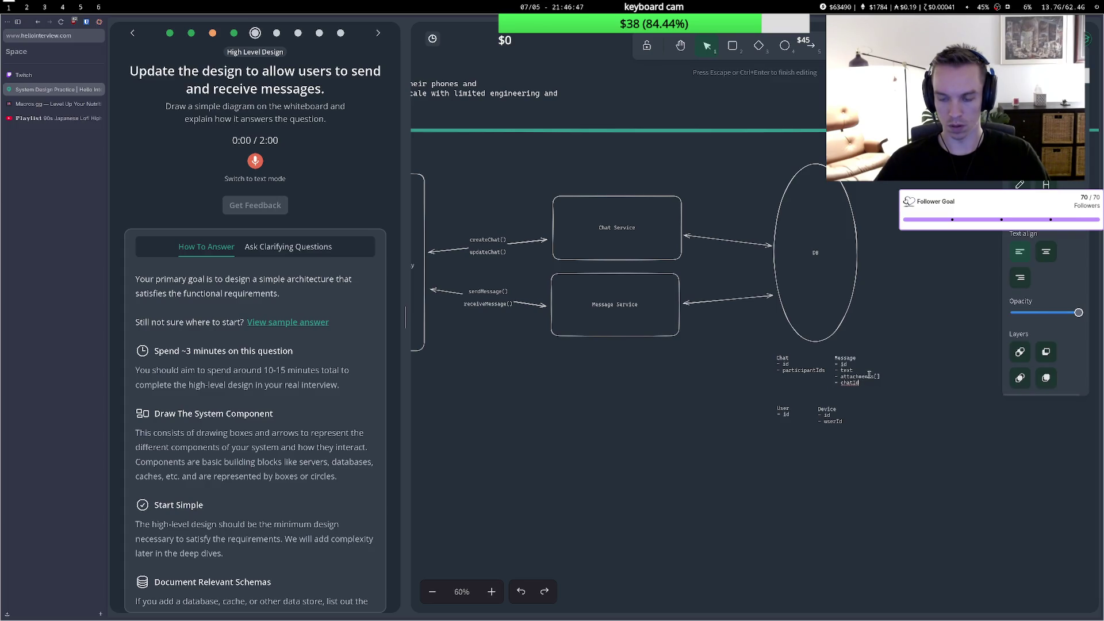
key("Return")
type("- sta")
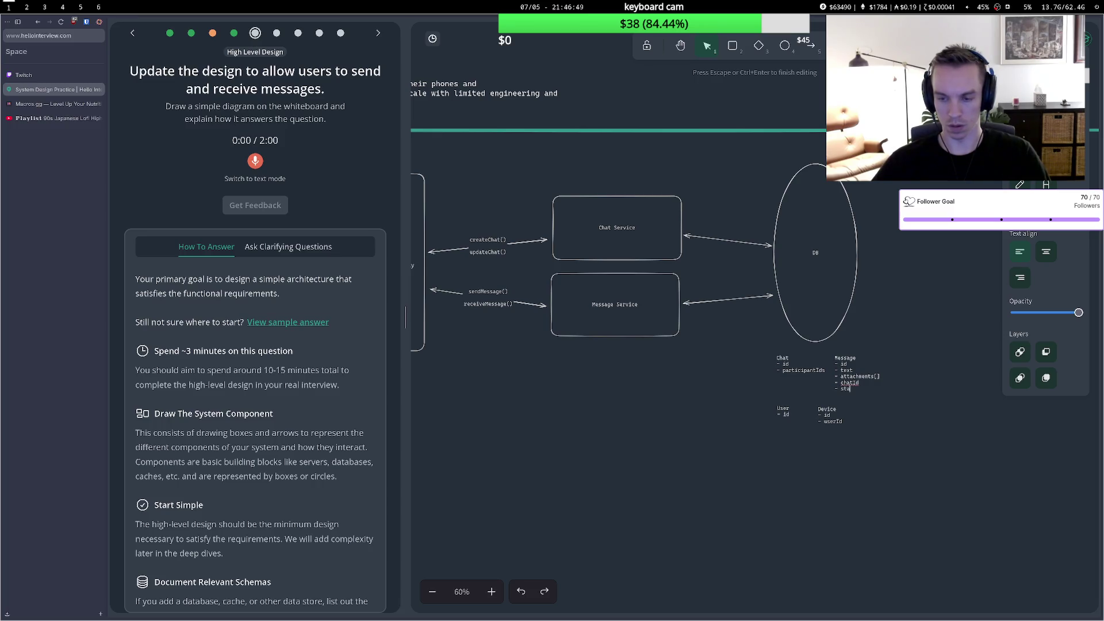
type("tus")
key("Return")
type("- createdAt")
key("Escape")
Delete the status line so Message ends with createdAt, and reposition the User and Device notes.
mouse_move(825, 410)
left_mouse_down()
mouse_move(827, 429)
mouse_move(786, 424)
left_mouse_up()
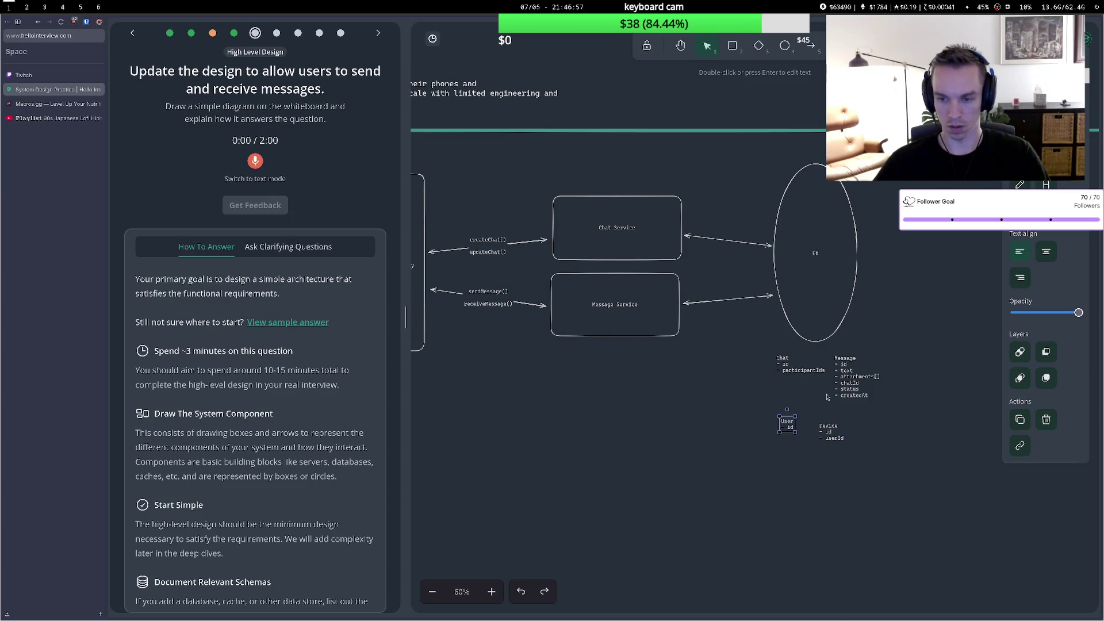
double_click(860, 388)
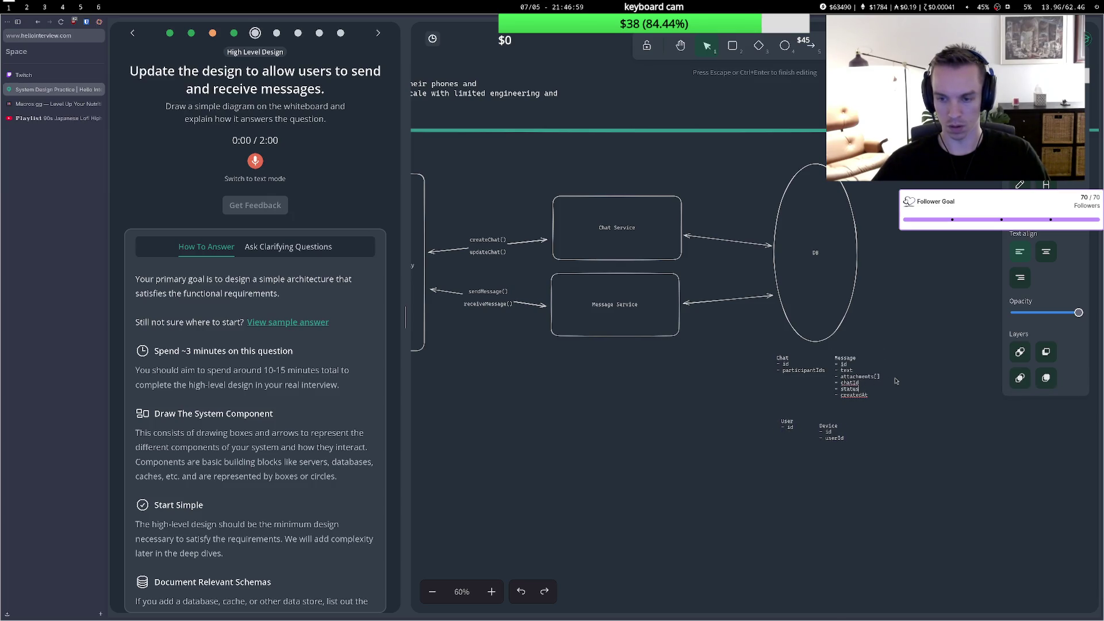
type(":")
type(" fo")
key("BackSpace")
type("ullyD")
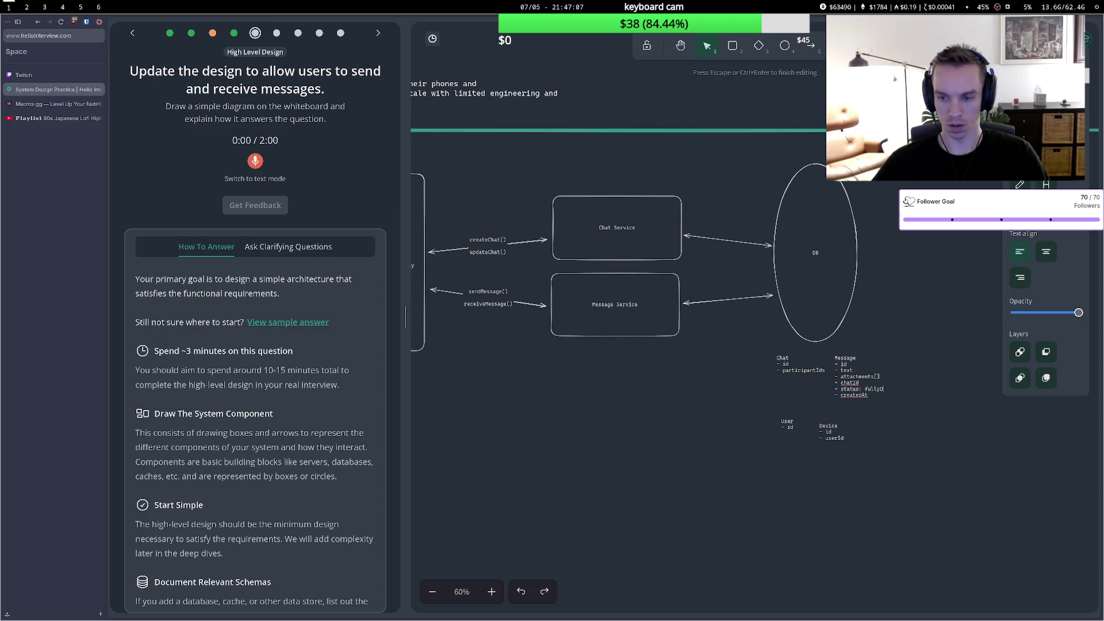
key("BackSpace")
key("BackSpace")
key("BackSpace")
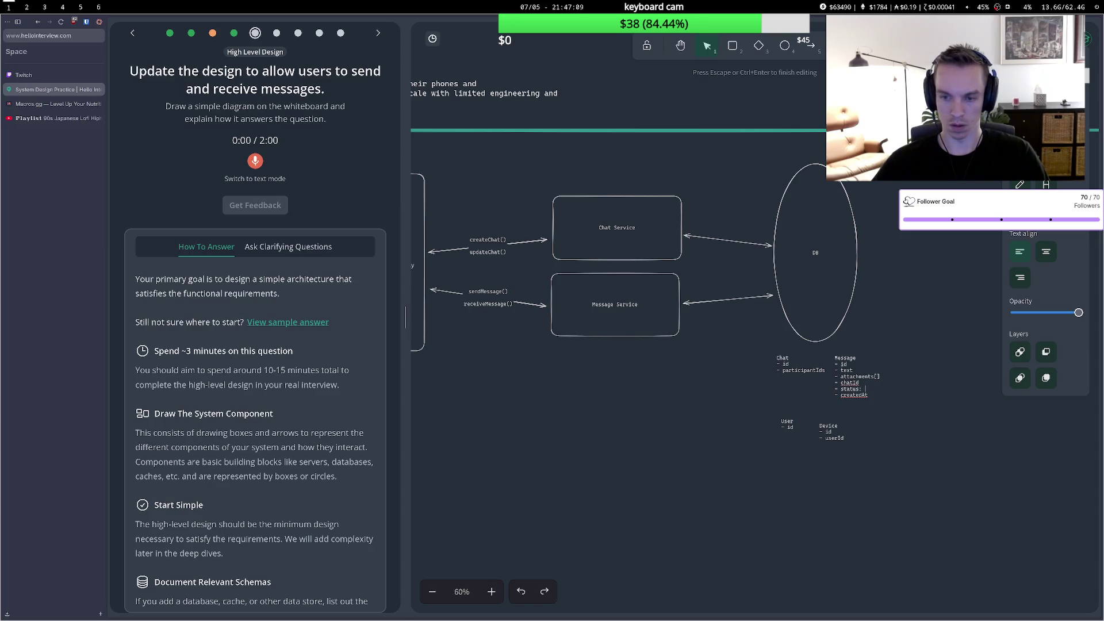
key("BackSpace")
key("BackSpace")
key("BackSpace")
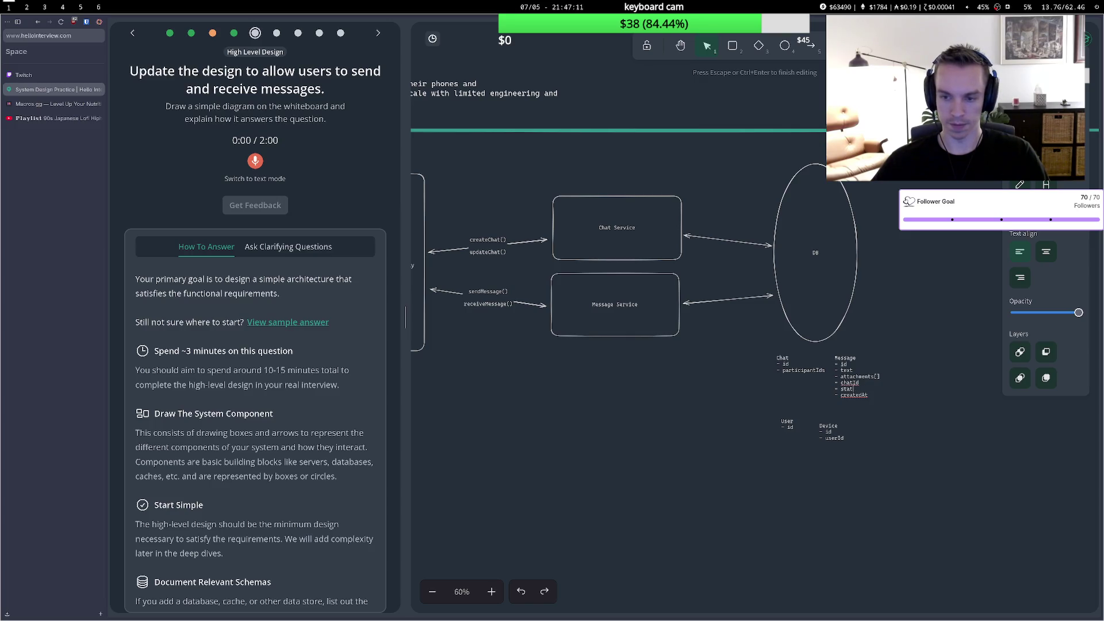
key("BackSpace")
key("BackSpace")
key("BackSpace")
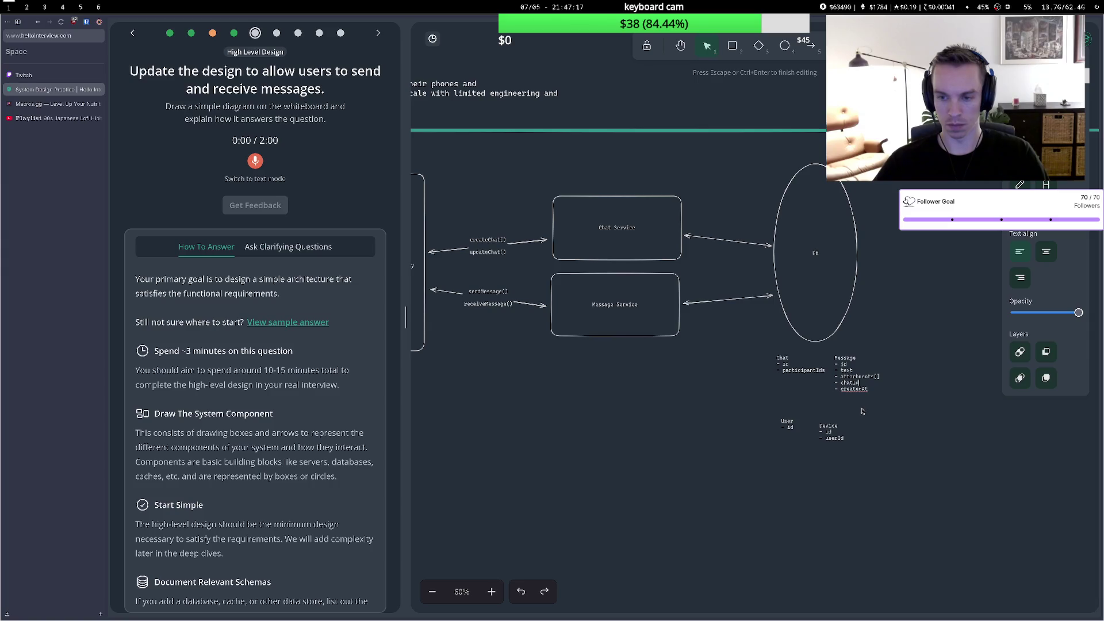
left_click(861, 412)
mouse_move(834, 431)
left_mouse_down()
mouse_move(852, 420)
mouse_move(791, 424)
mouse_move(820, 434)
left_mouse_up()
left_click(861, 391)
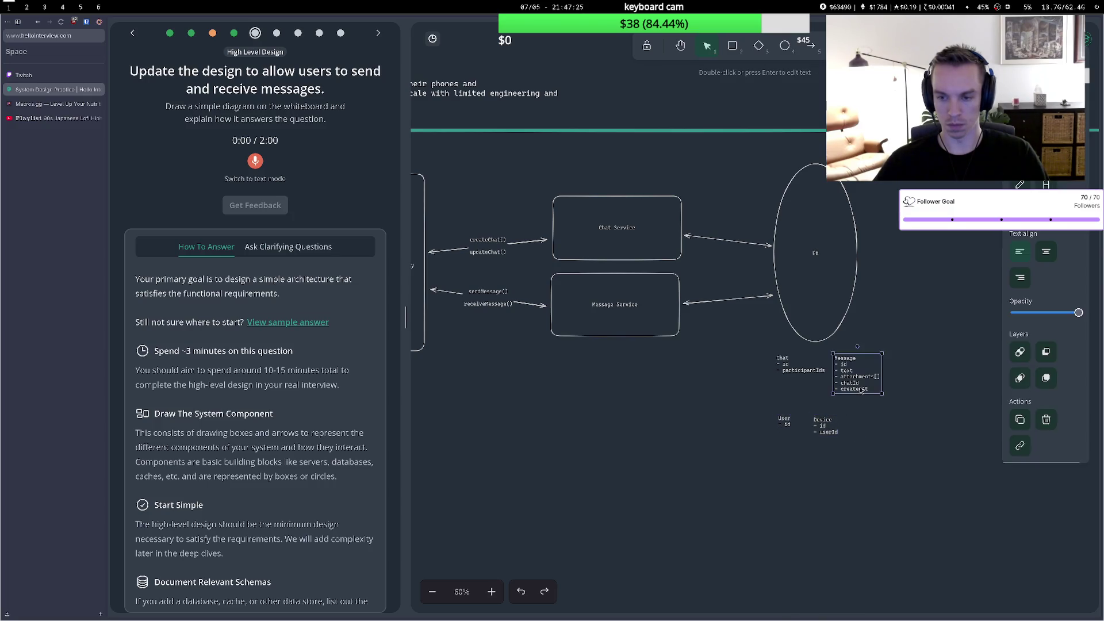
left_click(903, 409)
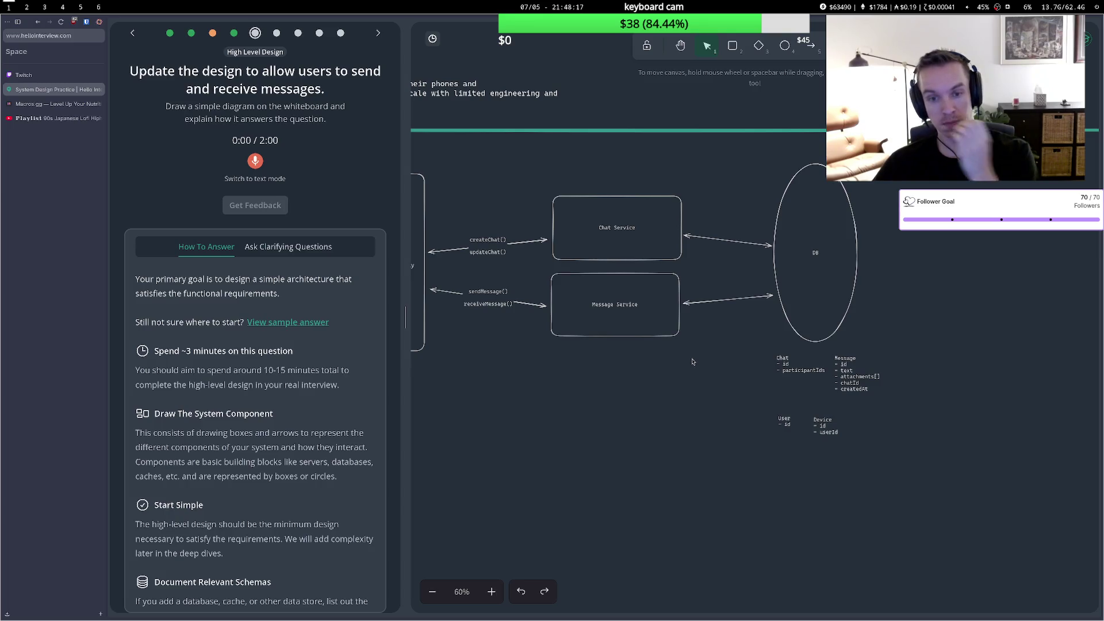
left_click(635, 309)
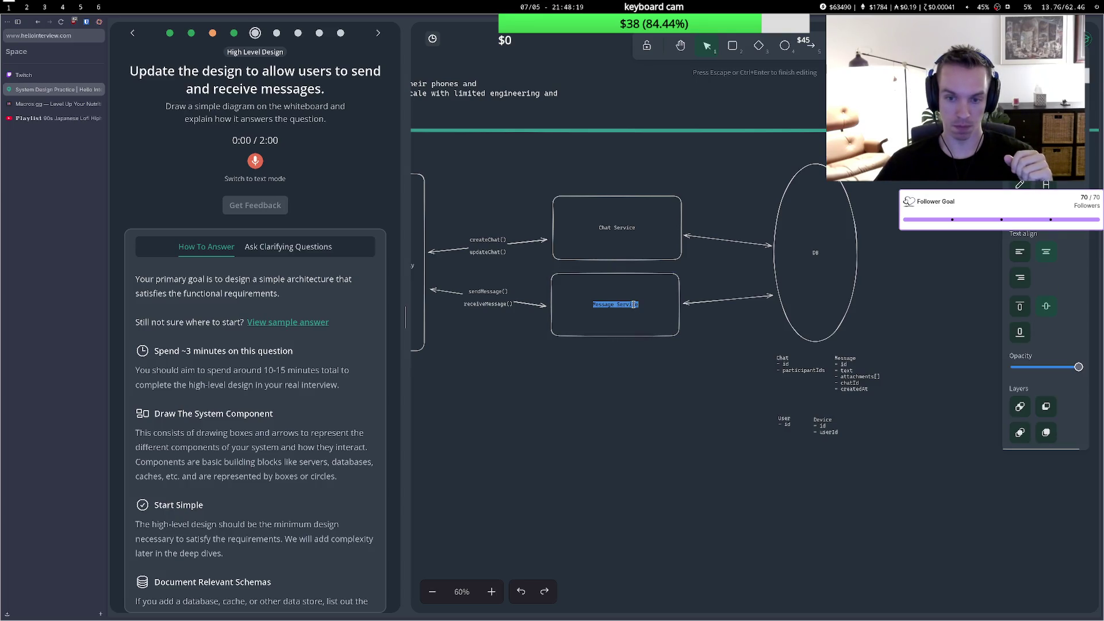
double_click(634, 304)
double_click(634, 304)
type("Qu")
key("BackSpace")
key("BackSpace")
type("Se")
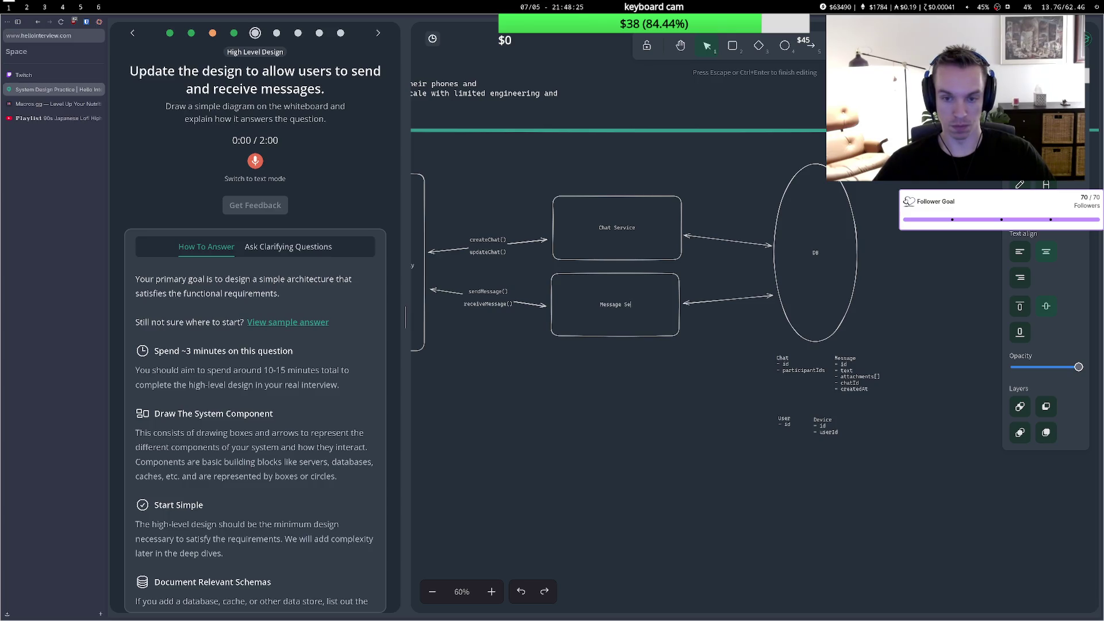
type("rvice")
left_click(646, 403)
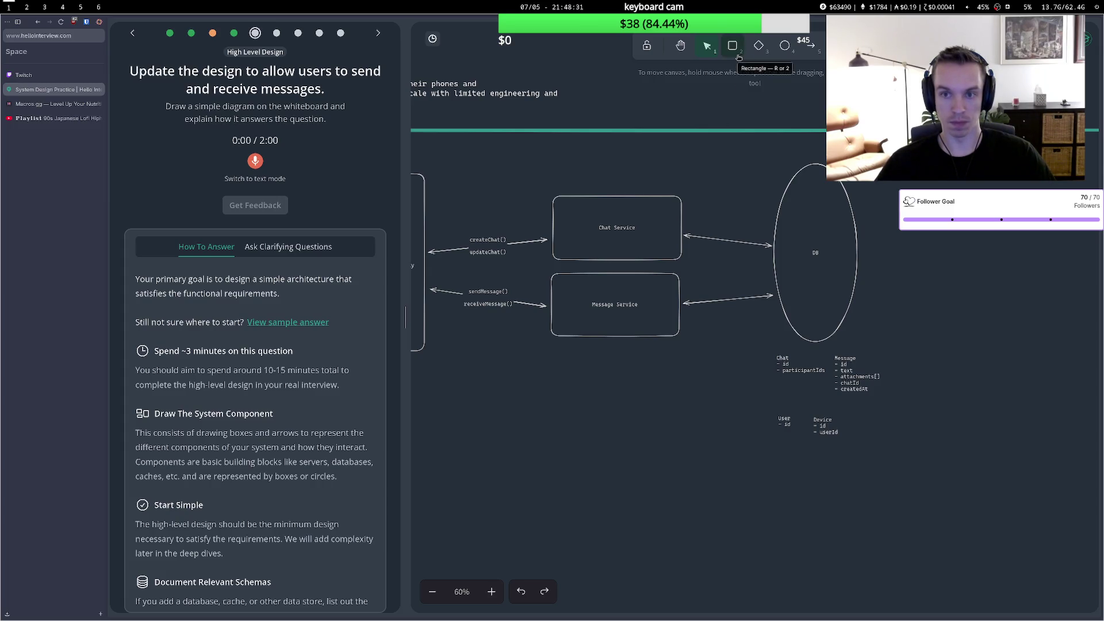
left_click(811, 46)
key("Escape")
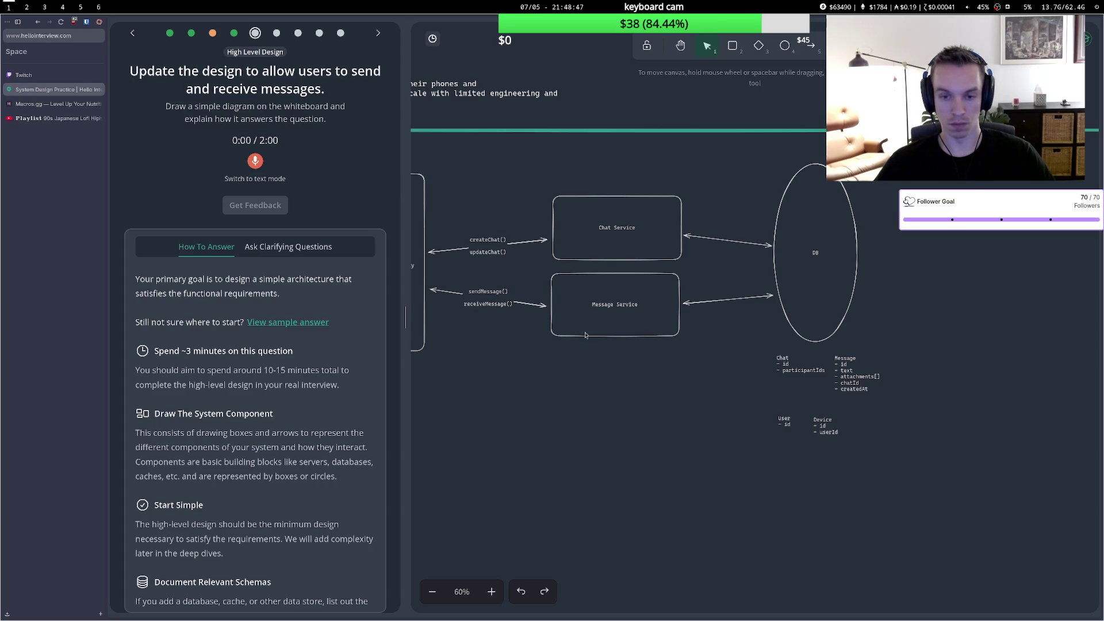
double_click(543, 376)
Discard a loose 'MessageQueue' text label from the canvas.
type("Mo")
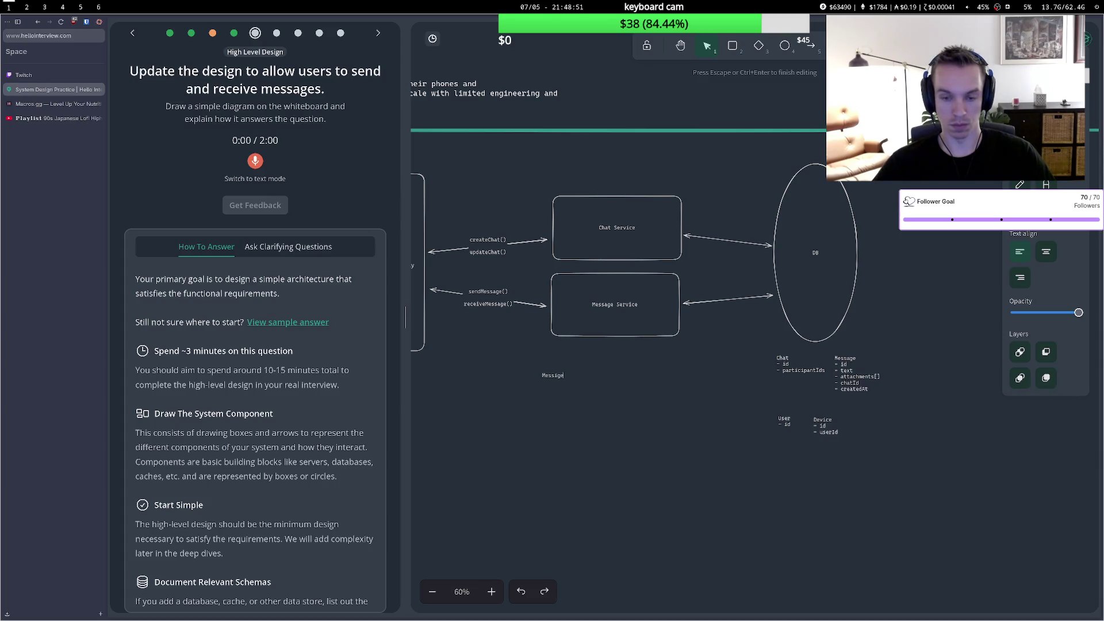
type("QU")
key("Escape")
left_click_drag(568, 378, 605, 389)
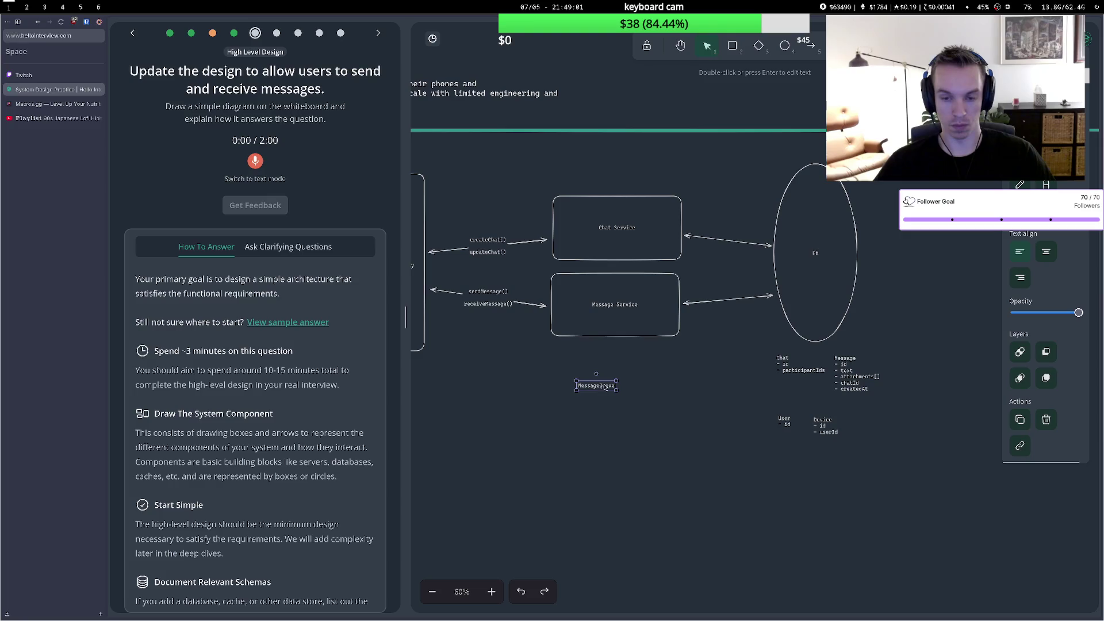
key("Escape")
Draw a box labelled 'Message Queue' below Message Service.
key("r")
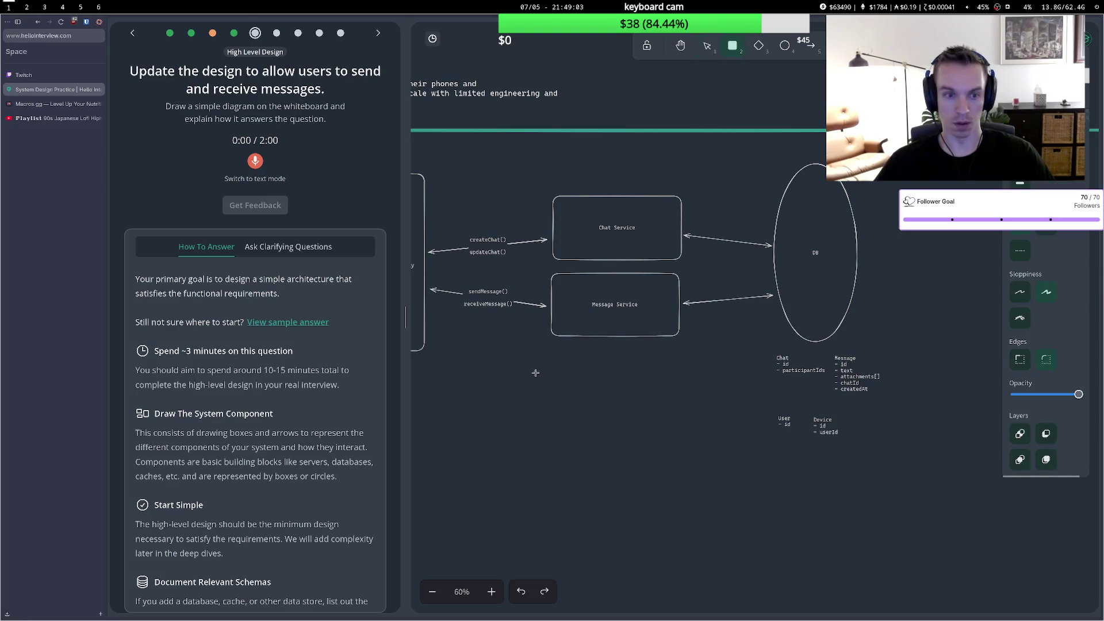
mouse_move(547, 370)
left_mouse_down()
mouse_move(649, 403)
mouse_move(680, 401)
left_mouse_up()
key("Return")
type("Mess")
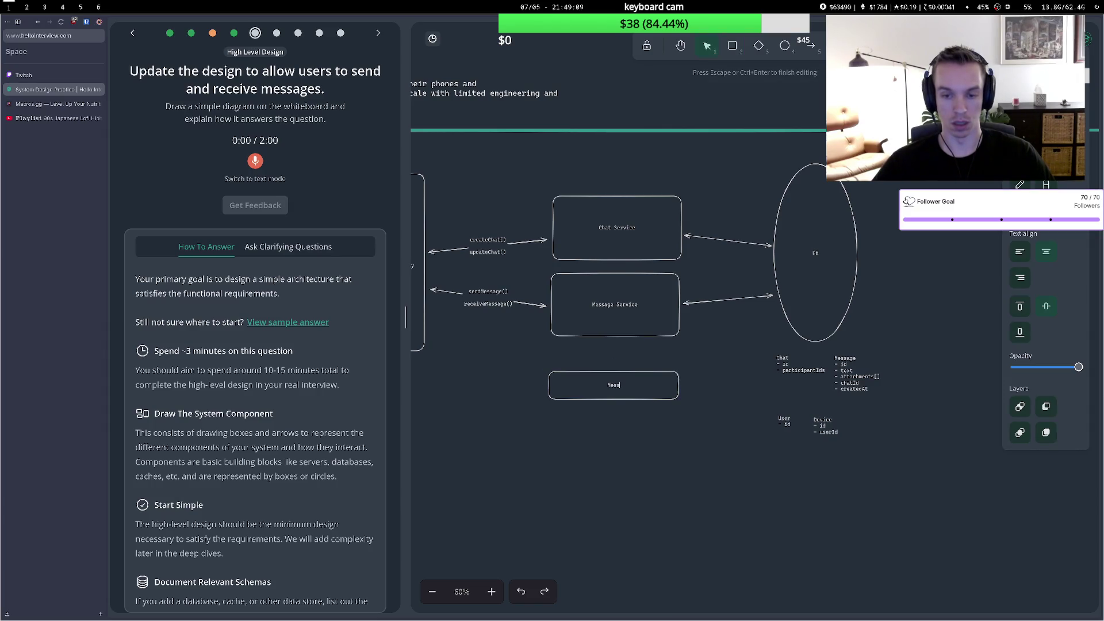
key("BackSpace")
key("BackSpace")
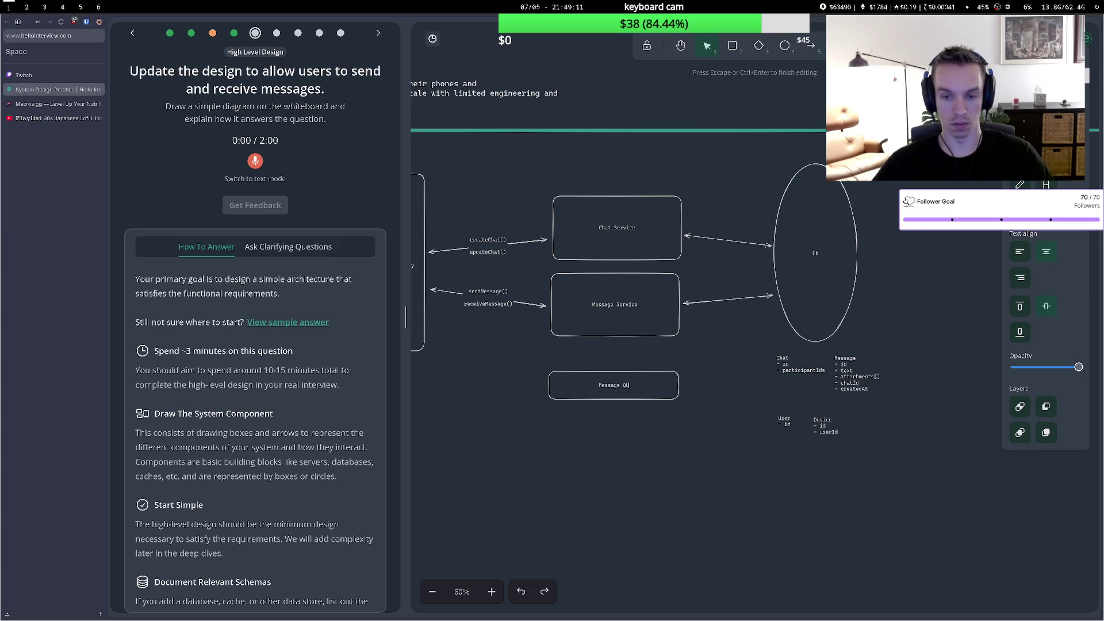
type("eue")
key("Escape")
left_click_drag(629, 377, 647, 387)
Connect Message Service to Message Queue with a one-way arrow, then draw another box below-left.
key("a")
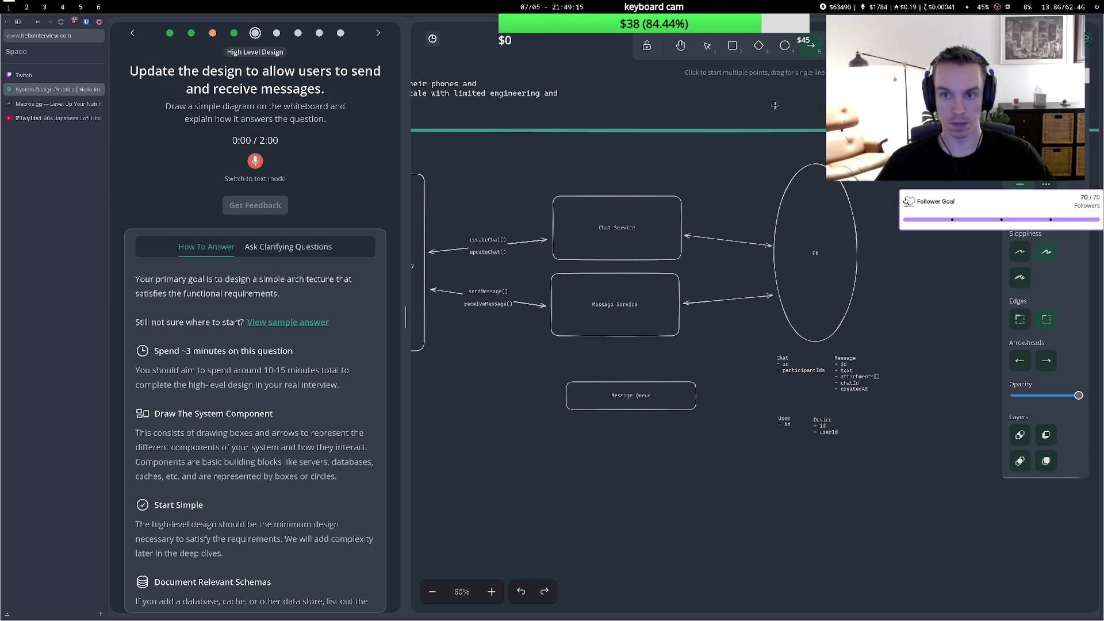
left_click(617, 340)
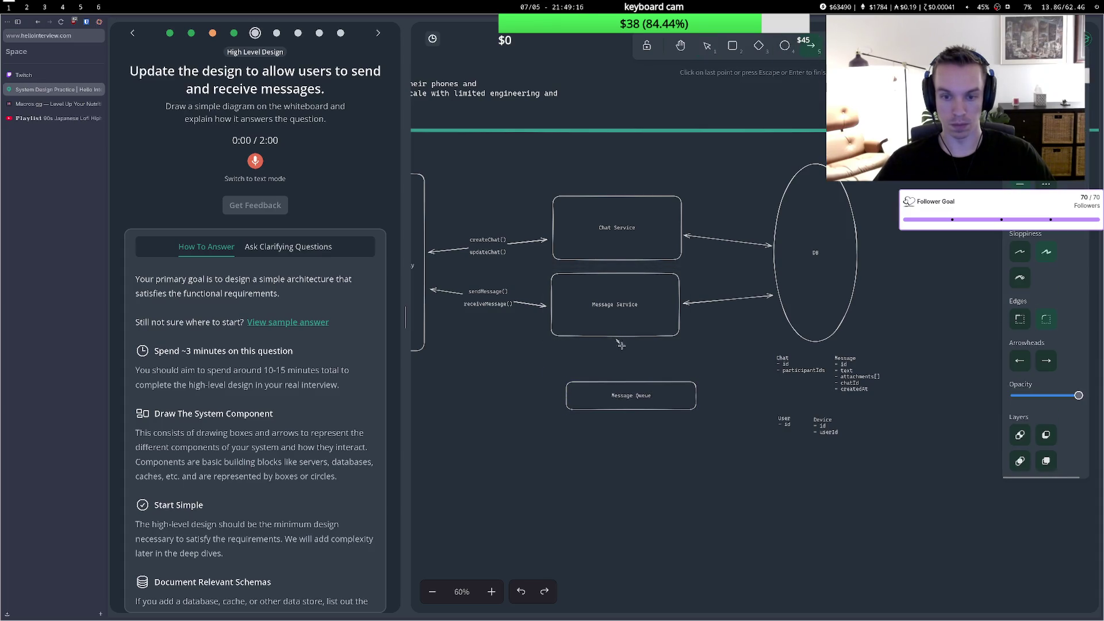
double_click(635, 382)
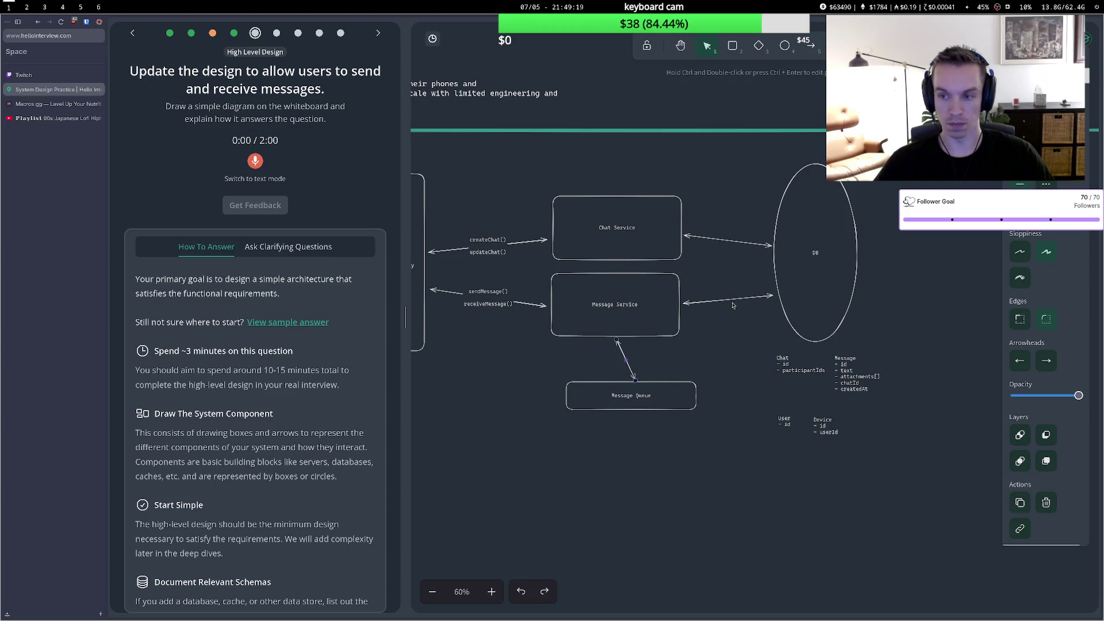
left_click(1019, 360)
left_click(1025, 389)
left_click(557, 420)
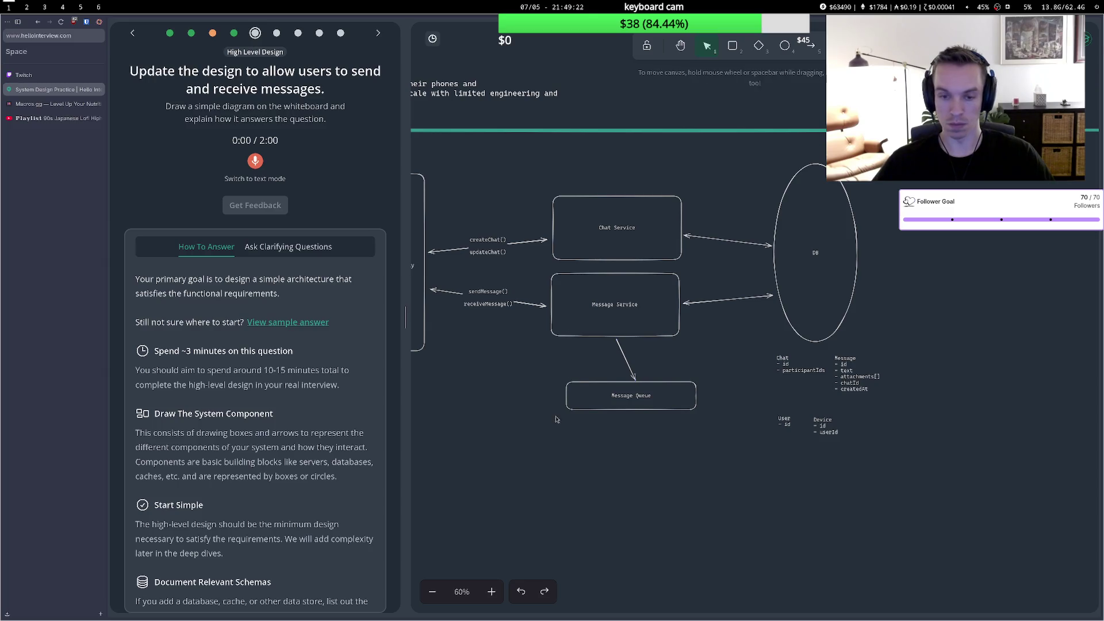
left_click(732, 45)
mouse_move(519, 427)
left_mouse_down()
mouse_move(598, 487)
mouse_move(588, 478)
left_mouse_up()
Label the new box 'Message Worker' and move it left.
double_click(574, 453)
type("Message")
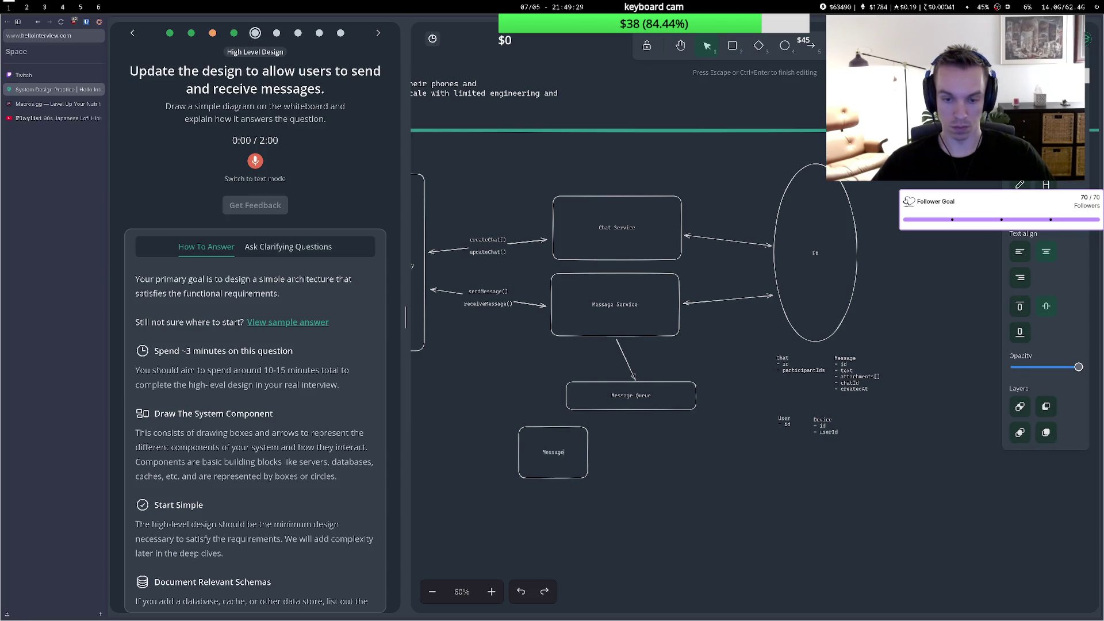
type("Work")
type("er")
key("Escape")
left_click_drag(555, 449, 502, 442)
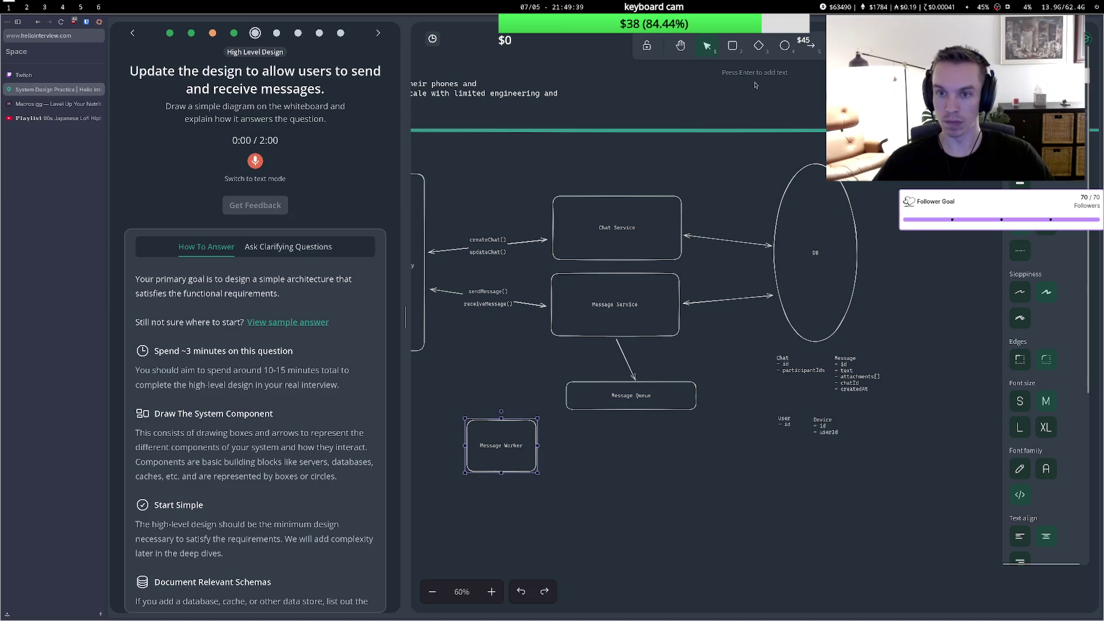
Draw an arrow from Message Queue to Message Worker, place the worker beside the queue, and pan to the gateway.
left_click(811, 45)
left_click(568, 403)
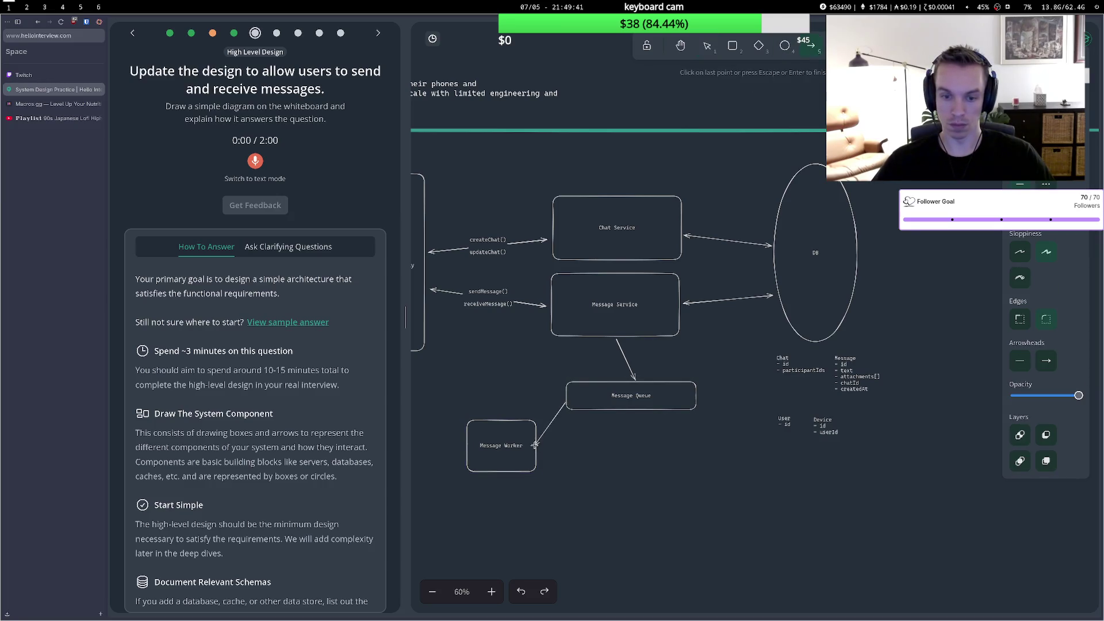
left_click(541, 444)
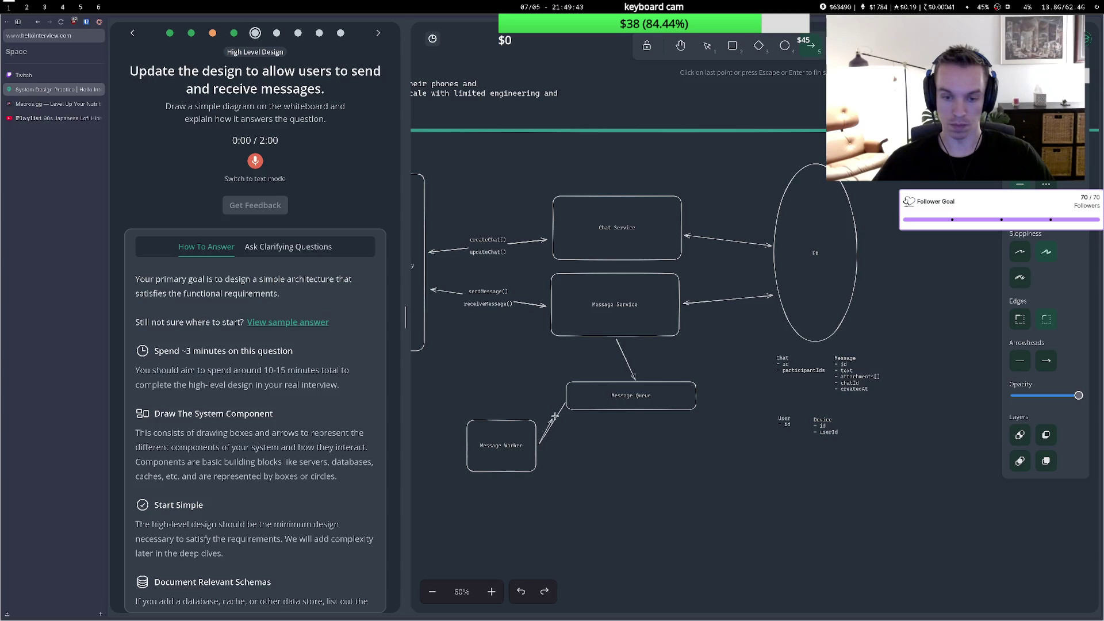
left_click(1029, 361)
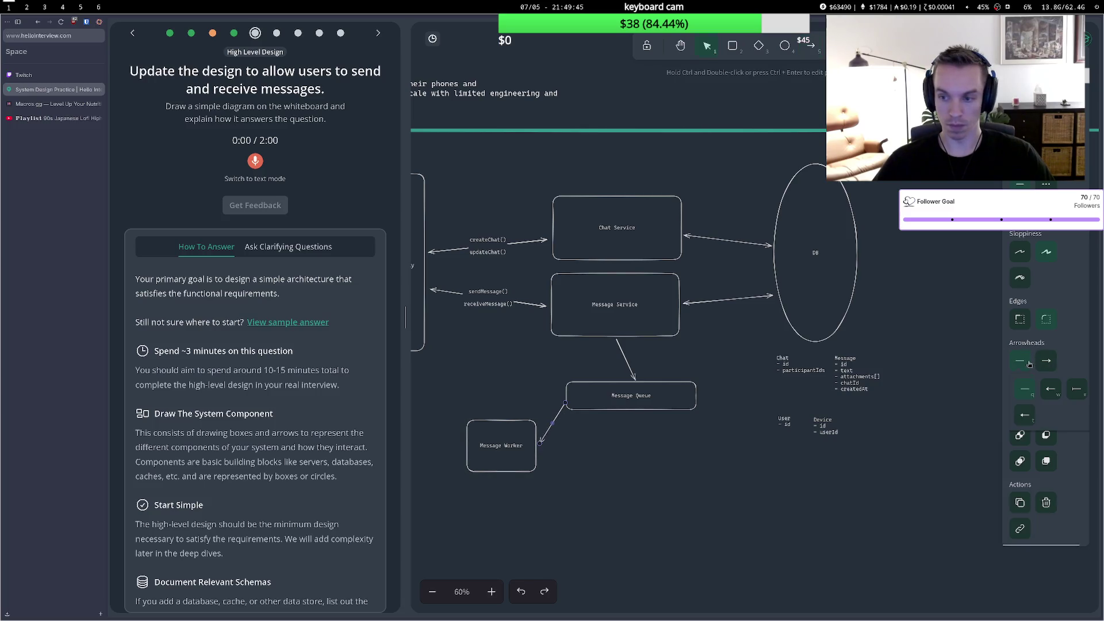
left_click(1051, 389)
left_click_drag(488, 439, 492, 366)
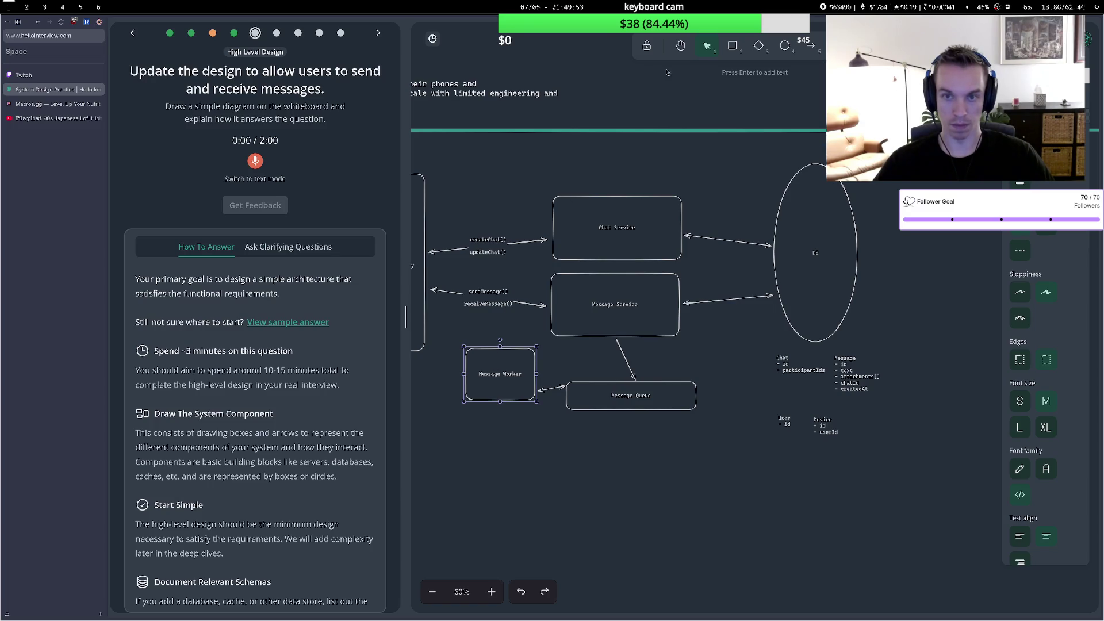
left_click(680, 46)
left_click_drag(458, 302, 616, 303)
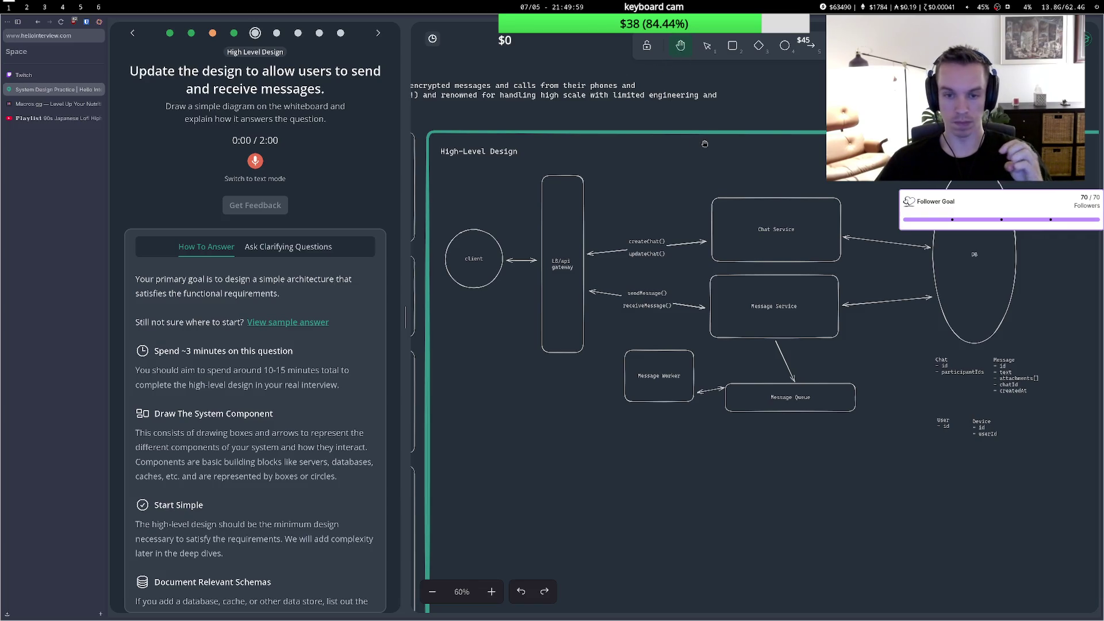
Move Message Queue up under Message Service and place Message Worker below it.
left_click_drag(693, 360, 694, 359)
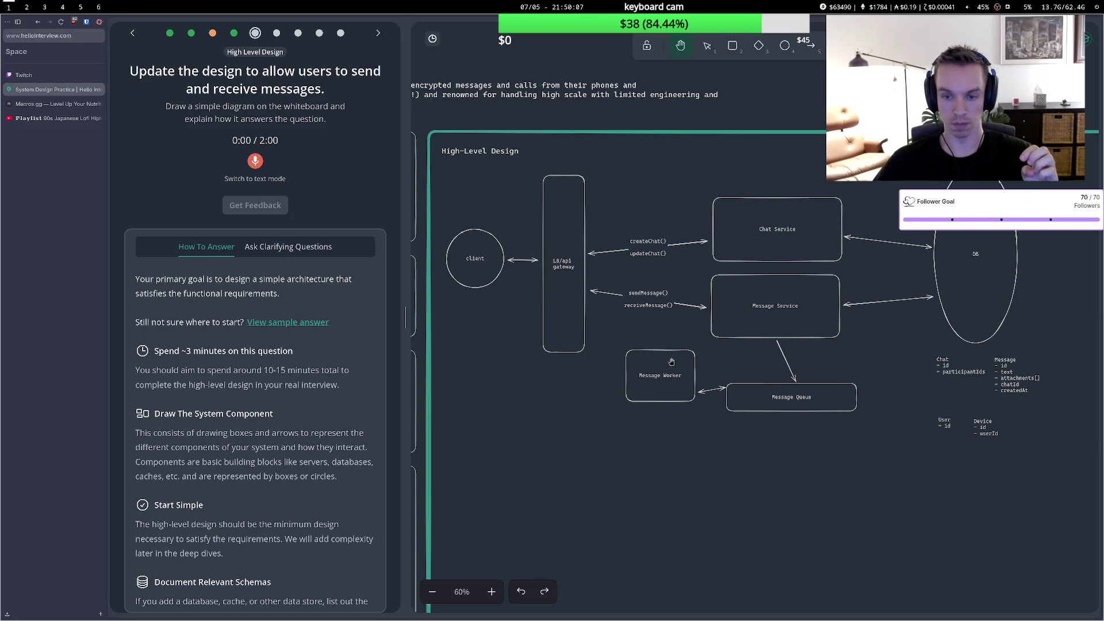
left_click_drag(666, 351, 666, 362)
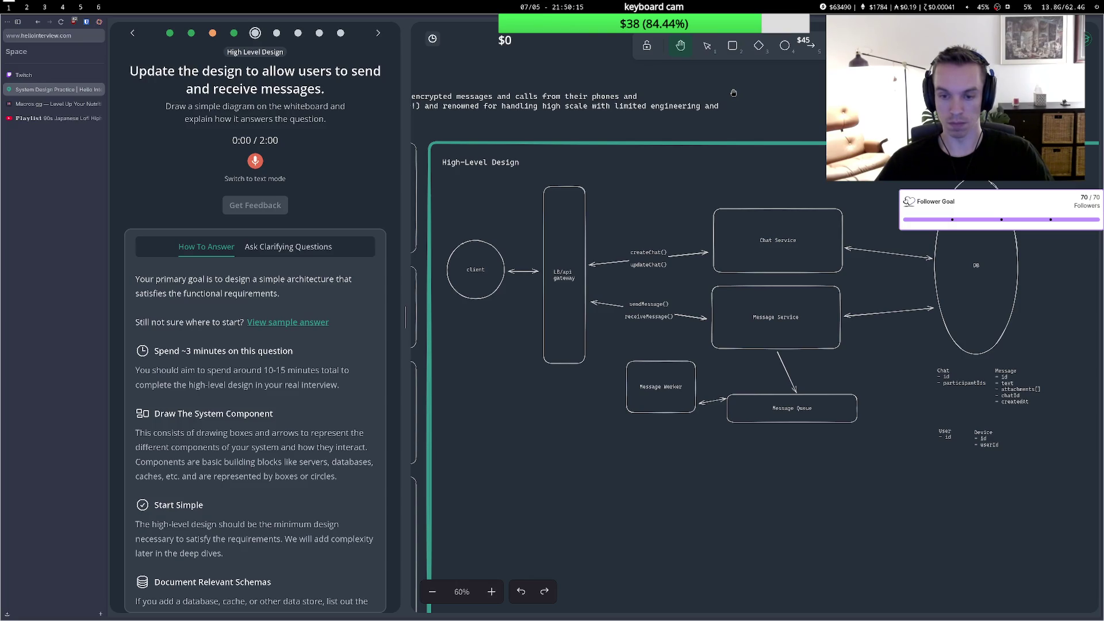
key("1")
left_click_drag(755, 397, 739, 377)
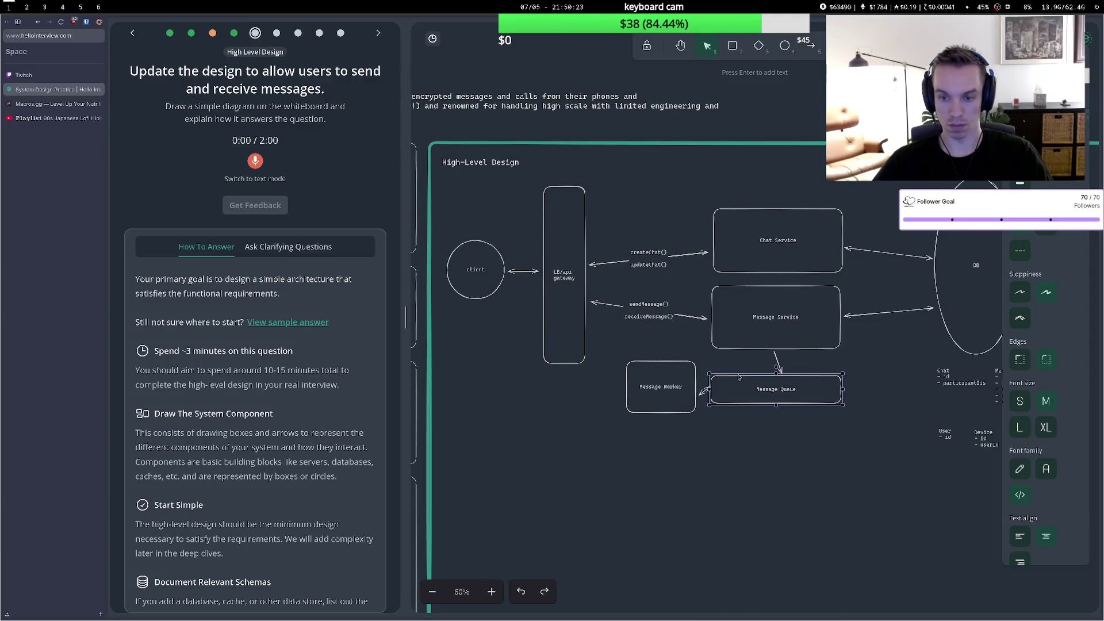
mouse_move(663, 363)
left_mouse_down()
mouse_move(674, 396)
mouse_move(773, 444)
mouse_move(784, 466)
left_mouse_up()
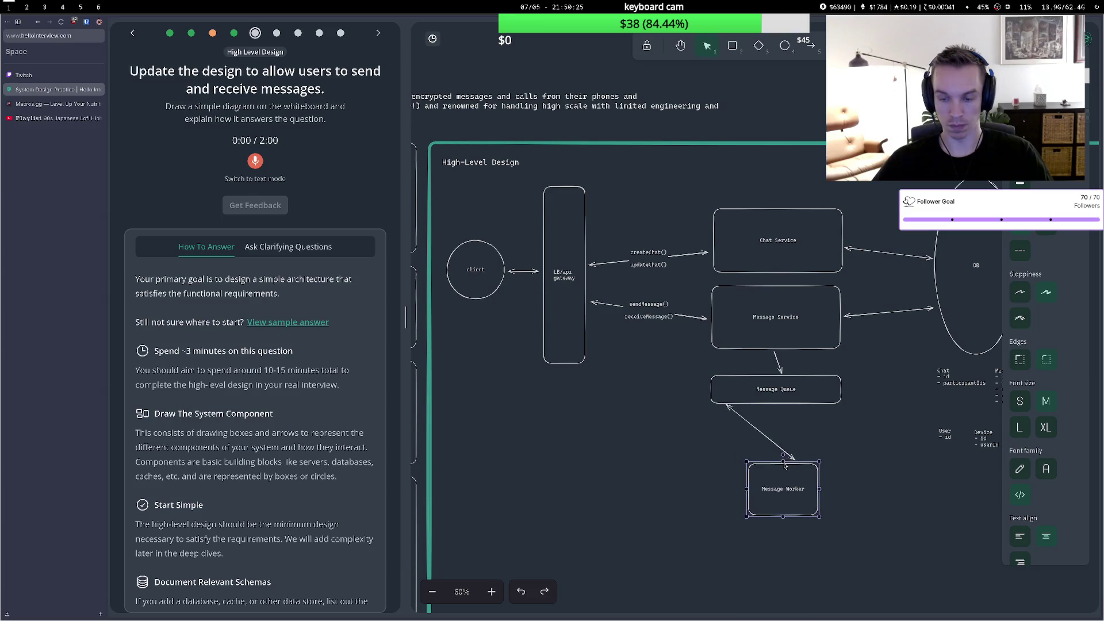
Reconnect the queue-to-worker arrow, curve it left, and remove its start arrowhead.
left_click(745, 419)
left_click_drag(726, 406, 785, 409)
left_click_drag(794, 469, 788, 453)
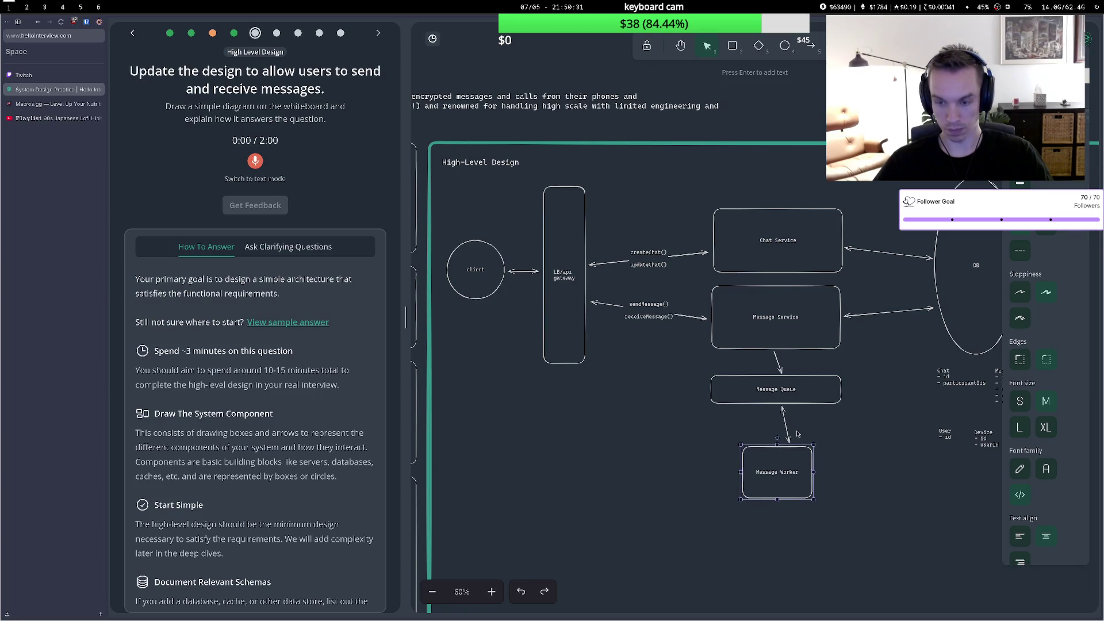
left_click(787, 443)
left_click_drag(788, 443, 781, 446)
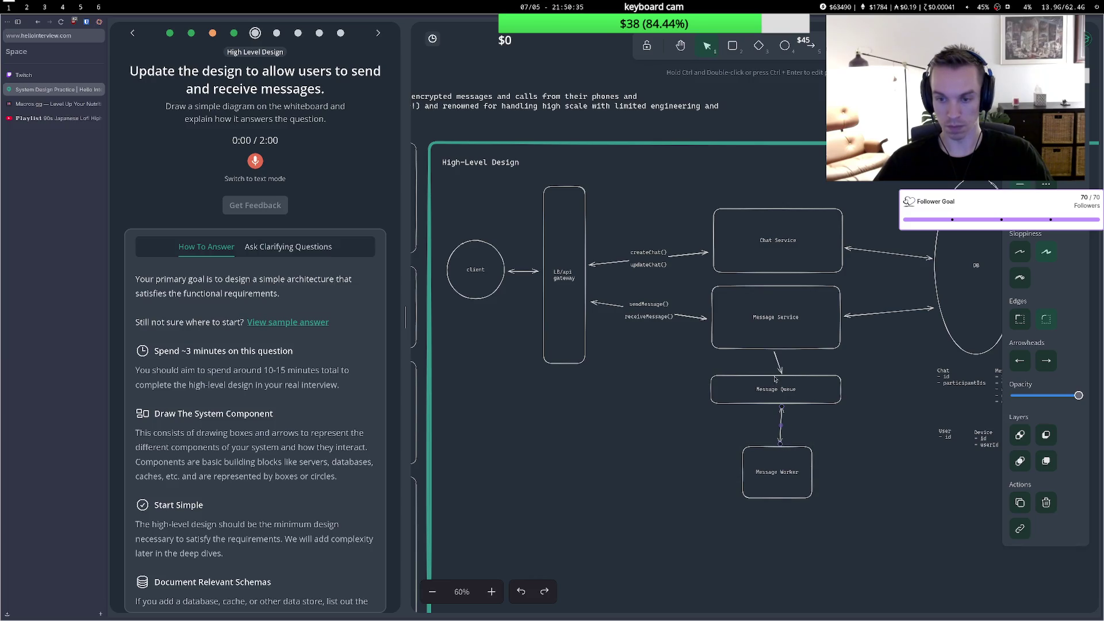
left_click_drag(782, 375, 774, 374)
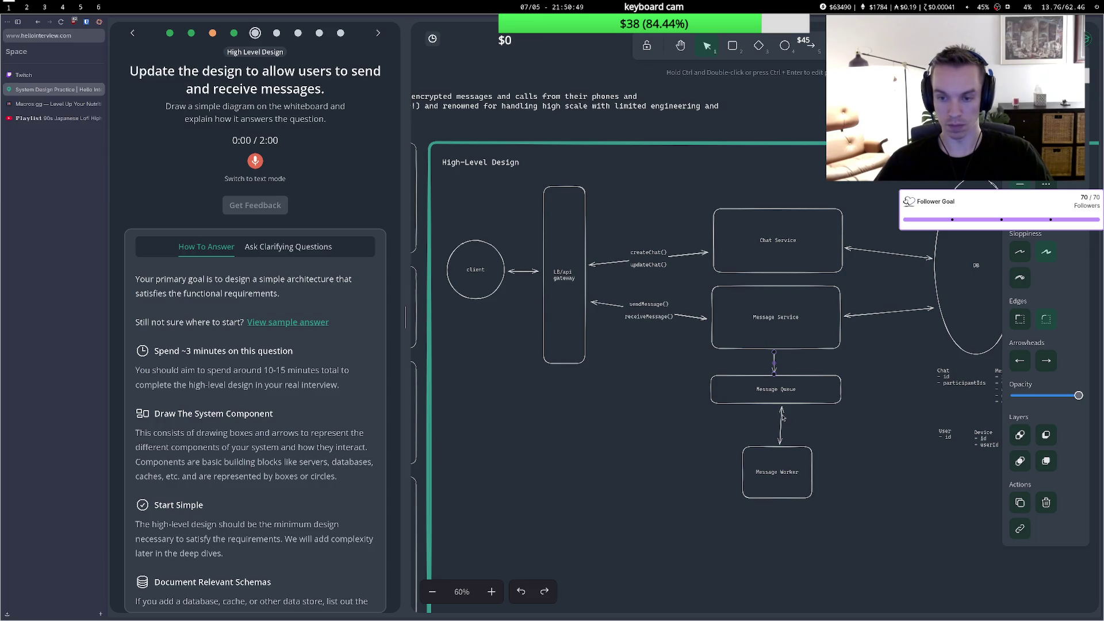
mouse_move(783, 422)
left_mouse_down()
mouse_move(707, 404)
mouse_move(731, 466)
mouse_move(738, 452)
mouse_move(695, 423)
left_mouse_up()
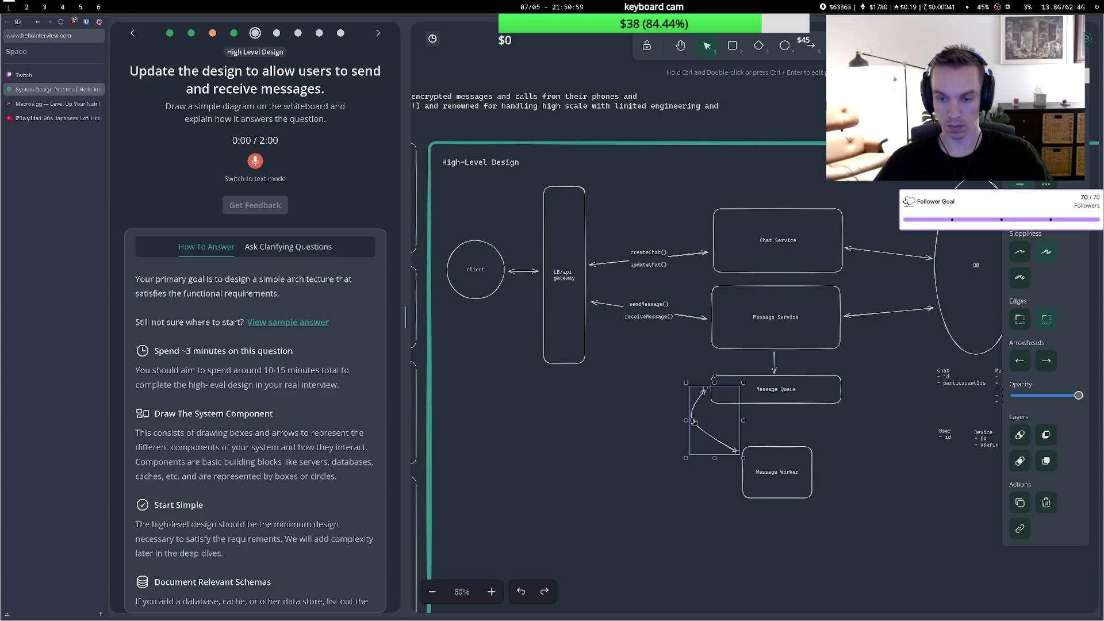
left_click(1020, 360)
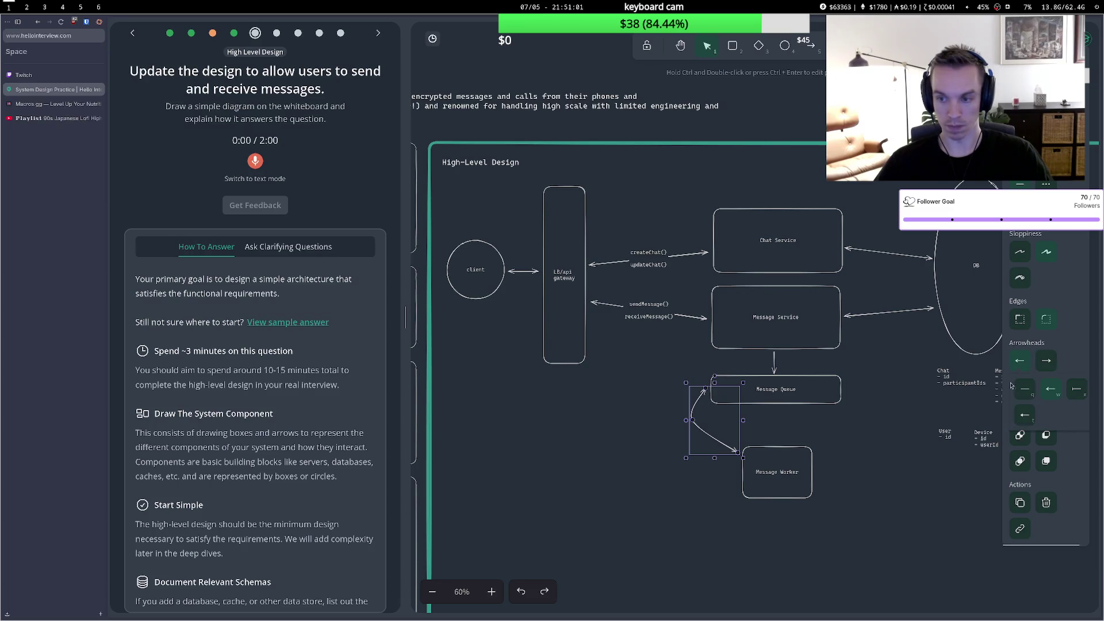
left_click(1028, 391)
key("Escape")
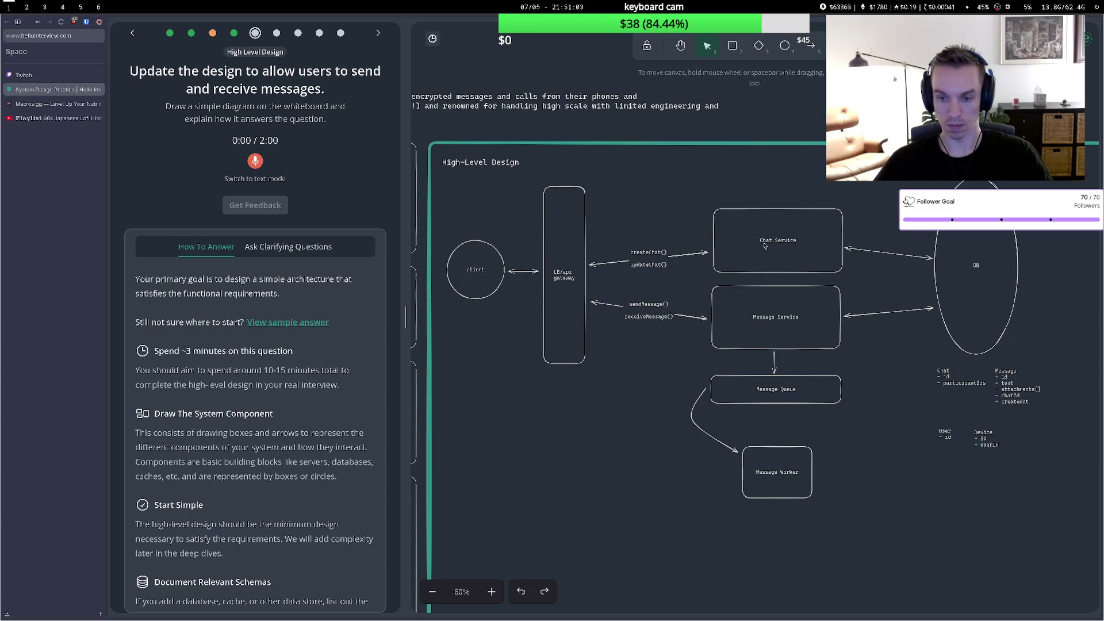
Draw a curved arrow from Message Worker back to Message Queue.
left_click(806, 52)
left_click(816, 456)
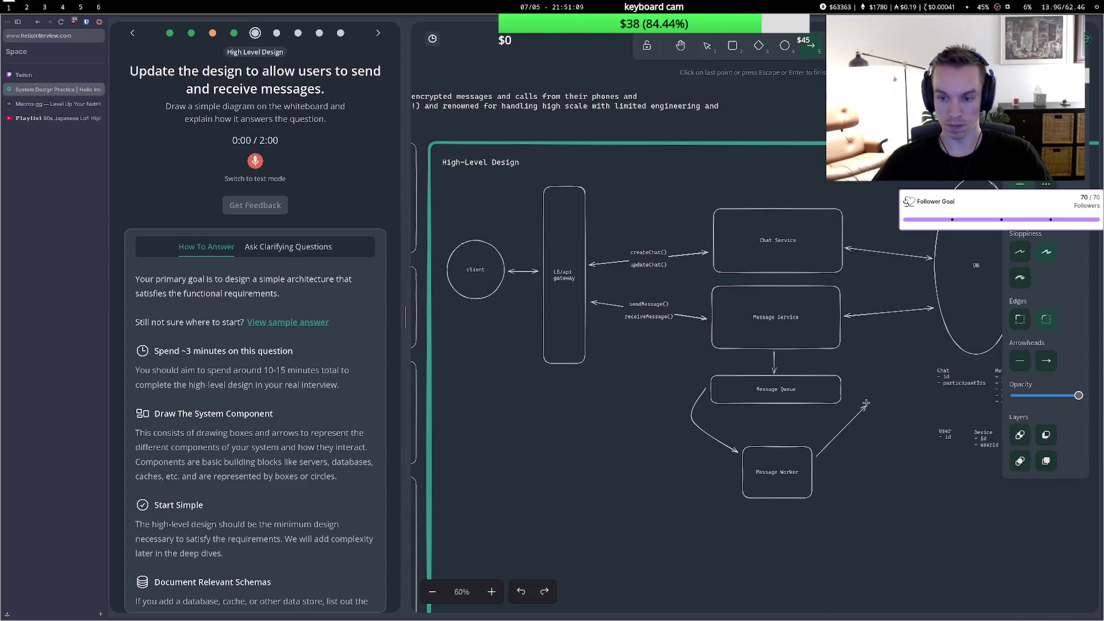
double_click(844, 402)
left_click_drag(829, 427, 859, 421)
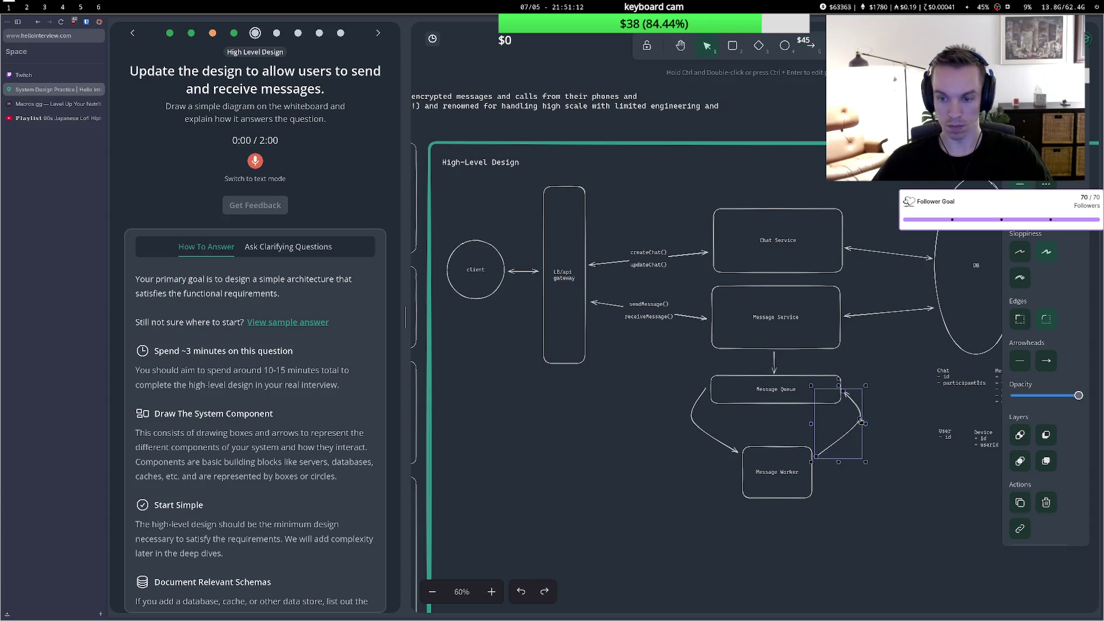
Draw an arrow from Message Worker to the LB/api gateway labelled 'recieveMessage()'.
left_click(811, 45)
left_click(778, 500)
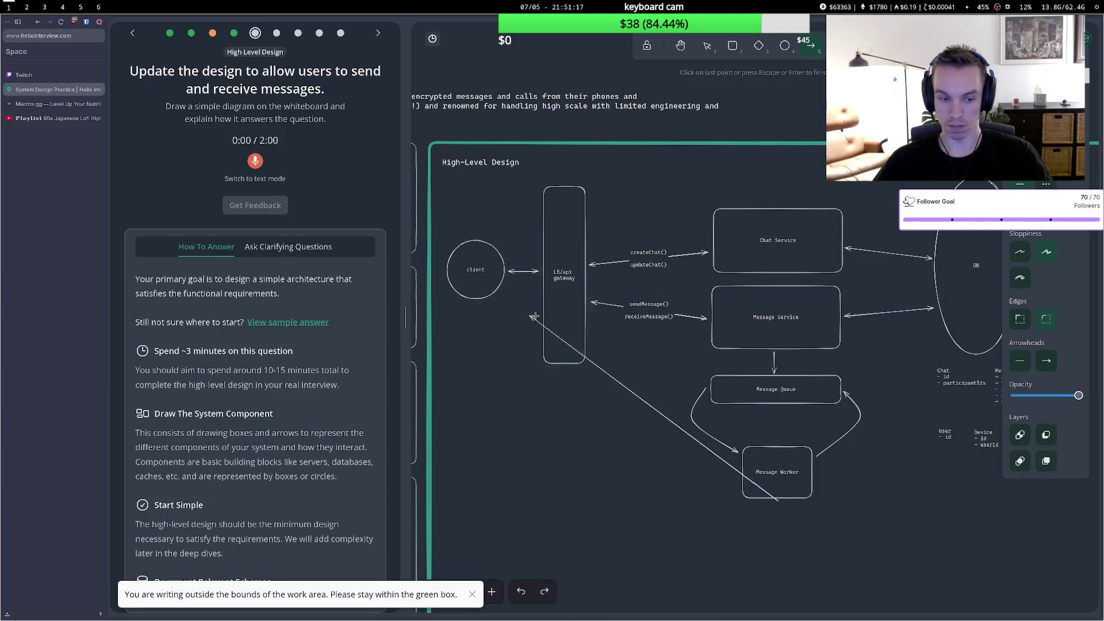
double_click(590, 339)
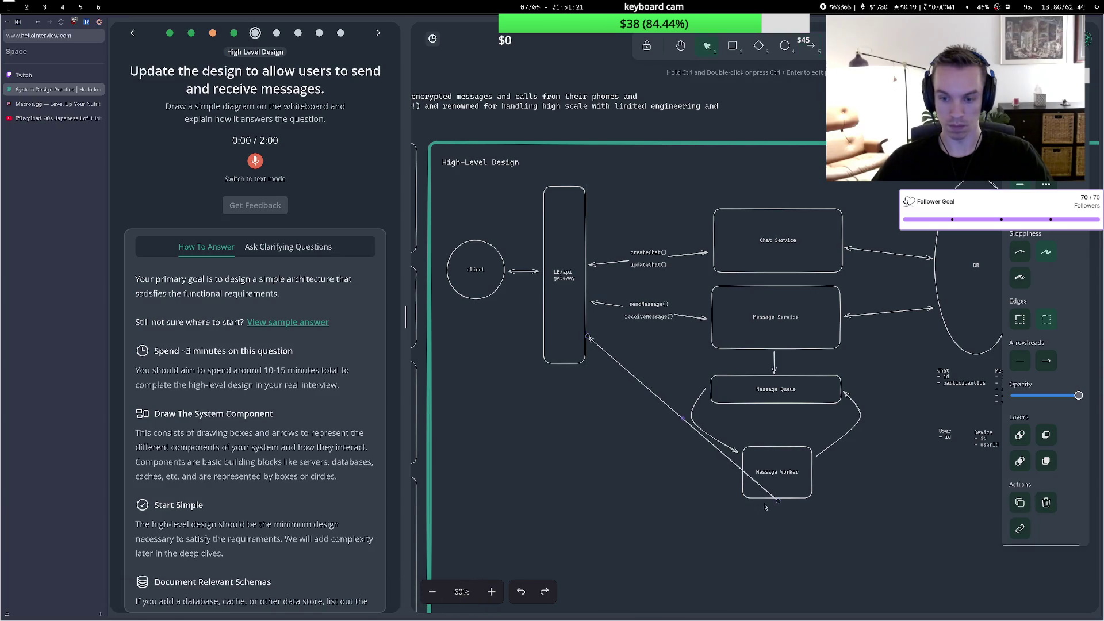
left_click_drag(778, 503, 741, 492)
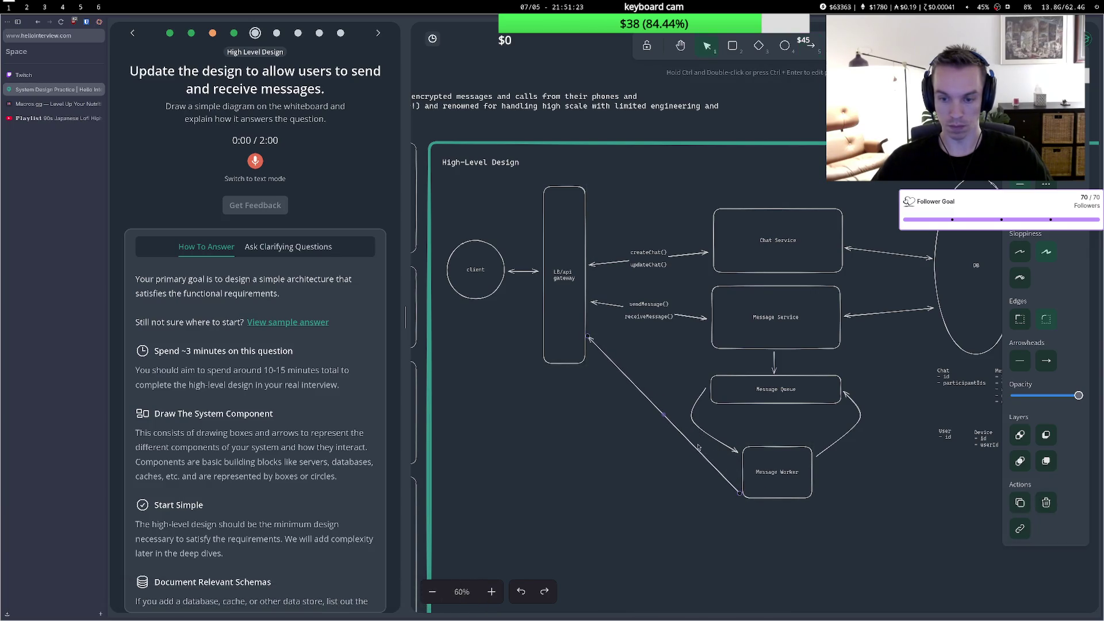
double_click(656, 410)
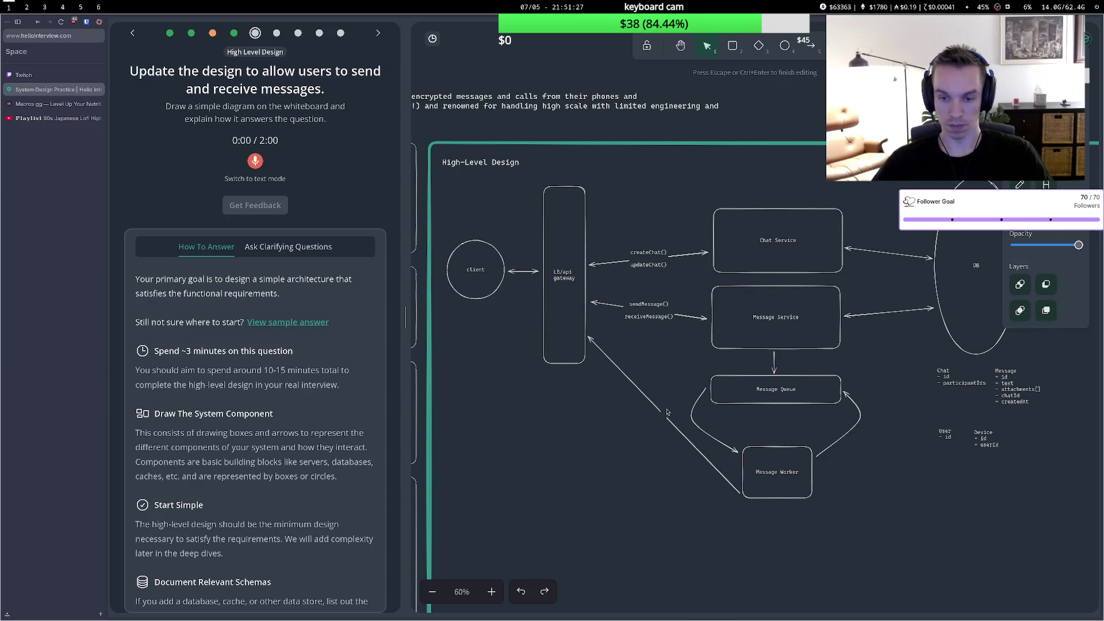
type("delivedMessage")
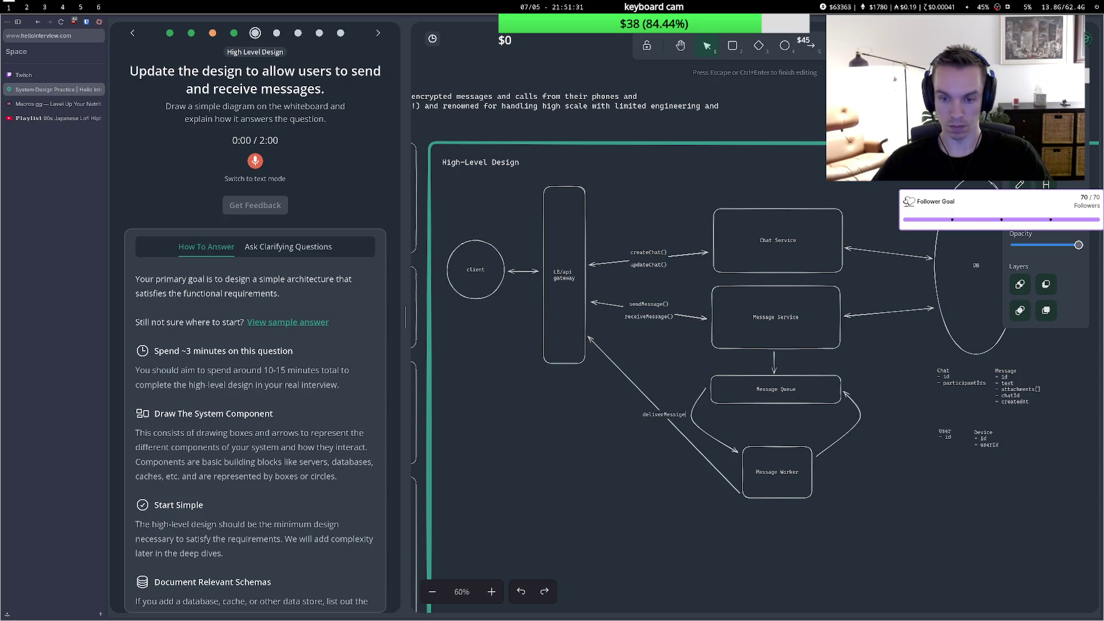
key("BackSpace")
key("BackSpace")
key("BackSpace")
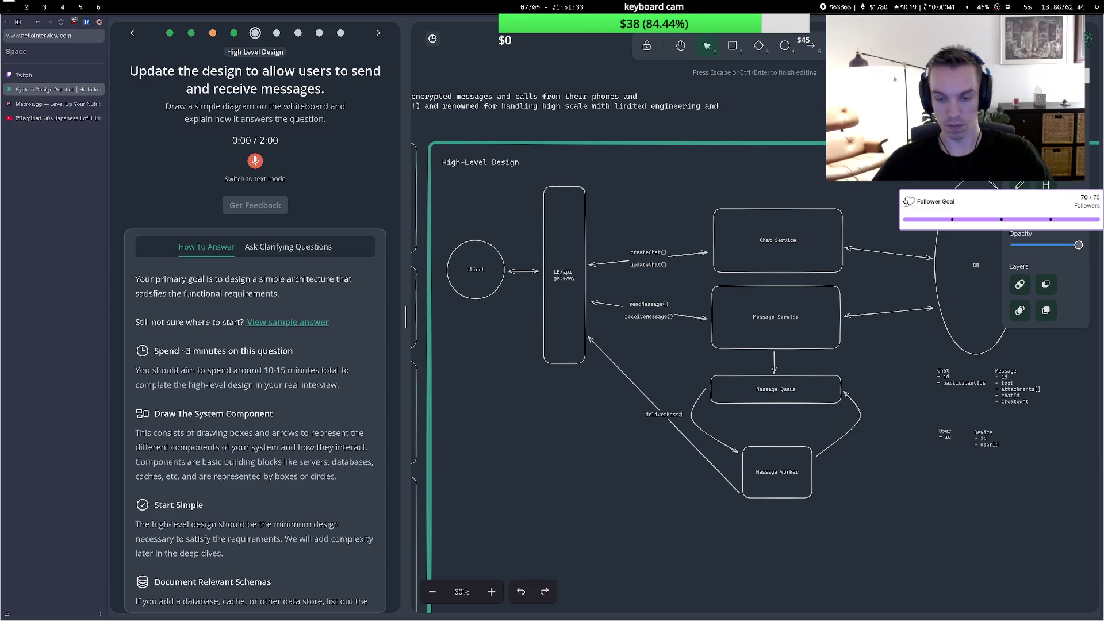
key("BackSpace")
key("BackSpace")
key("BackSpace")
type("rd")
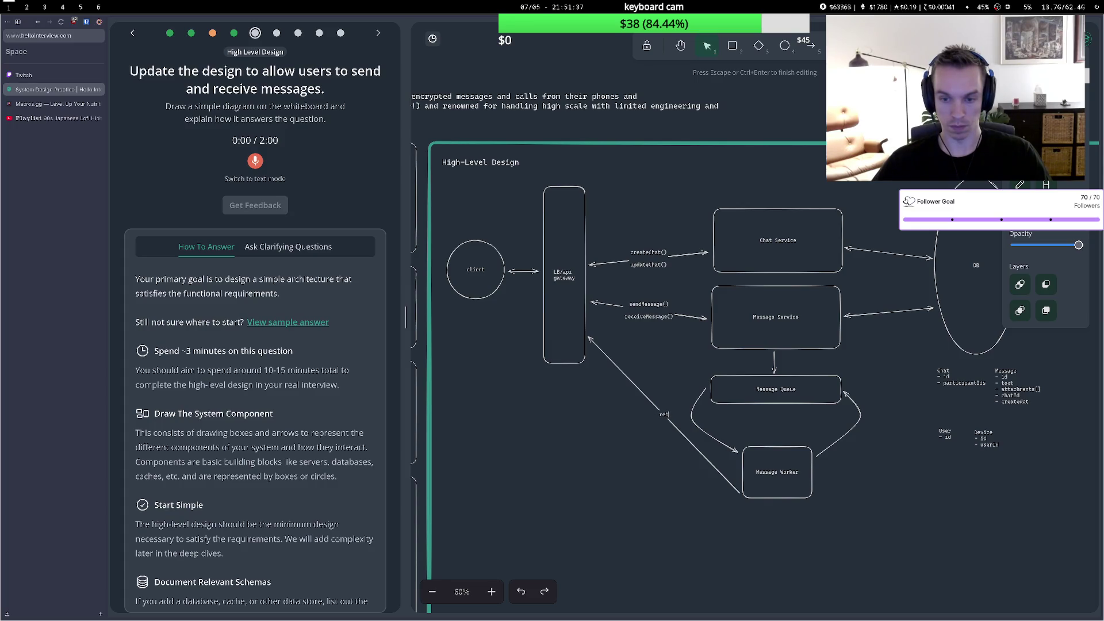
type("ieveMessage()")
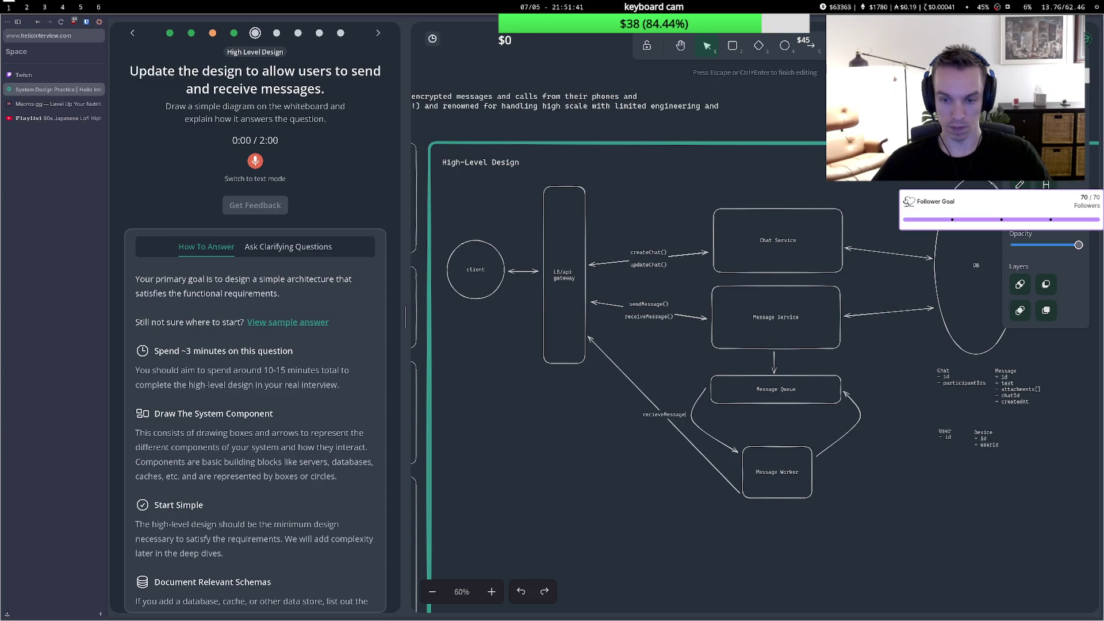
left_click(658, 323)
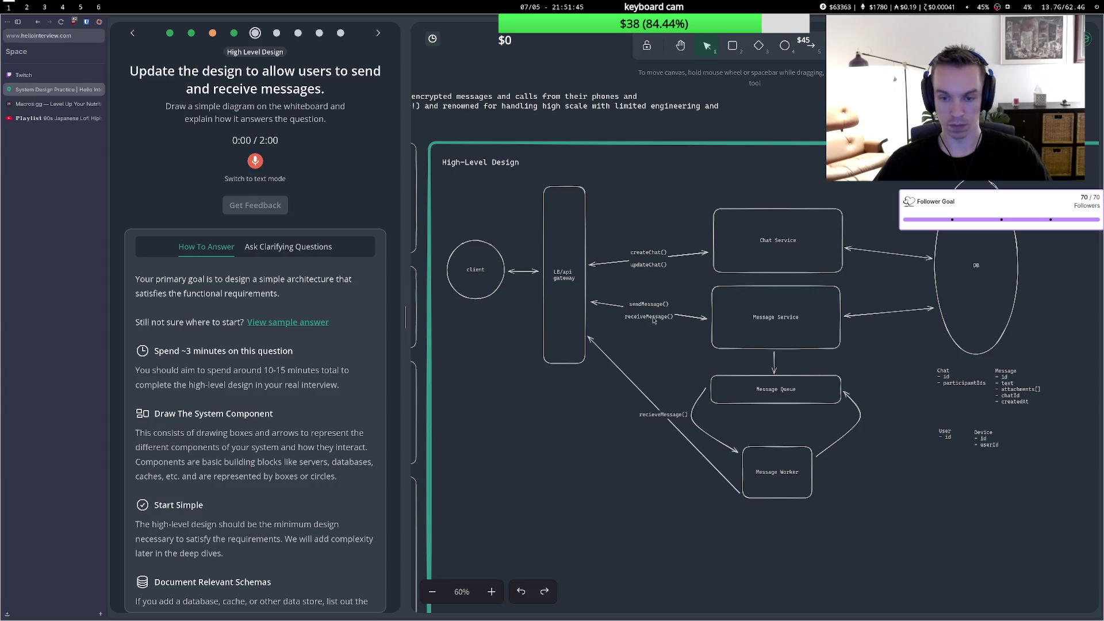
Delete receiveMessage() from the gateway-to-Message Service label, leaving only sendMessage().
double_click(664, 316)
key("Escape")
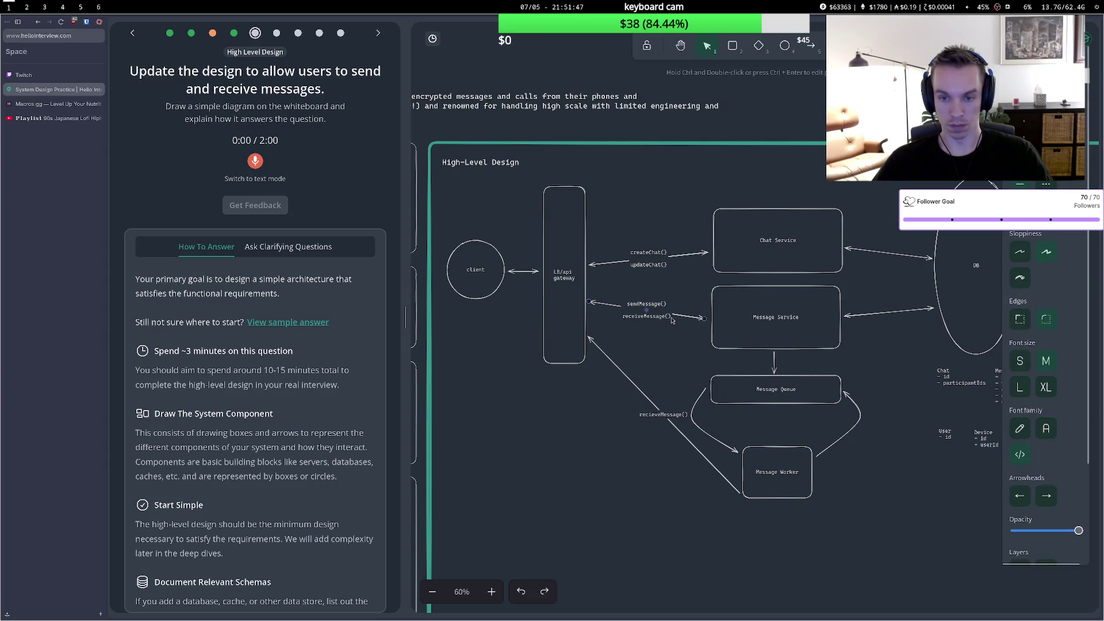
double_click(667, 320)
left_click_drag(670, 317, 622, 319)
key("BackSpace")
key("BackSpace")
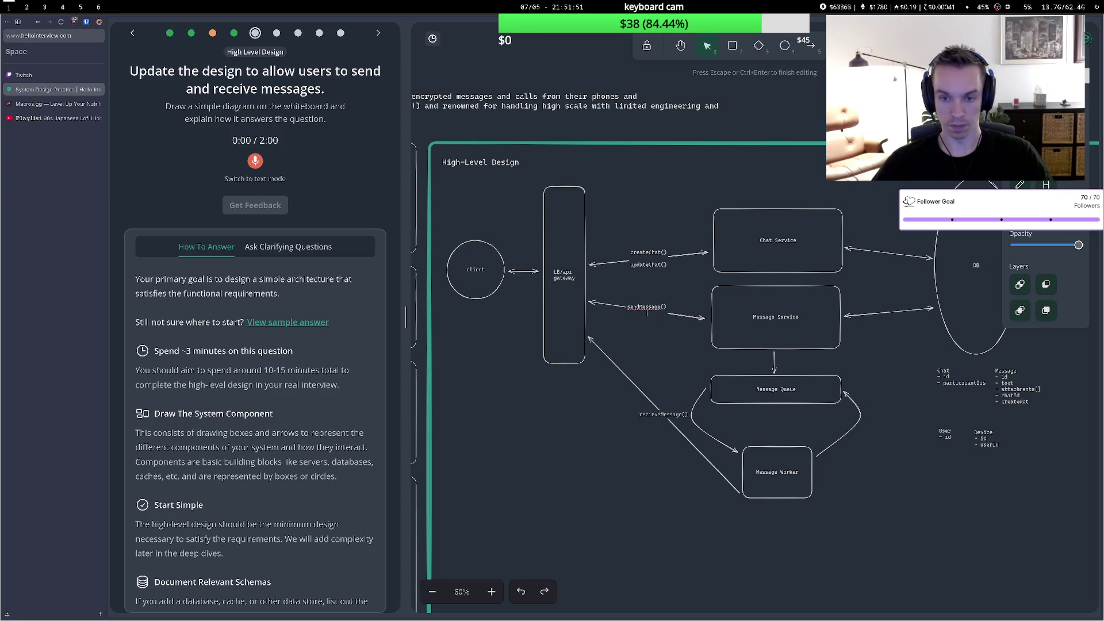
left_click(653, 336)
left_click_drag(694, 320, 697, 319)
left_click(895, 371)
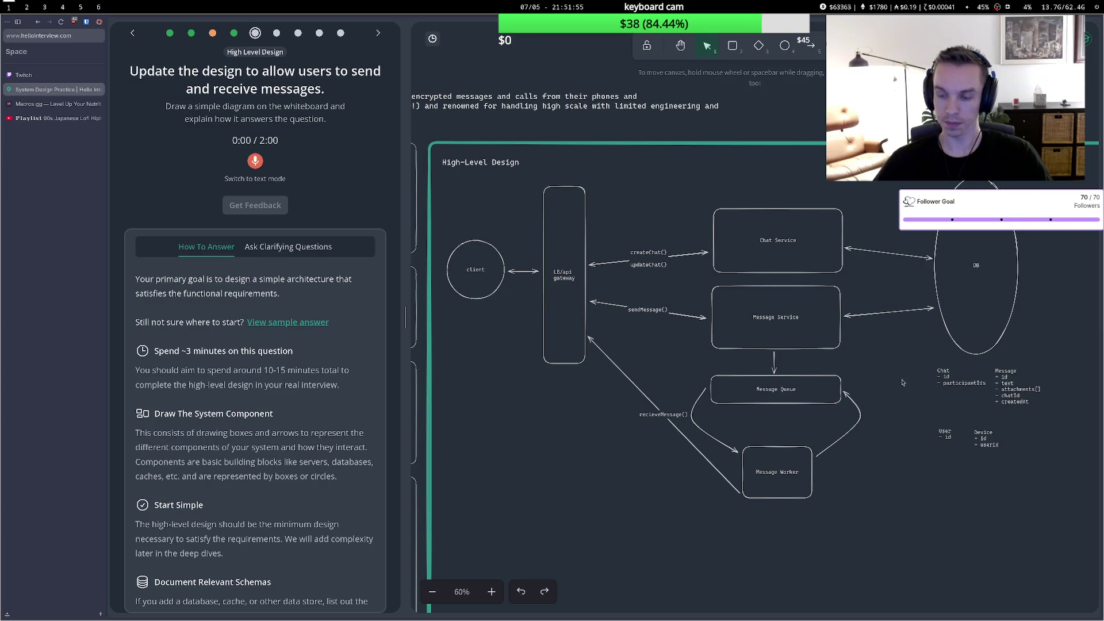
Connect Message Worker to the DB ellipse with an arrow and start a spoken recording.
key("5")
left_click(815, 484)
double_click(955, 350)
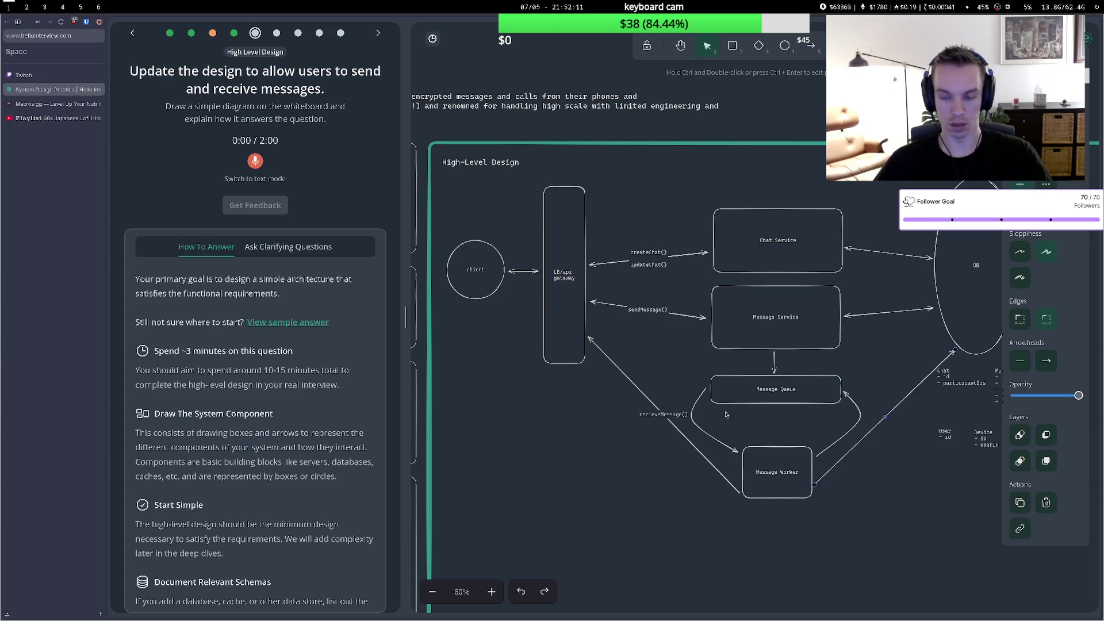
left_click(256, 165)
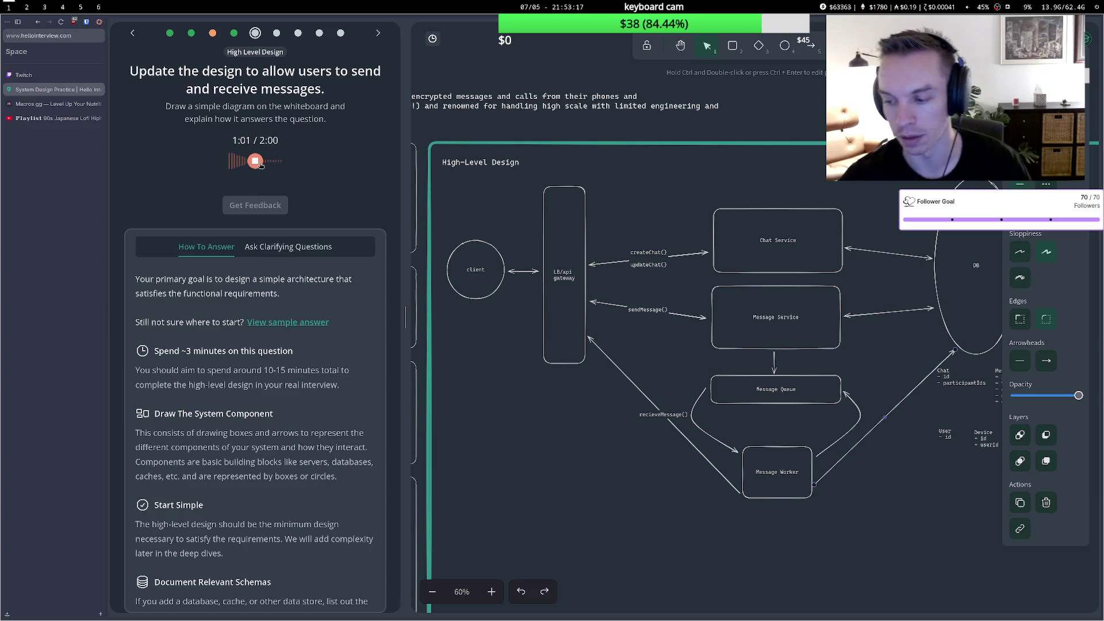
Stop the spoken explanation at 1:03 so it is processed into a transcript.
left_click(257, 162)
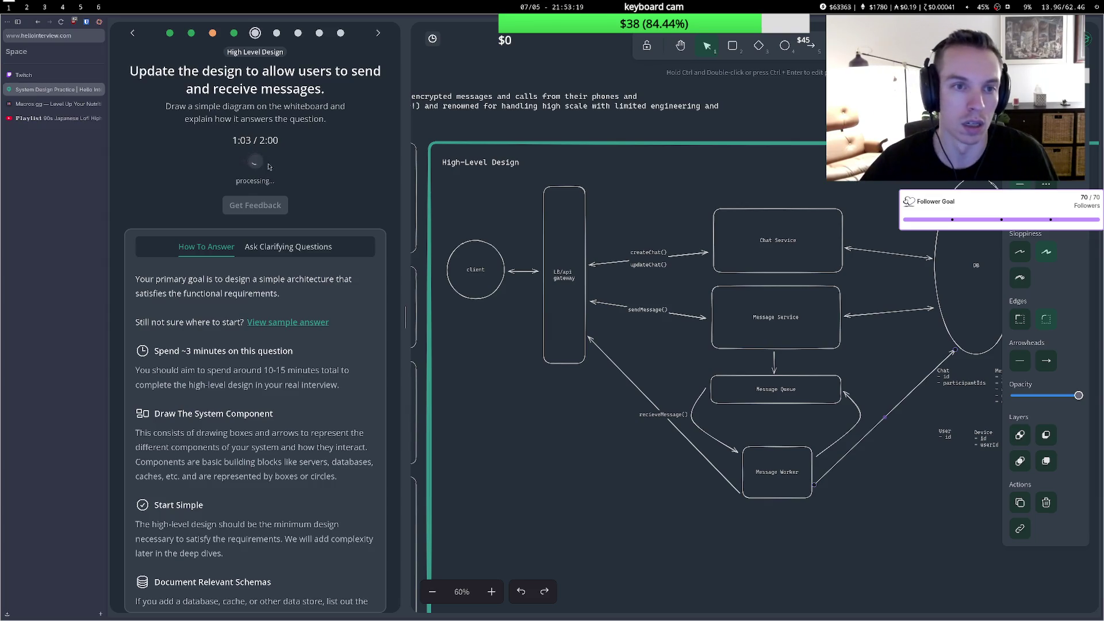
Draw a small box labelled 'DLQ' just under Message Queue.
left_click(750, 415)
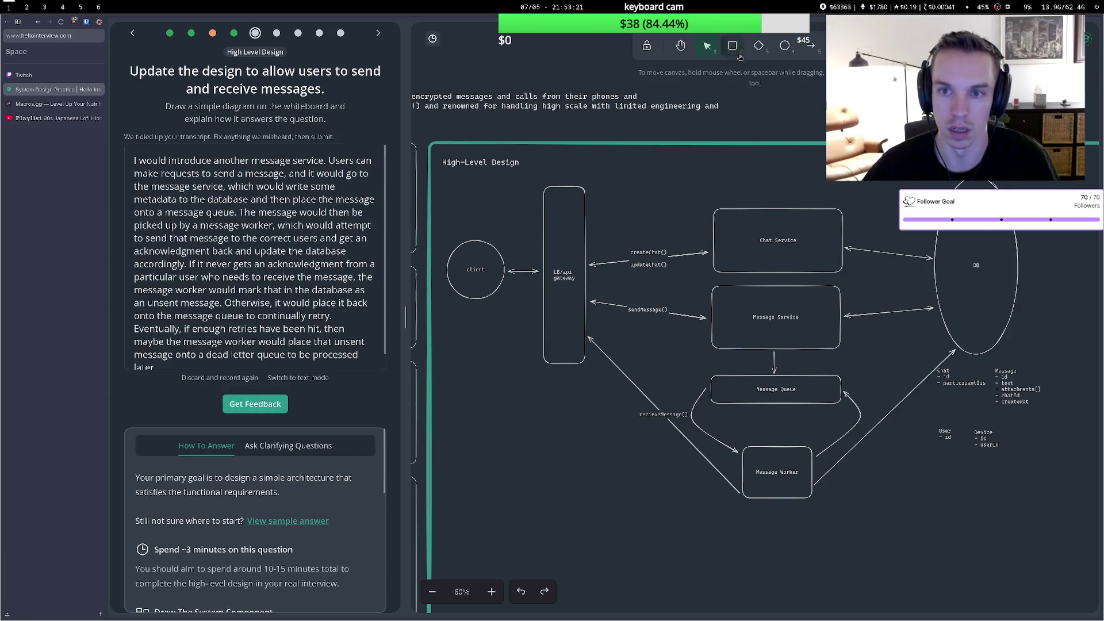
left_click(733, 46)
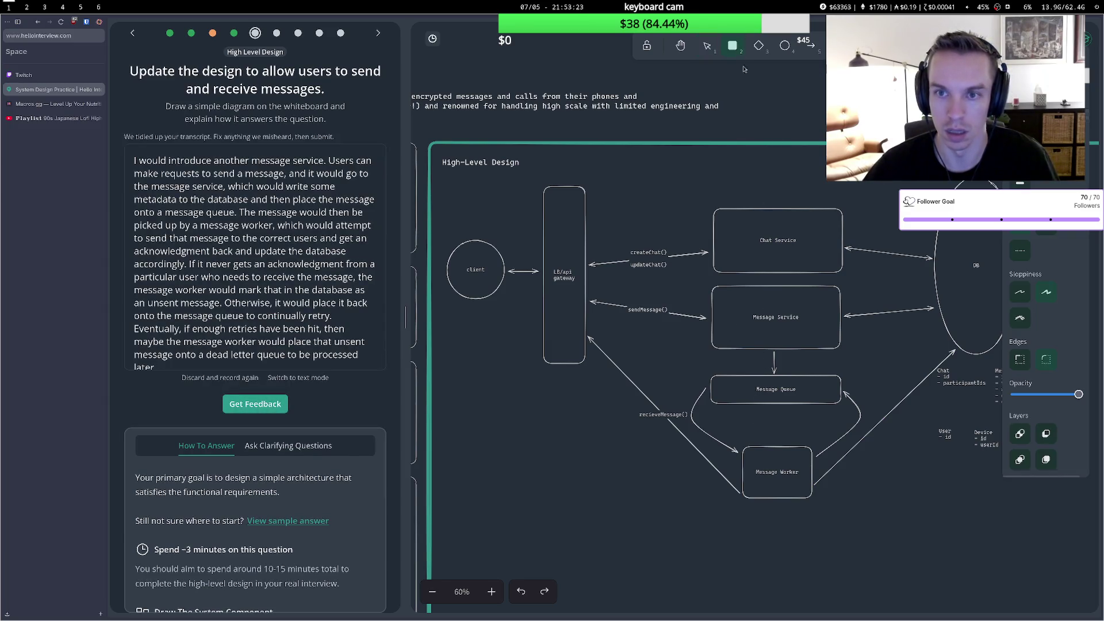
left_click_drag(748, 408, 802, 423)
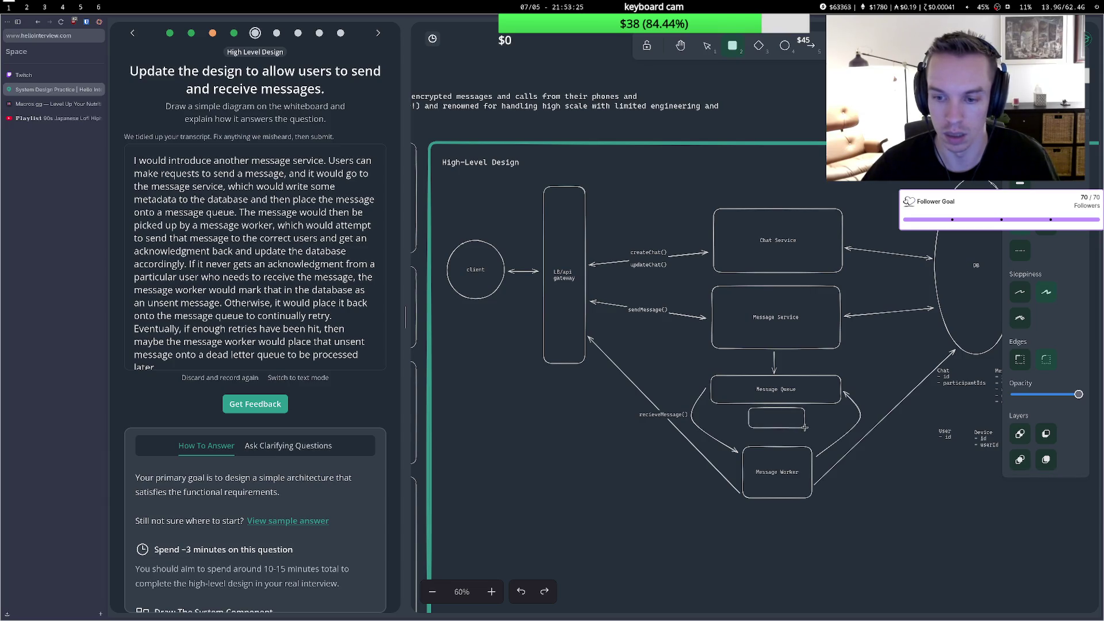
double_click(789, 422)
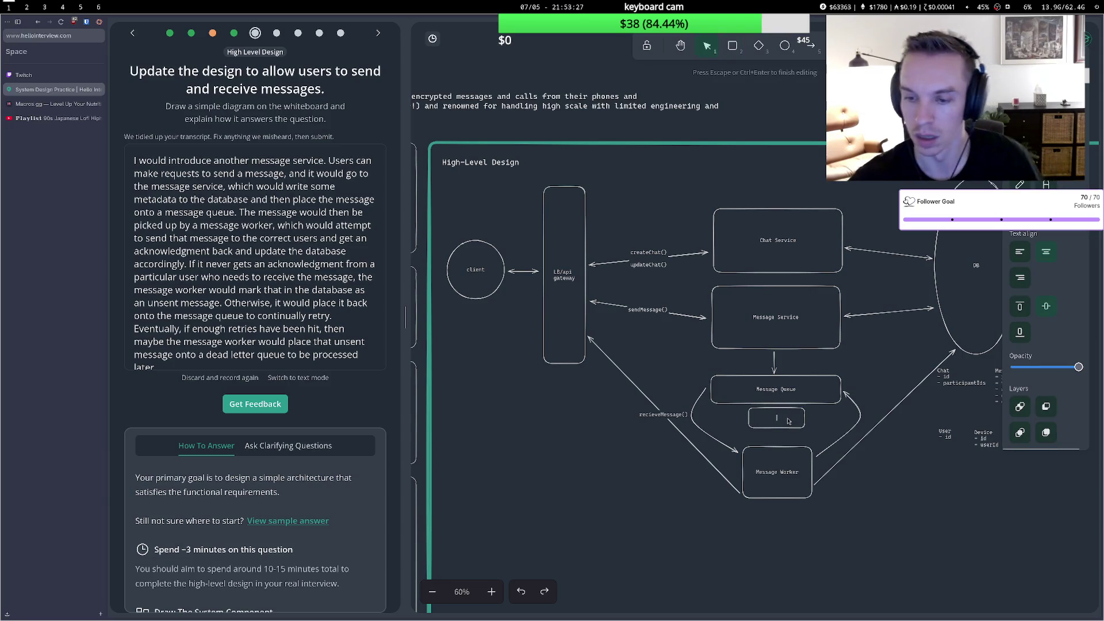
type("DLQ")
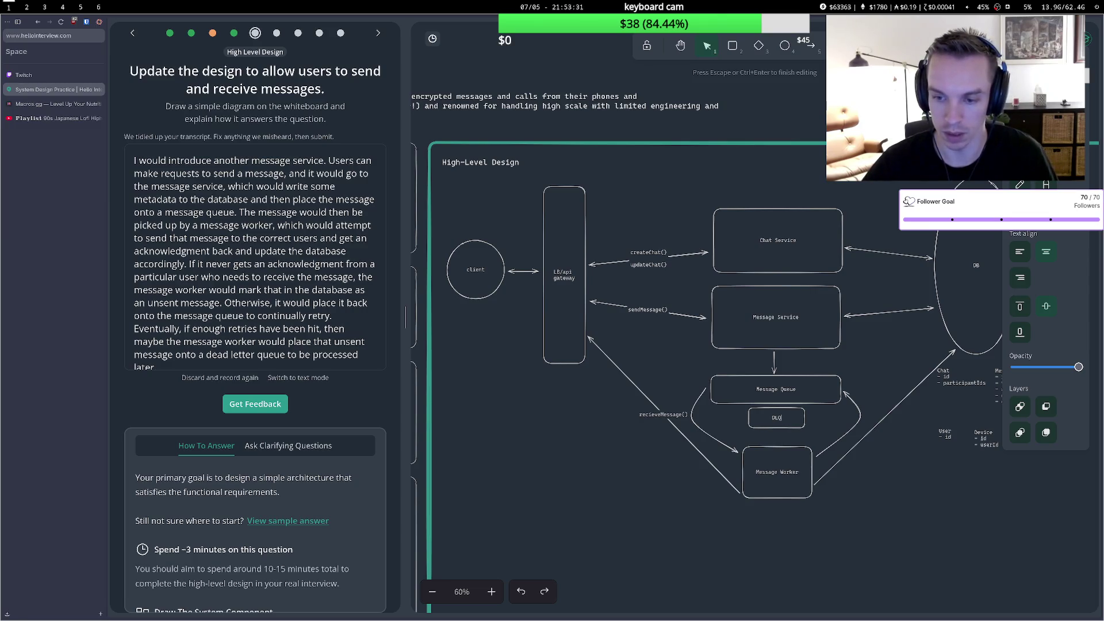
left_click(677, 463)
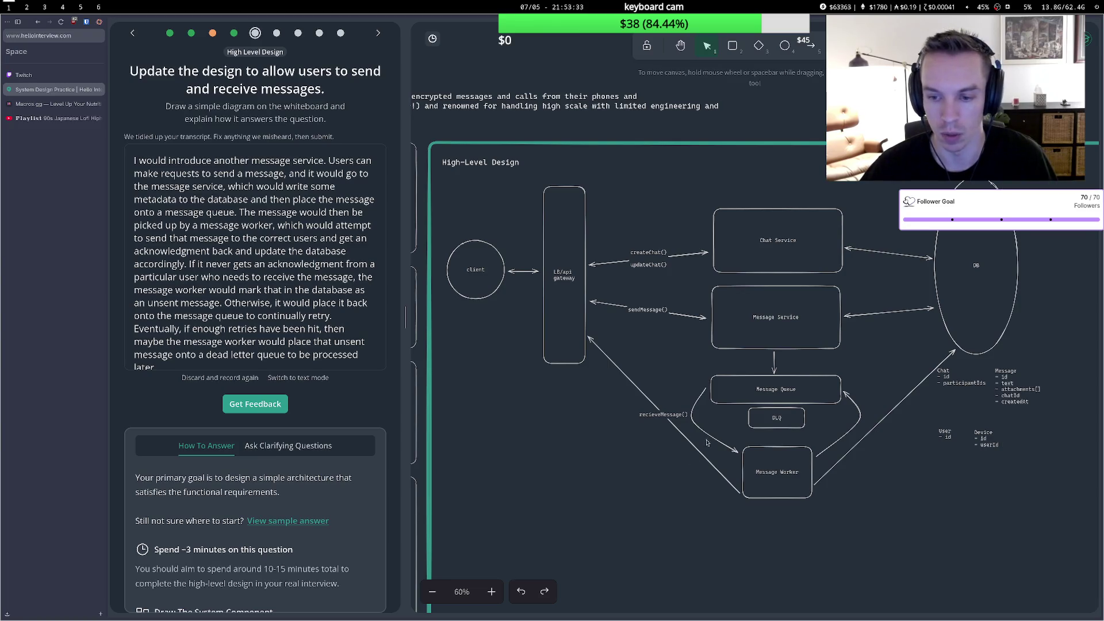
Submit for feedback, review the missing WebSocket/SSE receive-path critique, then reopen the answer.
left_click(260, 405)
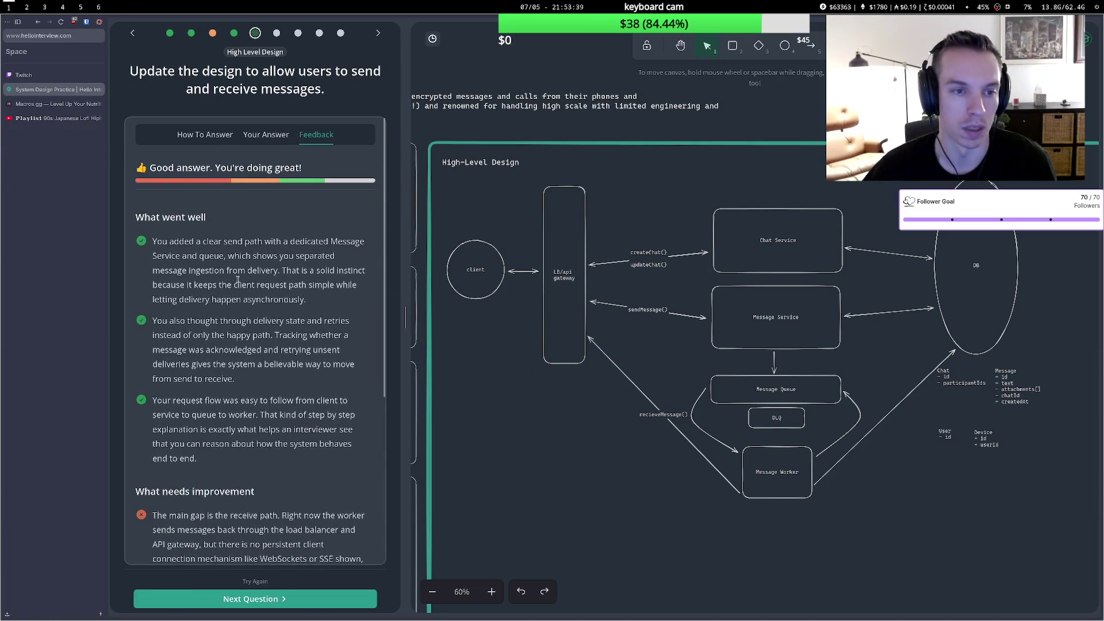
scroll(247, 284, "down", 2)
scroll(247, 284, "down", 3)
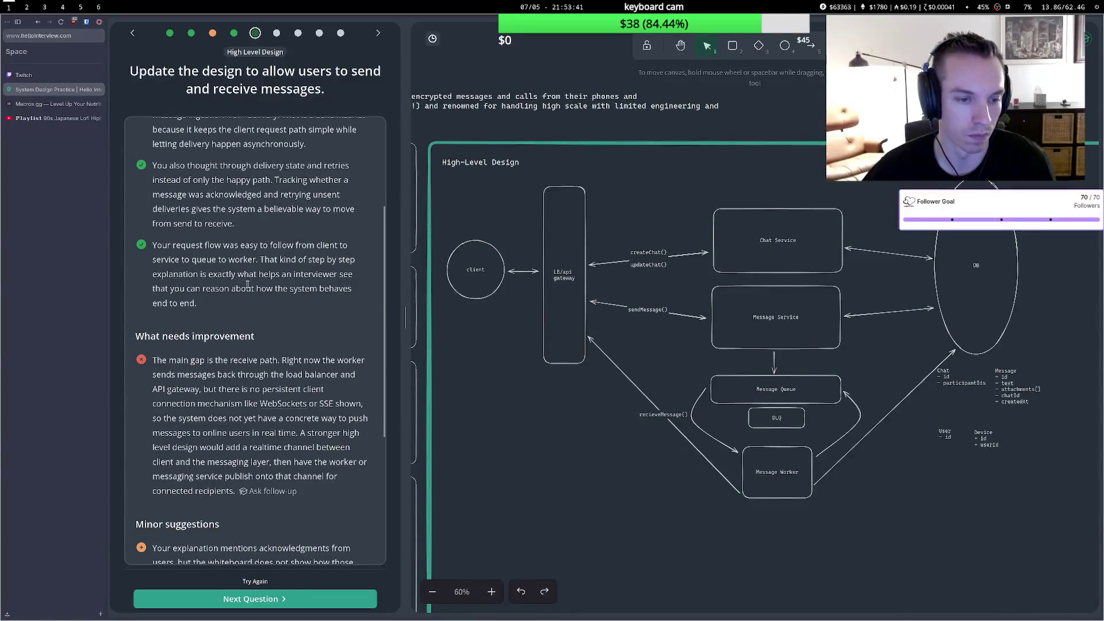
scroll(248, 285, "up", 5)
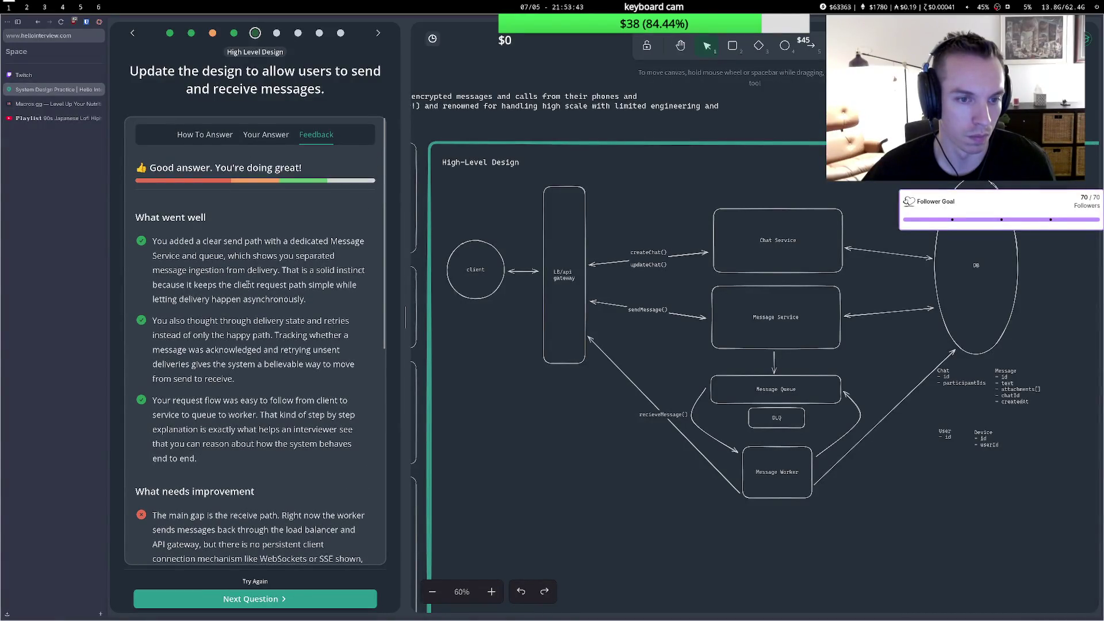
scroll(247, 284, "down", 6)
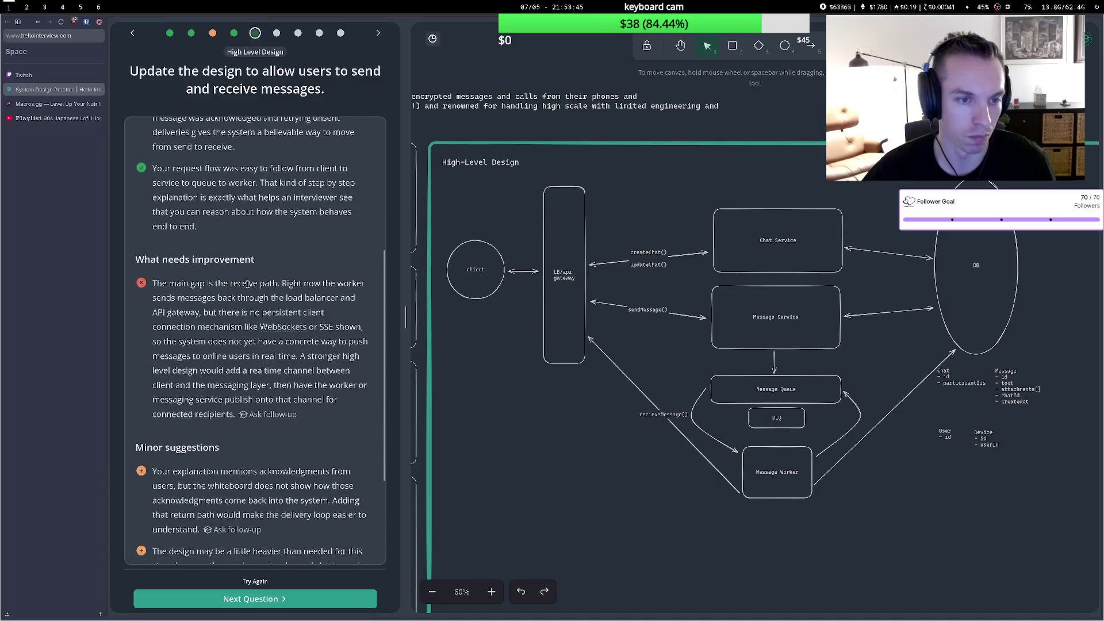
scroll(247, 284, "down", 2)
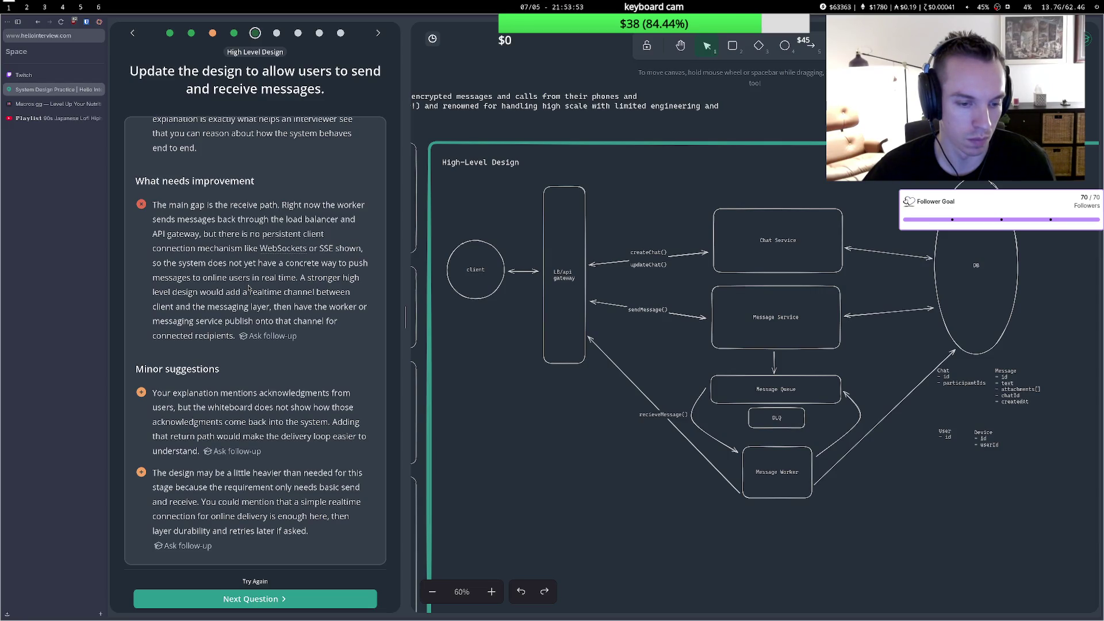
scroll(249, 288, "up", 2)
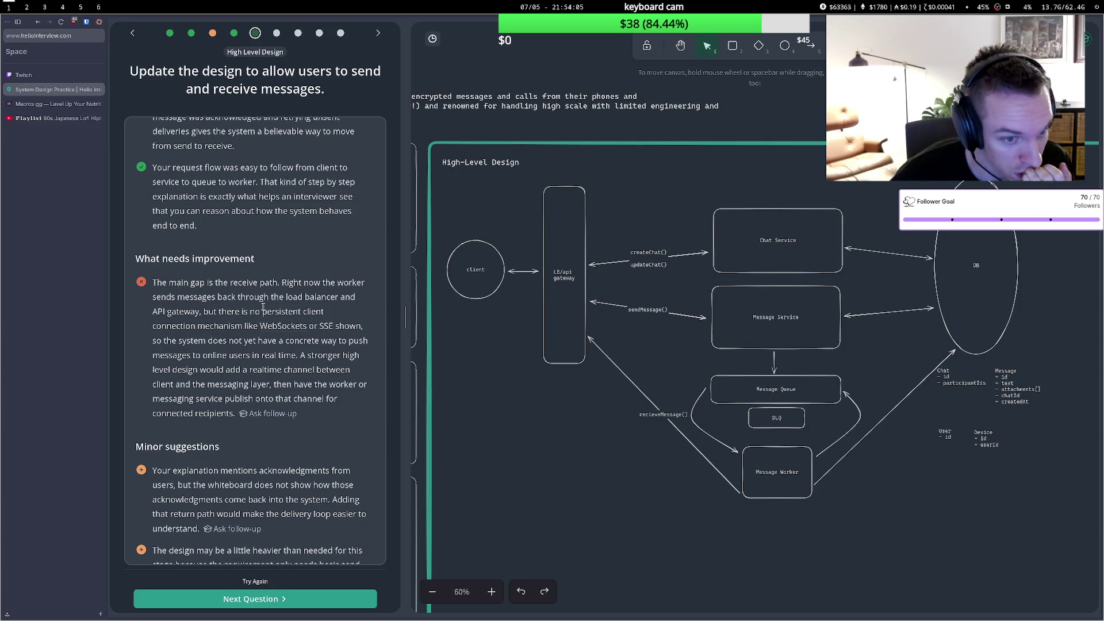
left_click(250, 581)
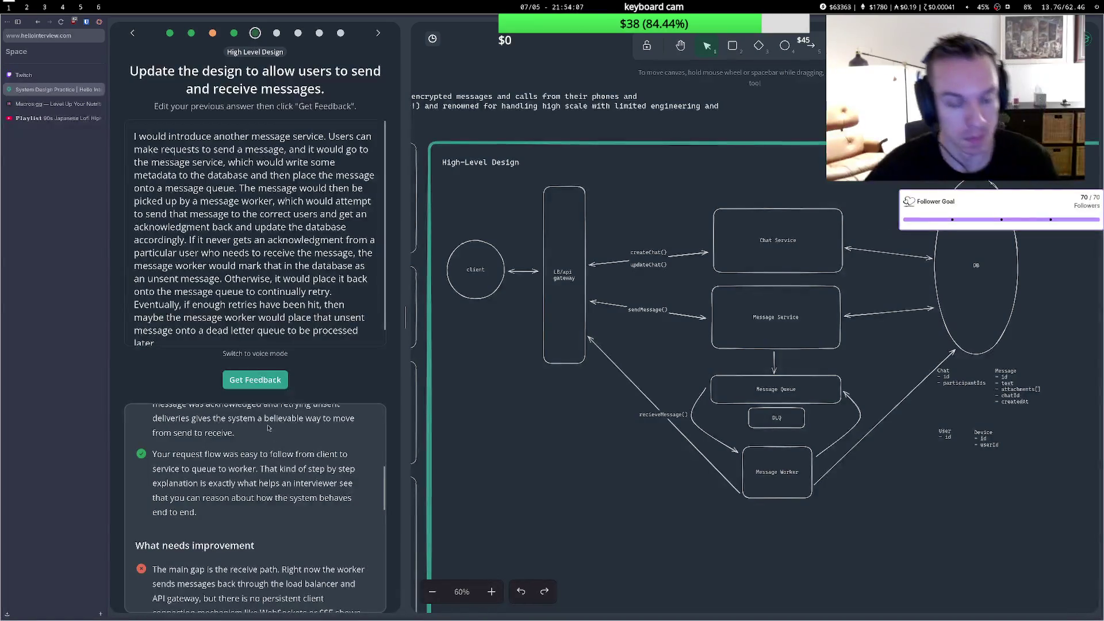
Swap in the sample answer's Client, L4 LB, Chat Server and DynamoDB diagram.
scroll(325, 444, "down", 5)
left_click(258, 567)
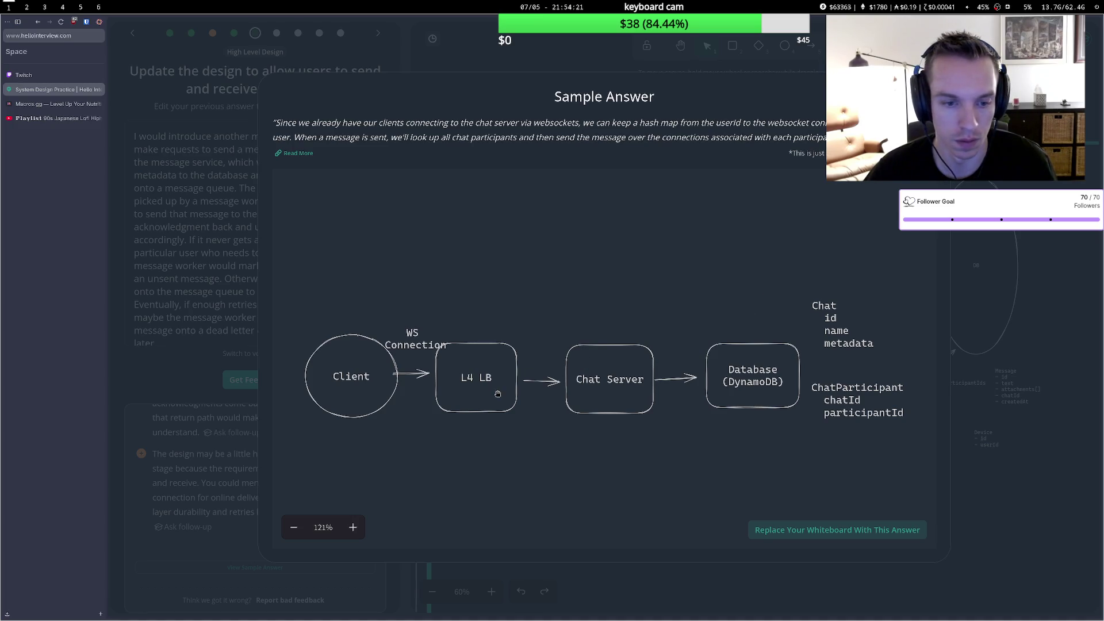
left_click(809, 535)
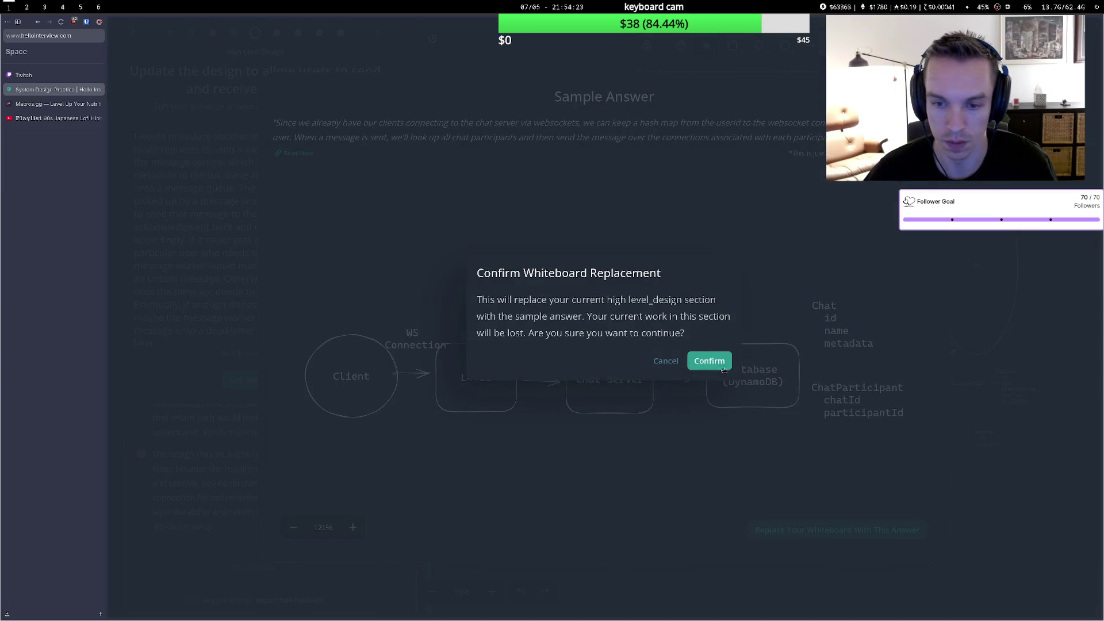
left_click(724, 370)
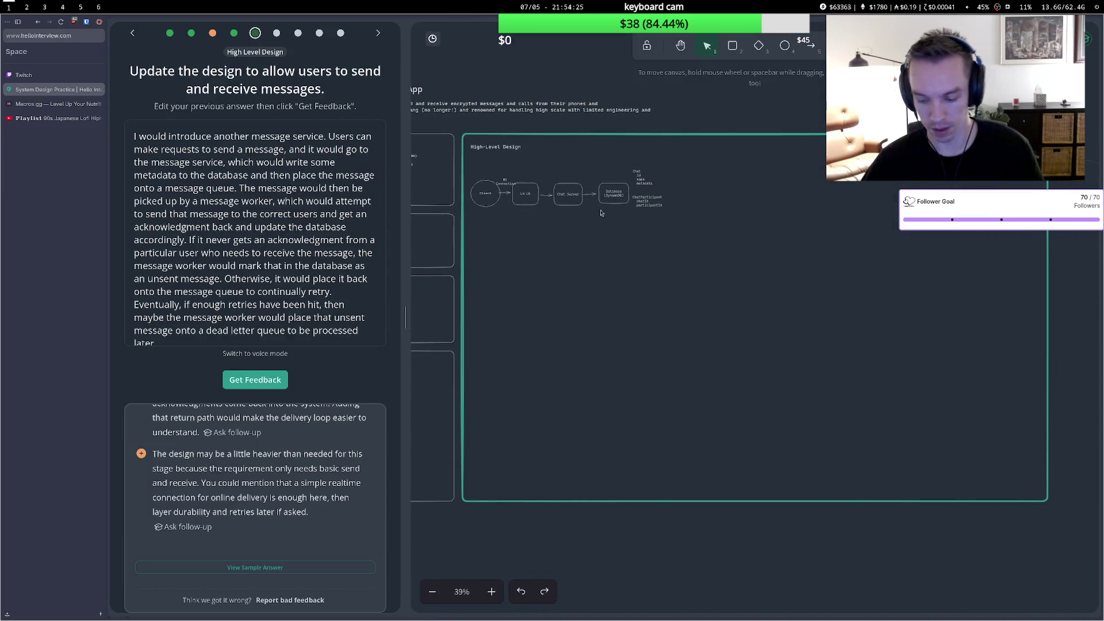
scroll(476, 352, "up", 5)
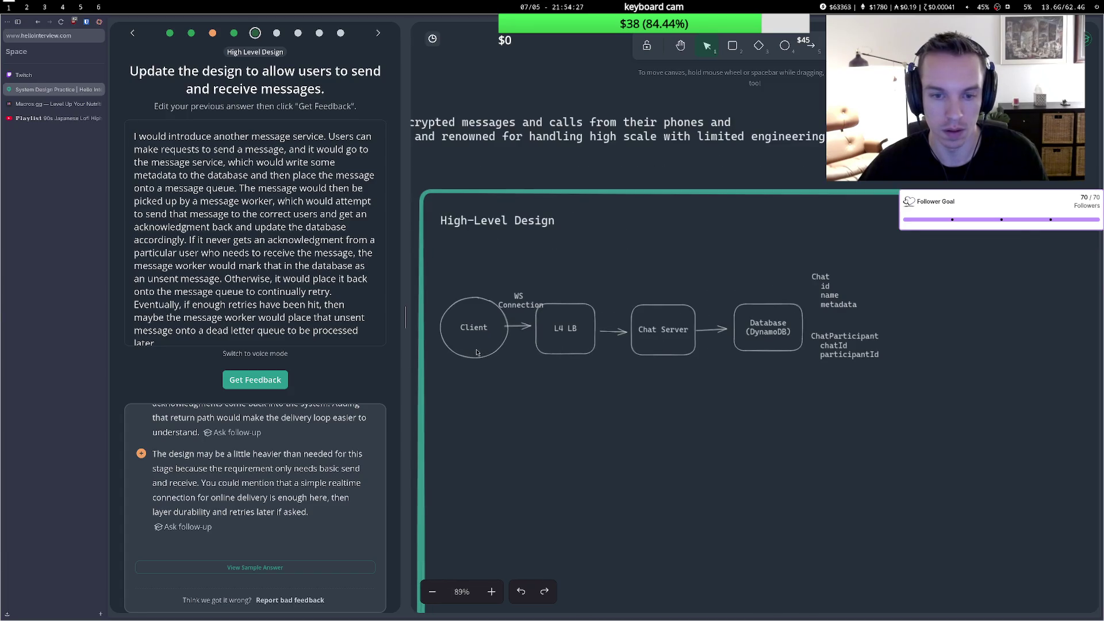
Change the answer input to voice mode, with the recorder reset to 0:00 of 2:00.
scroll(477, 352, "up", 2)
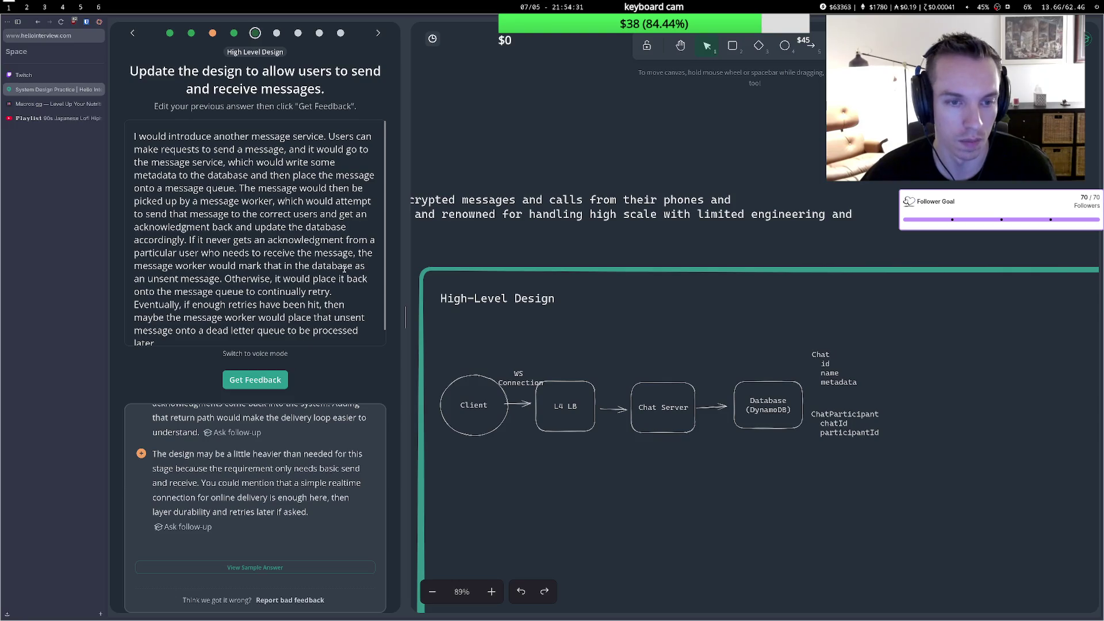
scroll(345, 271, "down", 1)
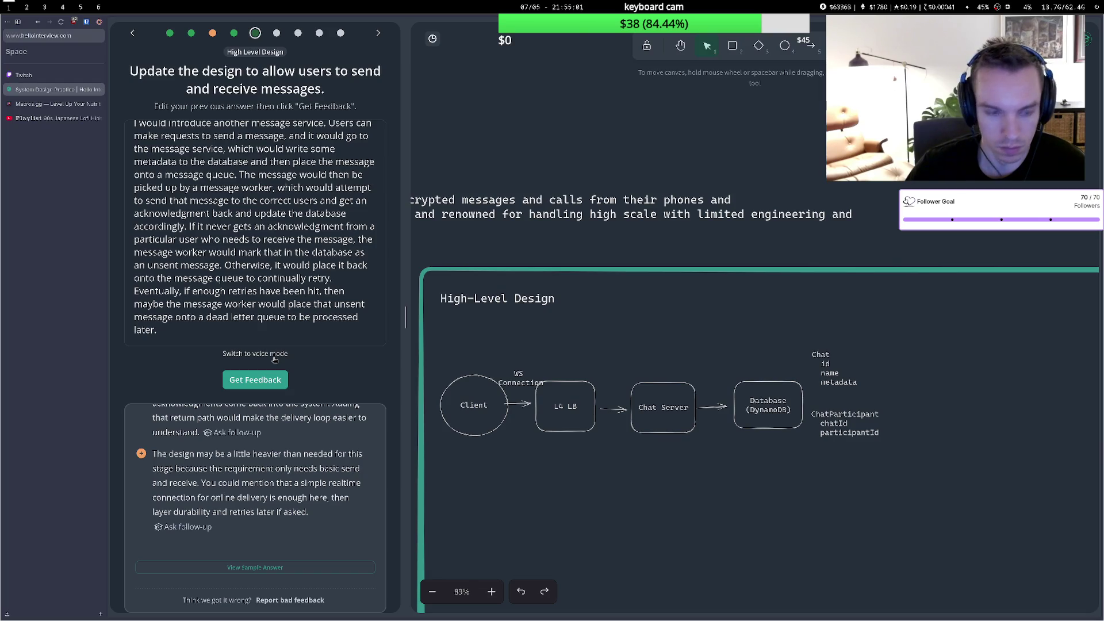
left_click(274, 358)
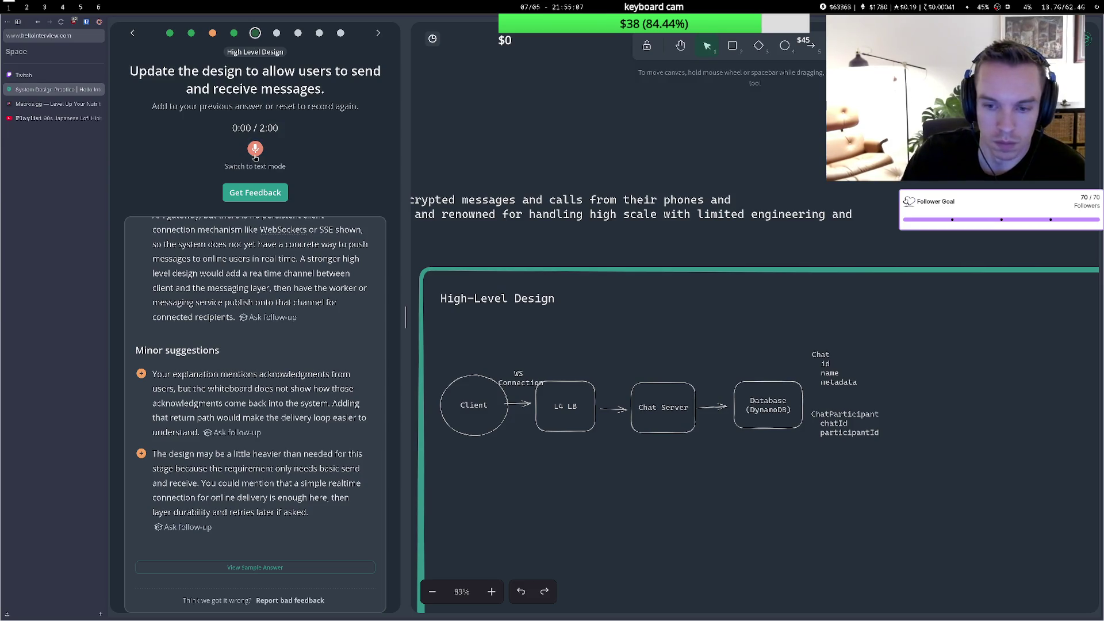
Record a spoken walkthrough of the simpler design and submit it for feedback.
left_click(255, 154)
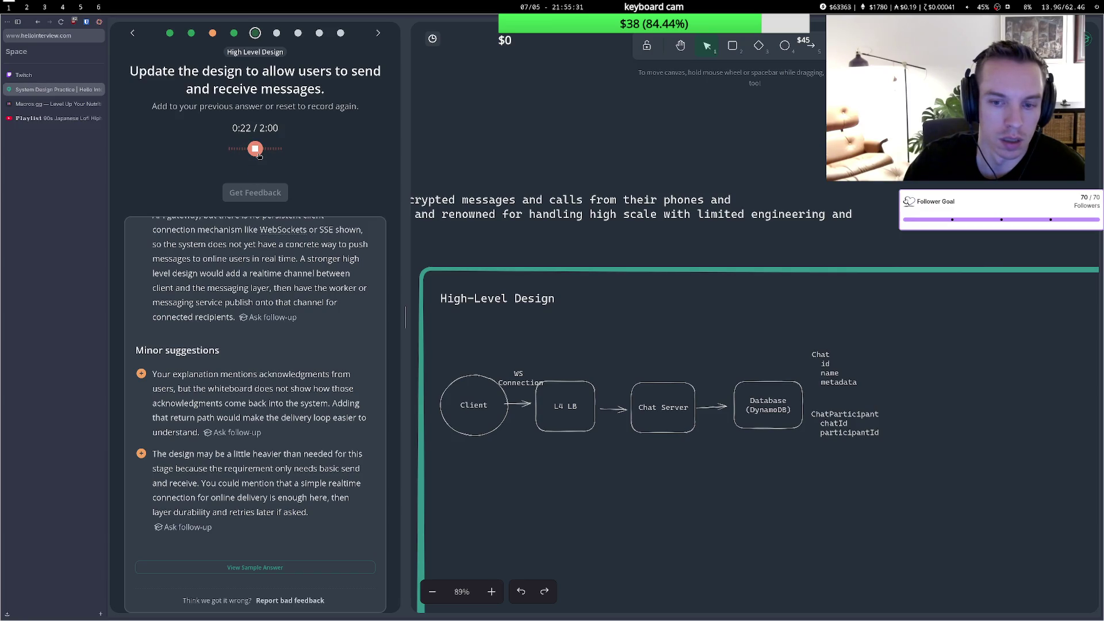
left_click(257, 152)
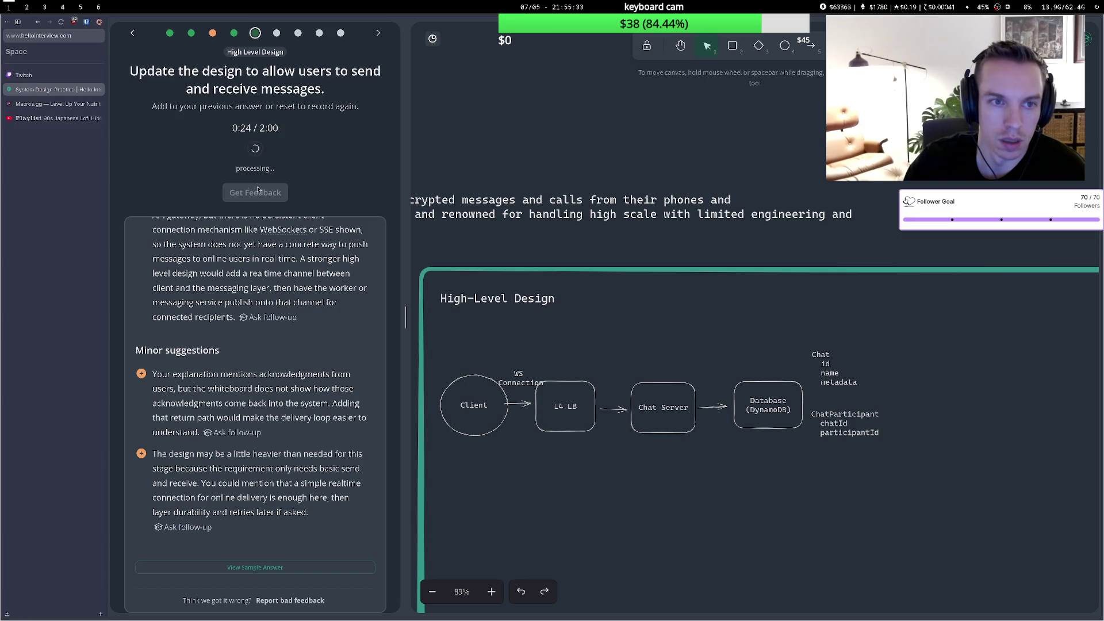
left_click(262, 287)
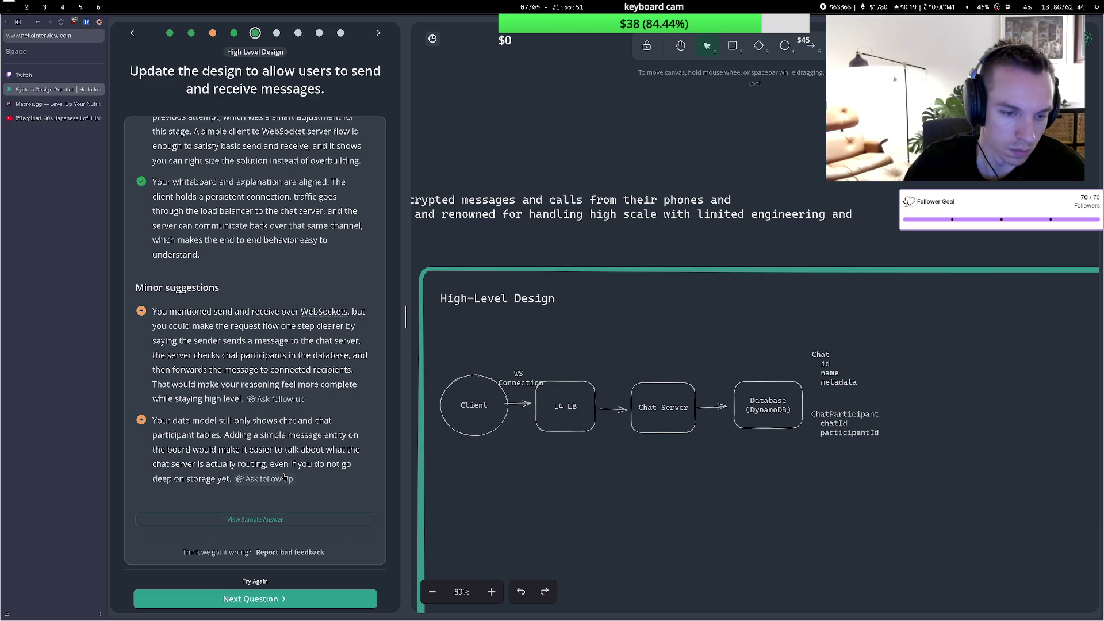
Advance to the offline-delivery question and shift the Database box and schema text right.
left_click(297, 599)
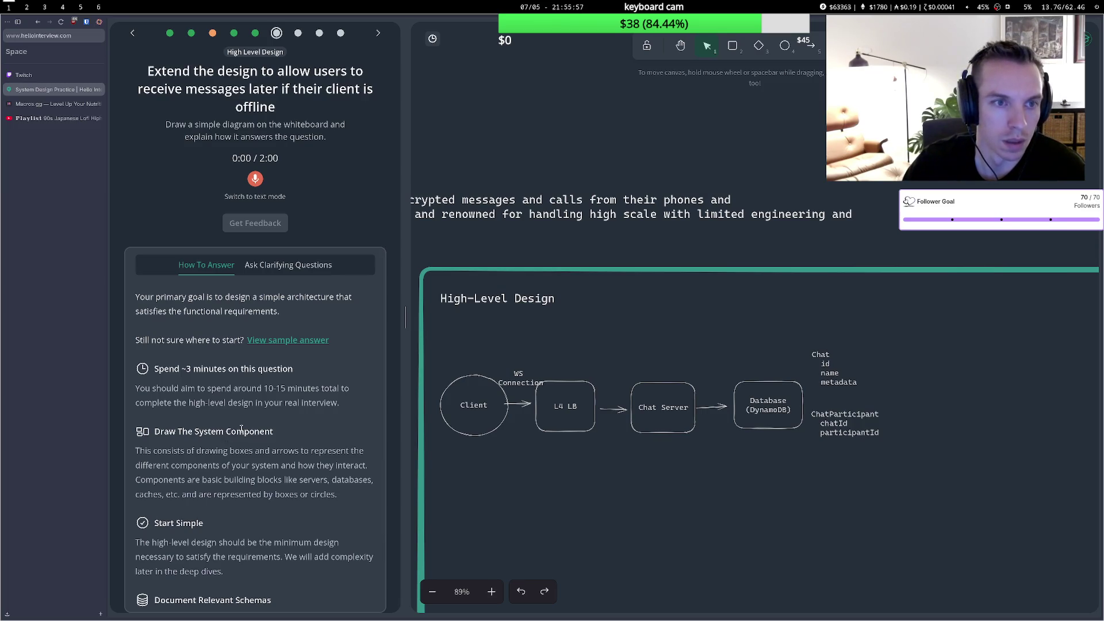
mouse_move(579, 9)
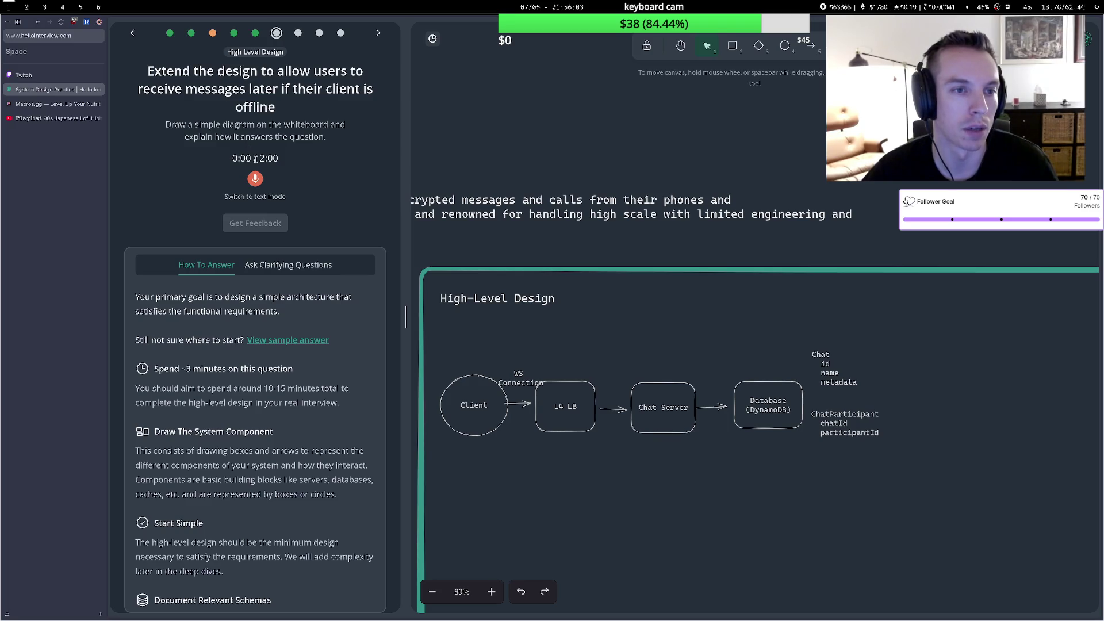
left_click(793, 398)
left_click(805, 335)
left_click_drag(805, 334, 926, 454)
left_click_drag(821, 354, 907, 354)
mouse_move(764, 393)
left_mouse_down()
mouse_move(835, 392)
mouse_move(757, 402)
left_mouse_up()
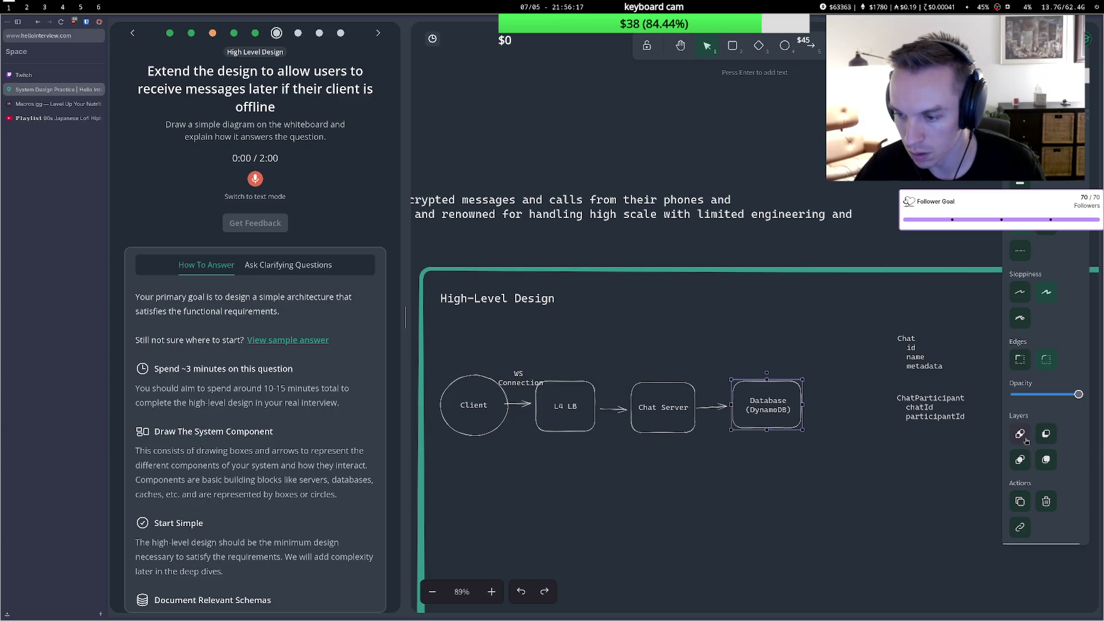
Realign the Database box outline around its label.
left_click(1021, 528)
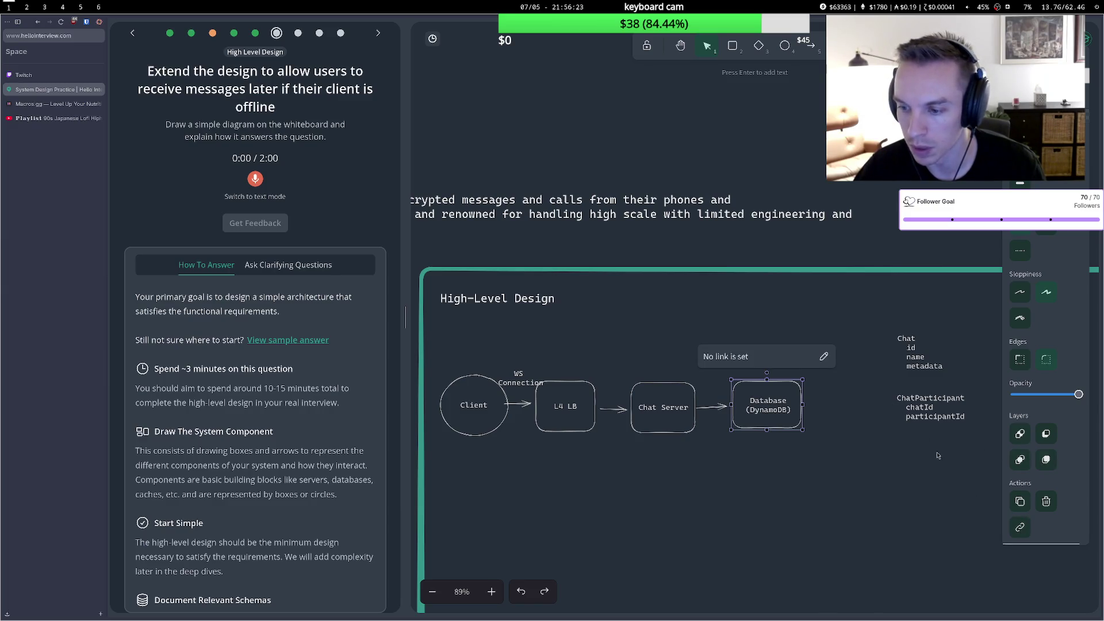
left_click_drag(712, 367, 852, 455)
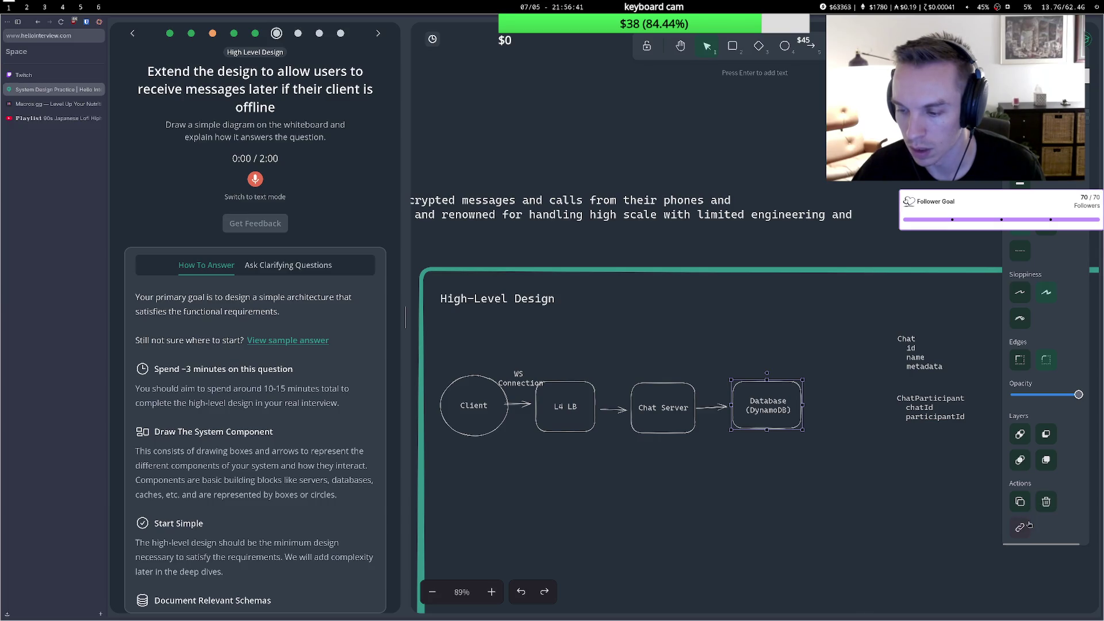
left_click_drag(809, 438, 714, 316)
mouse_move(755, 388)
left_mouse_down()
mouse_move(798, 381)
mouse_move(756, 385)
left_mouse_up()
left_click_drag(701, 347, 854, 478)
left_click_drag(771, 406, 872, 407)
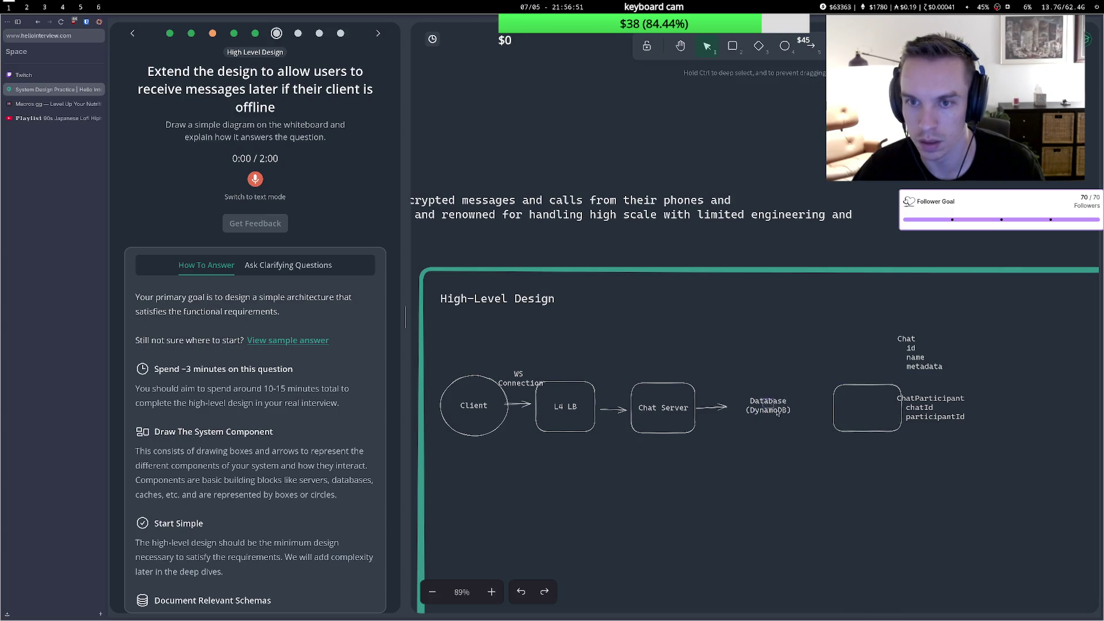
Tidy the stray shapes around the Database label and open WhatsApp practice in a new tab.
left_click_drag(775, 410, 764, 398)
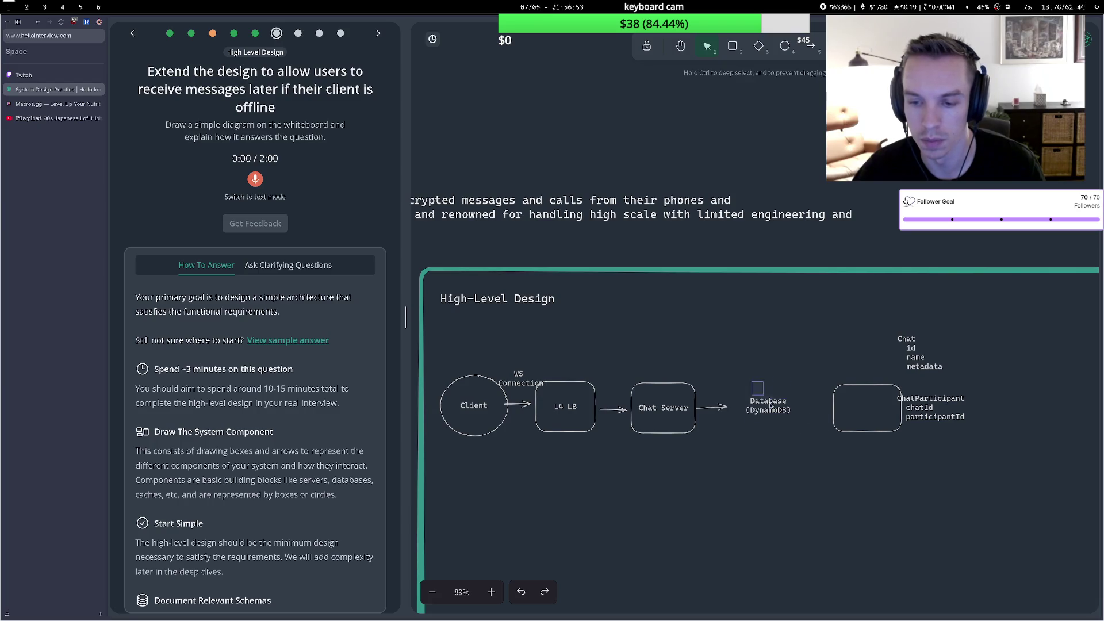
left_click(755, 385)
key("Delete")
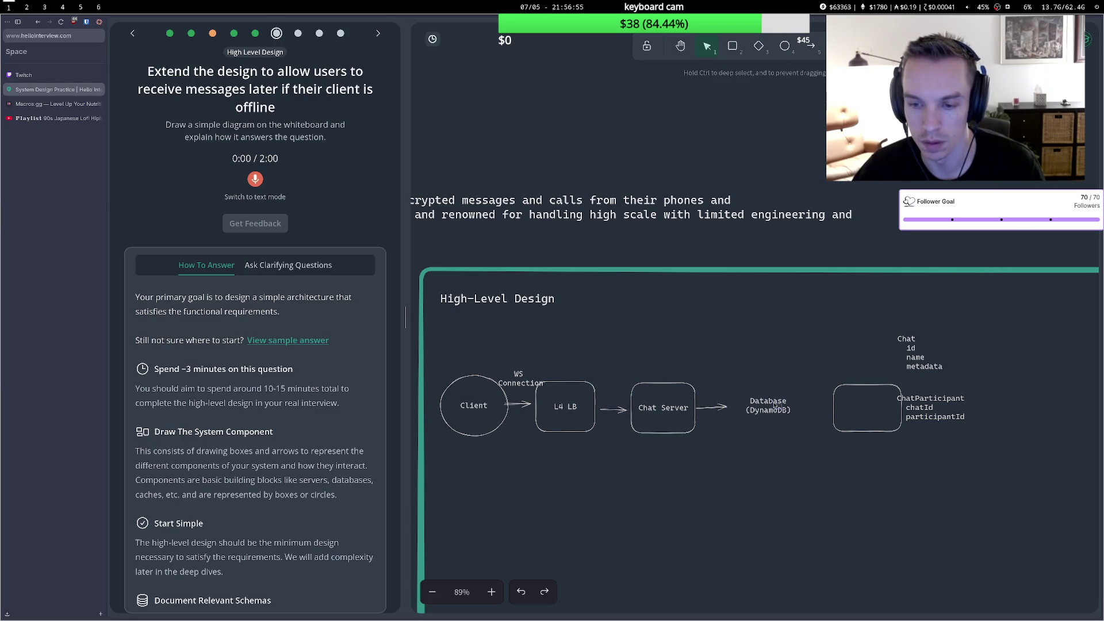
key("ctrl+z")
key("Escape")
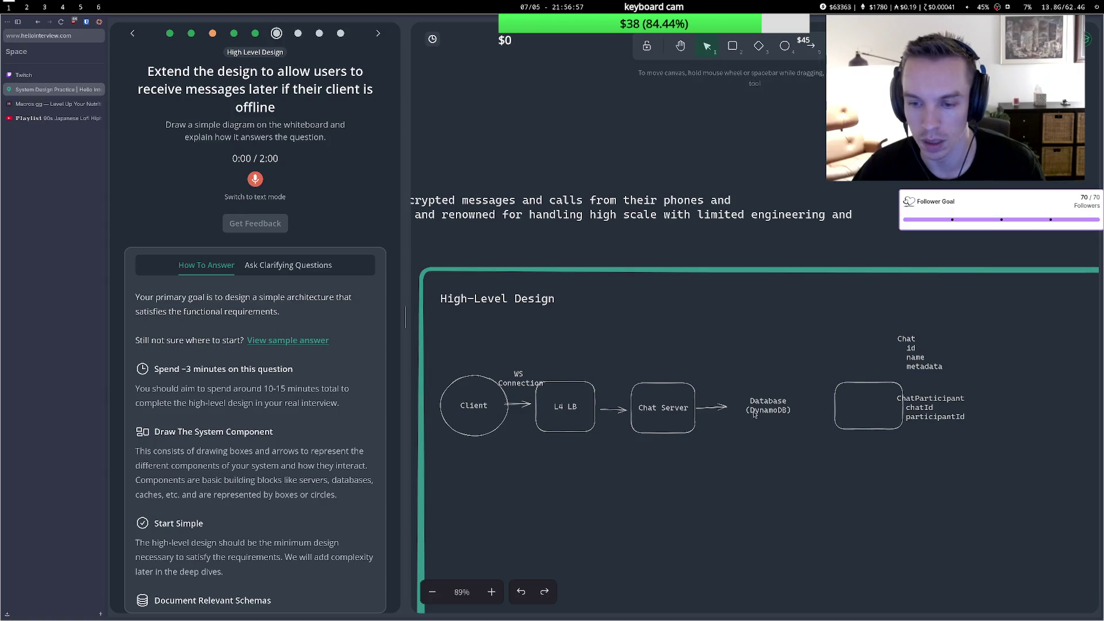
left_click(537, 389)
mouse_move(538, 390)
left_mouse_down()
mouse_move(733, 400)
mouse_move(670, 436)
mouse_move(793, 393)
left_mouse_up()
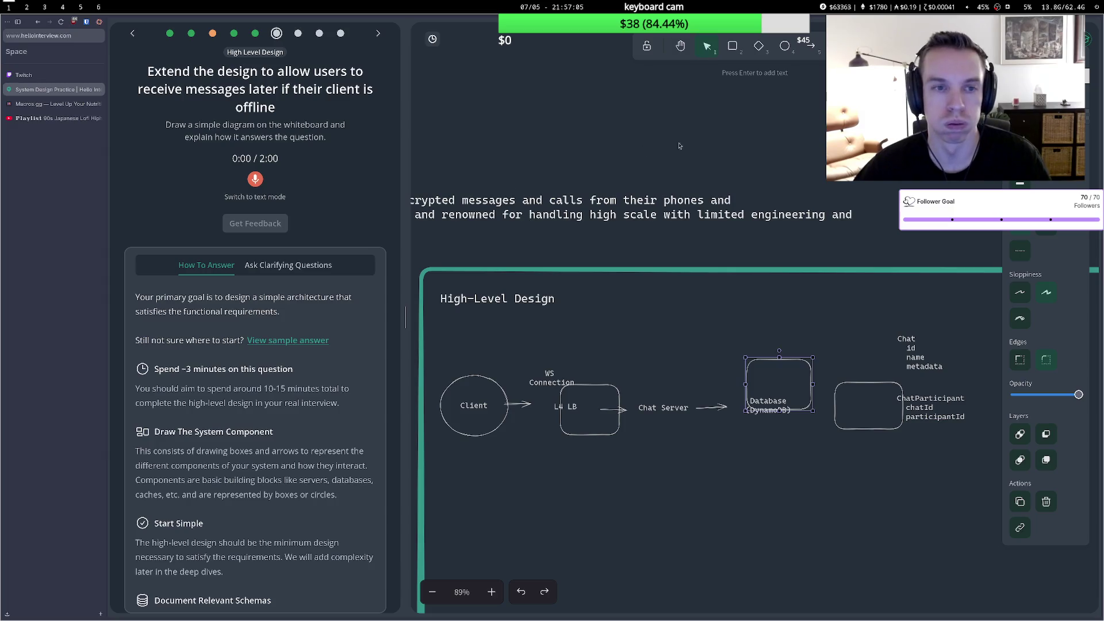
key("ctrl+shift+t")
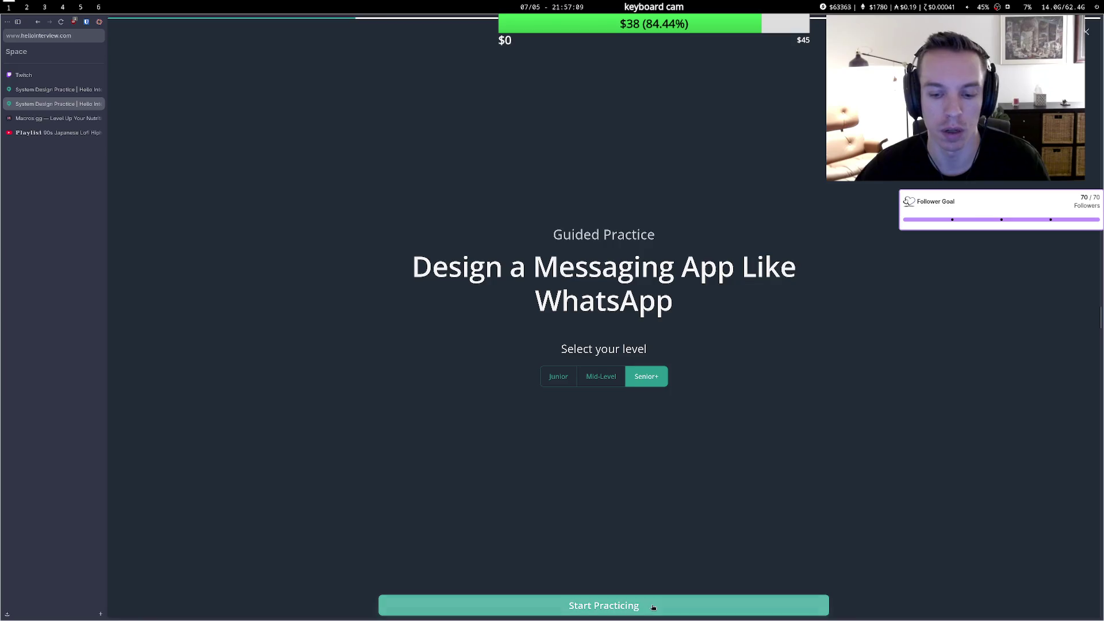
Start the Senior+ WhatsApp practice and reach the first question's whiteboard.
left_click(653, 605)
left_click(652, 605)
left_click(653, 606)
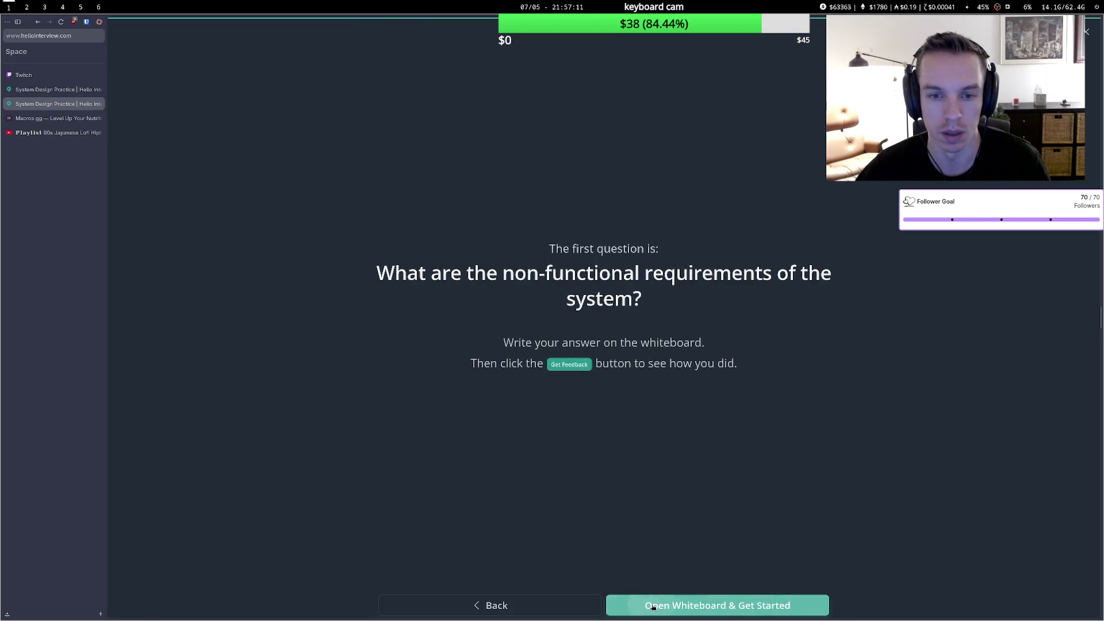
left_click(654, 606)
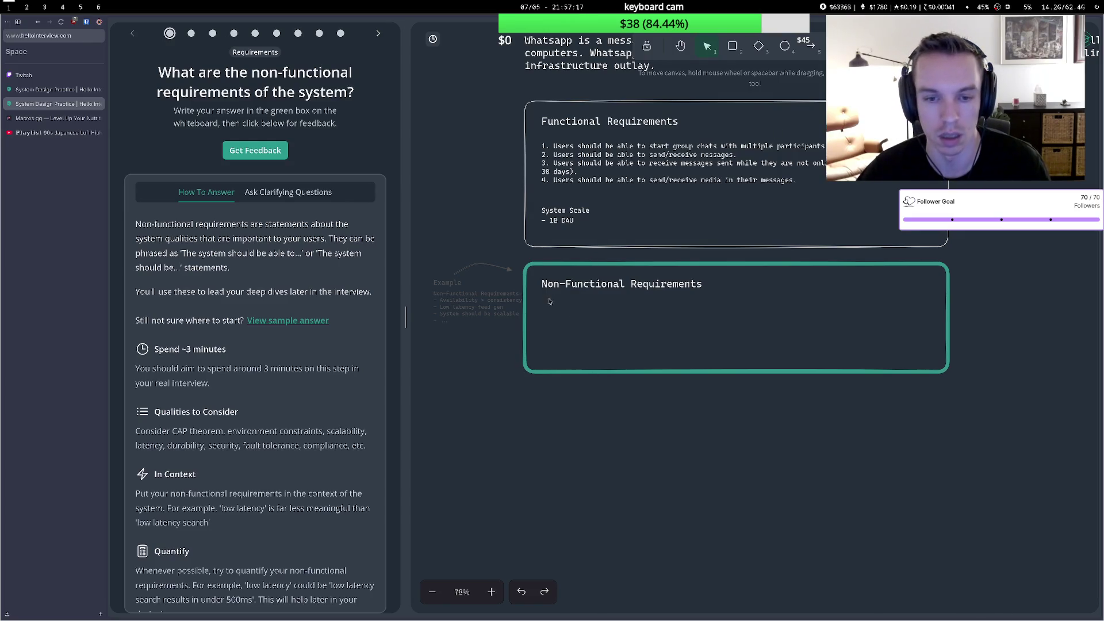
Write '- Availability > Consistency' in the Non-Functional Requirements box.
double_click(569, 306)
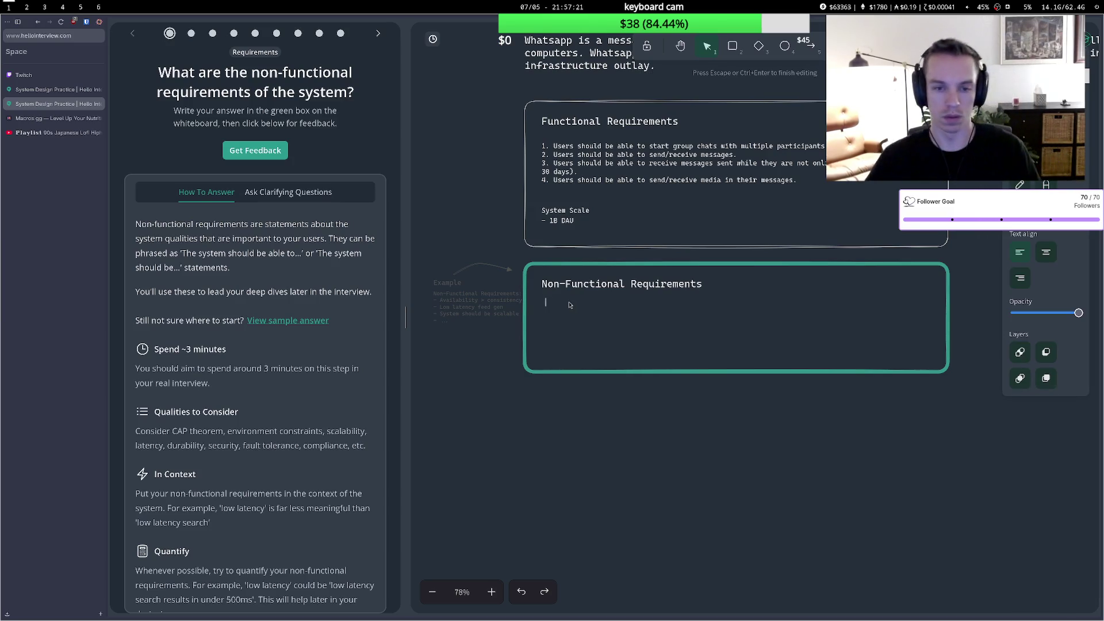
type("- A")
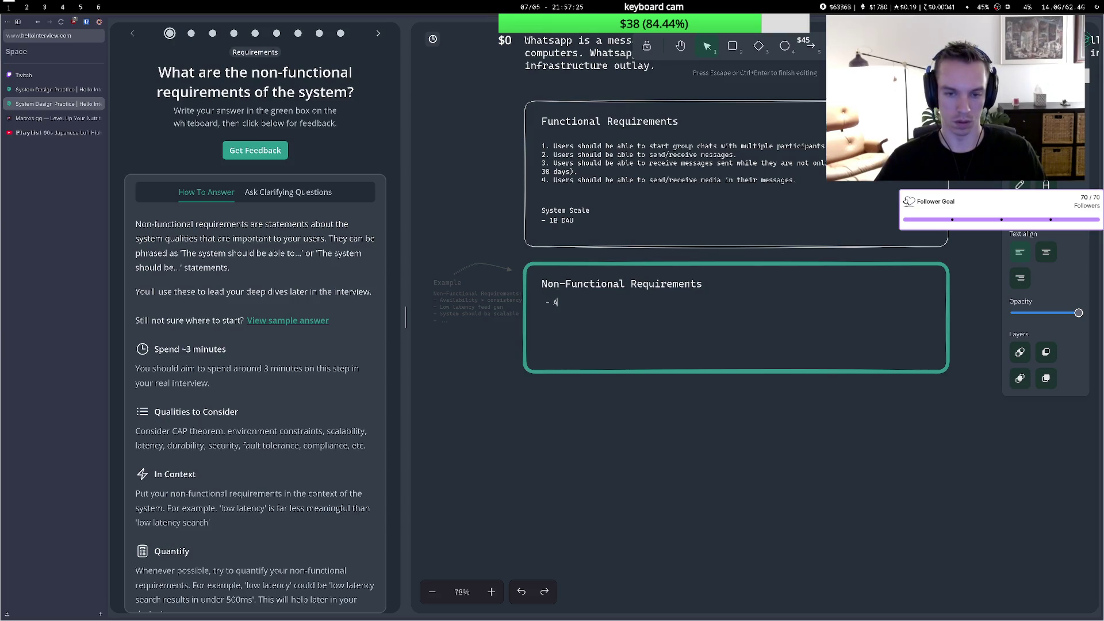
type("vaili")
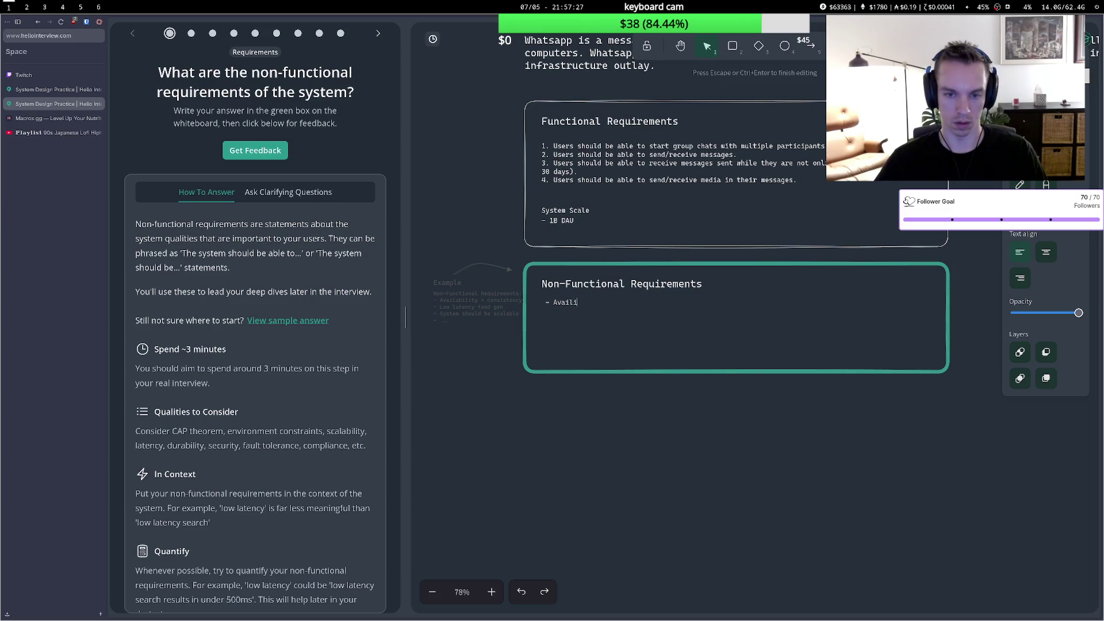
key("BackSpace")
type("ability")
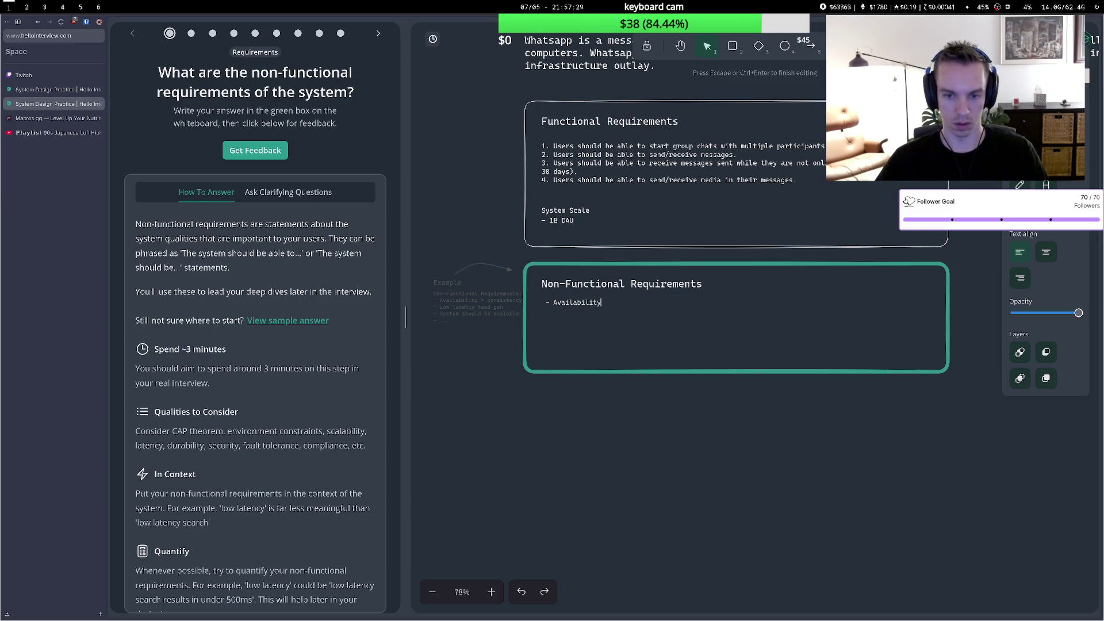
type(" Consisn")
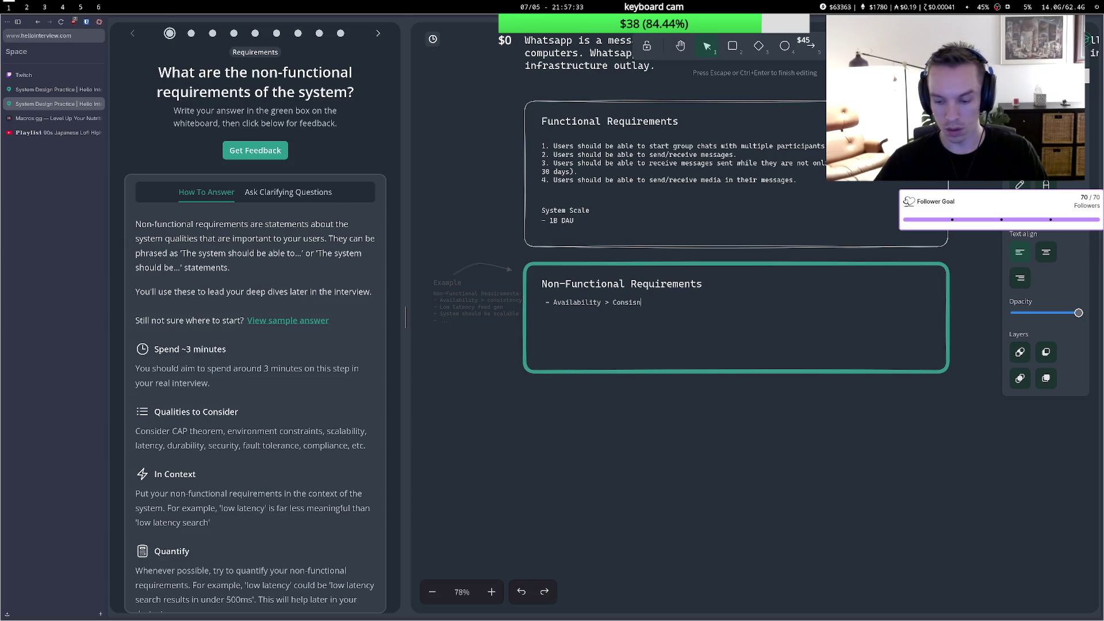
key("BackSpace")
key("BackSpace")
type("ten")
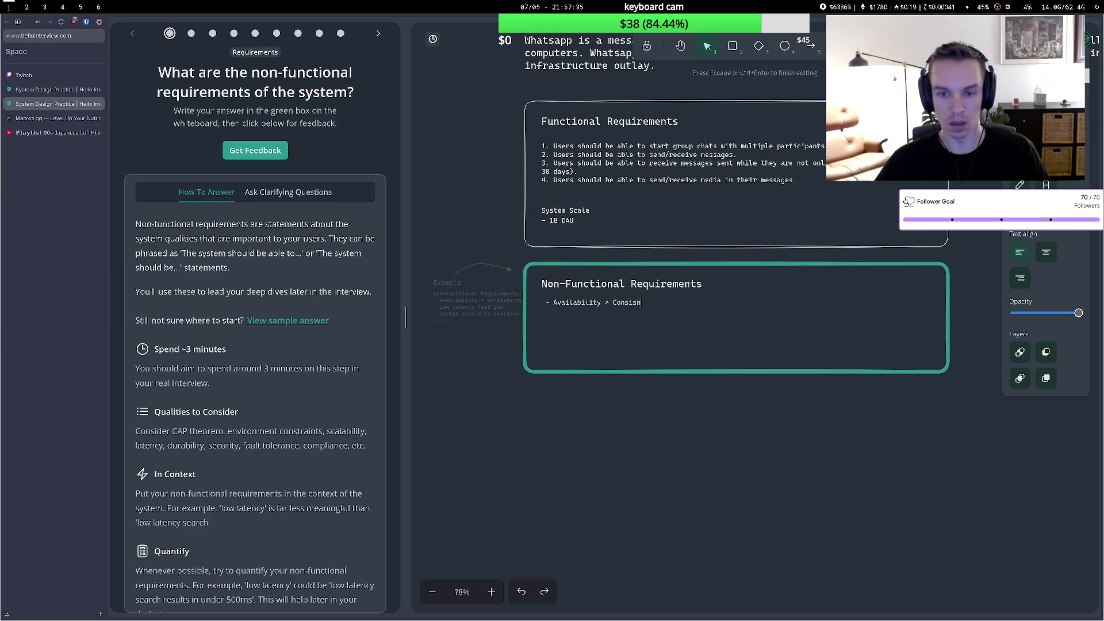
type("cy")
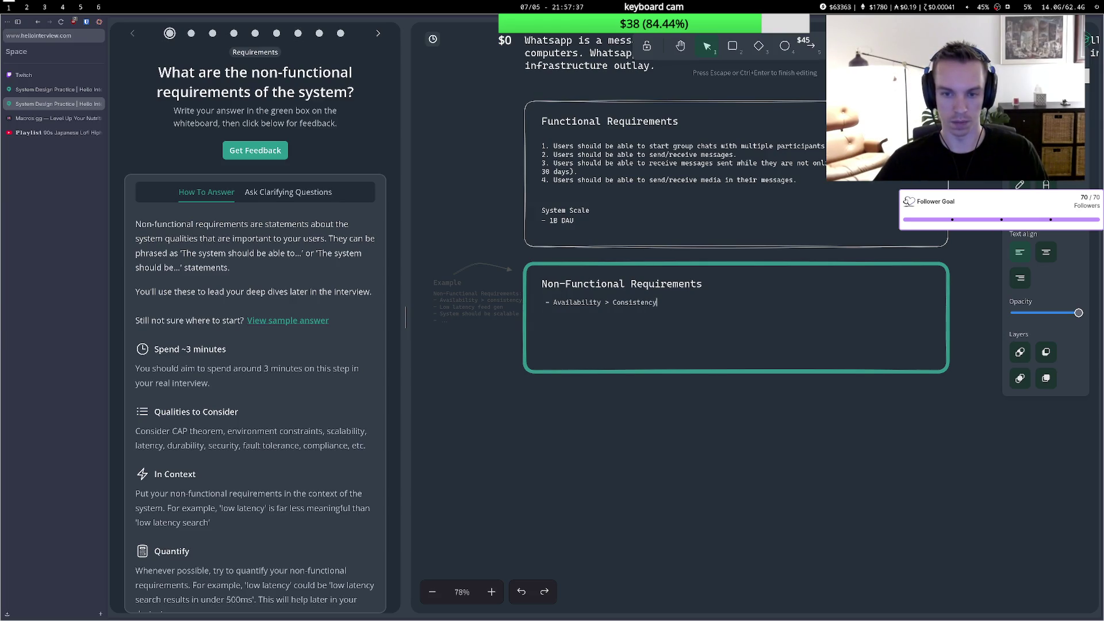
key("Return")
Add 'Strong deliverability guarantee' as a second bullet, begin a third dash, then switch to Spotify.
type("- ")
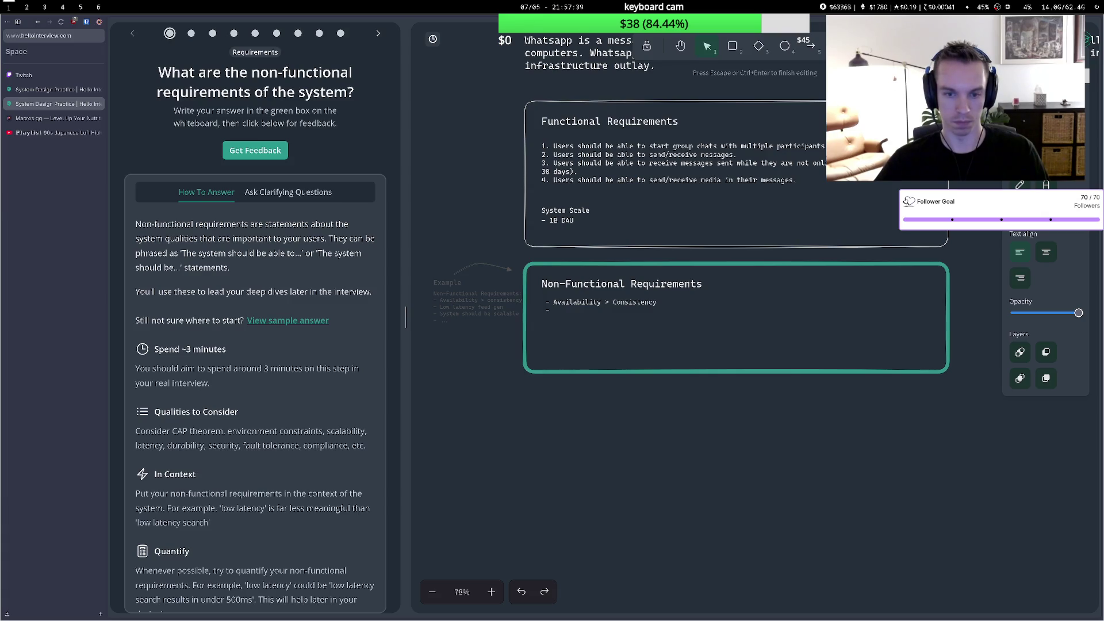
type("High")
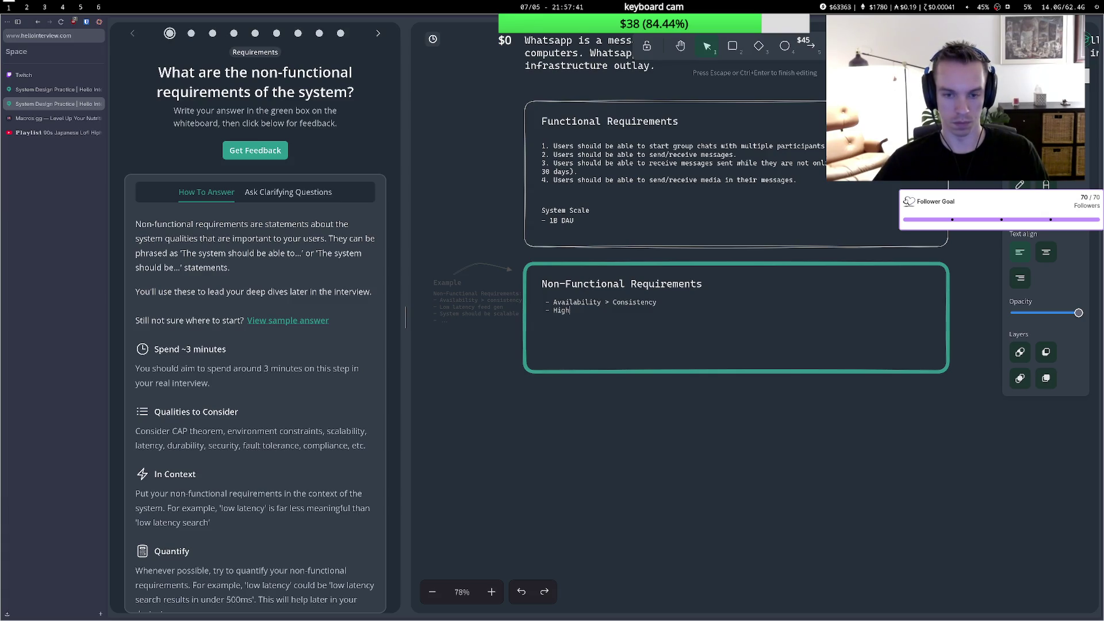
key("BackSpace")
key("BackSpace")
key("BackSpace")
type("trong deliverabilt")
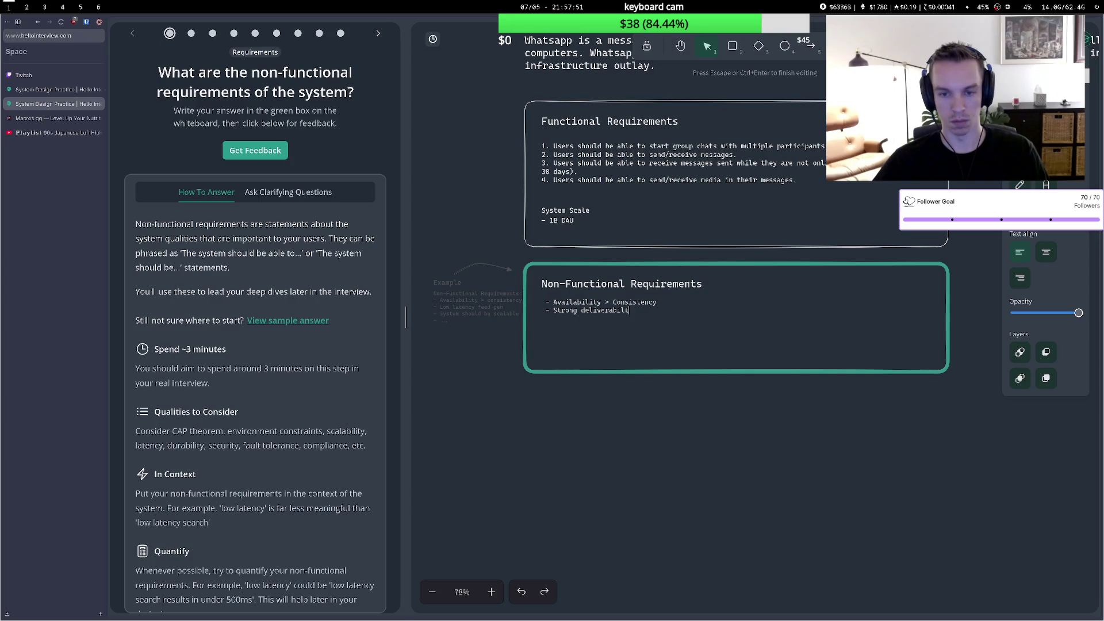
type("go")
key("BackSpace")
type("arantee")
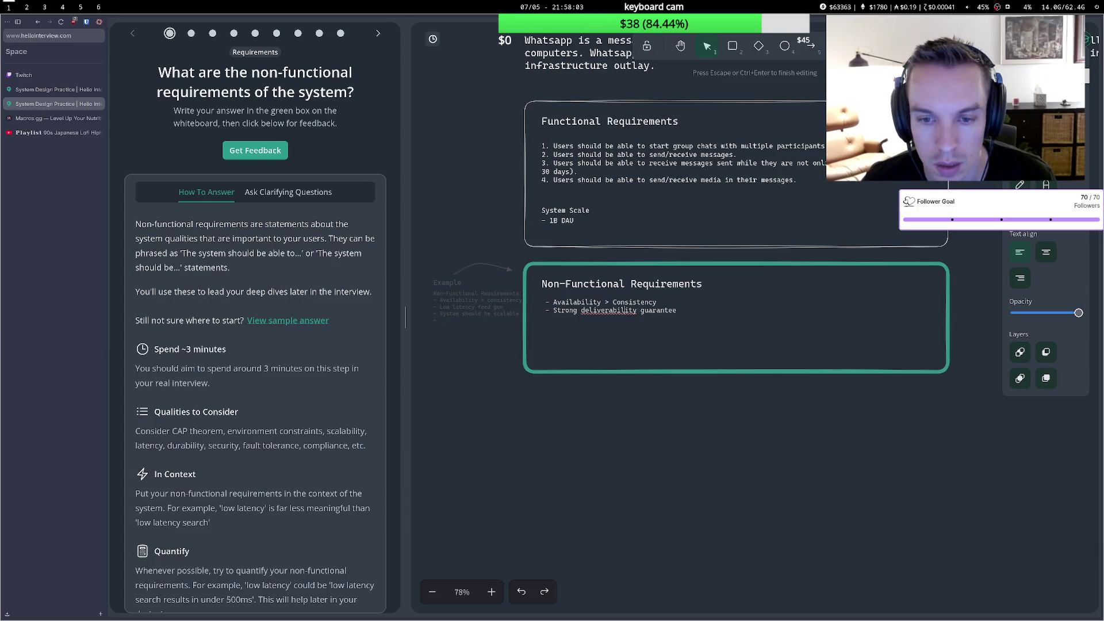
right_click(613, 310)
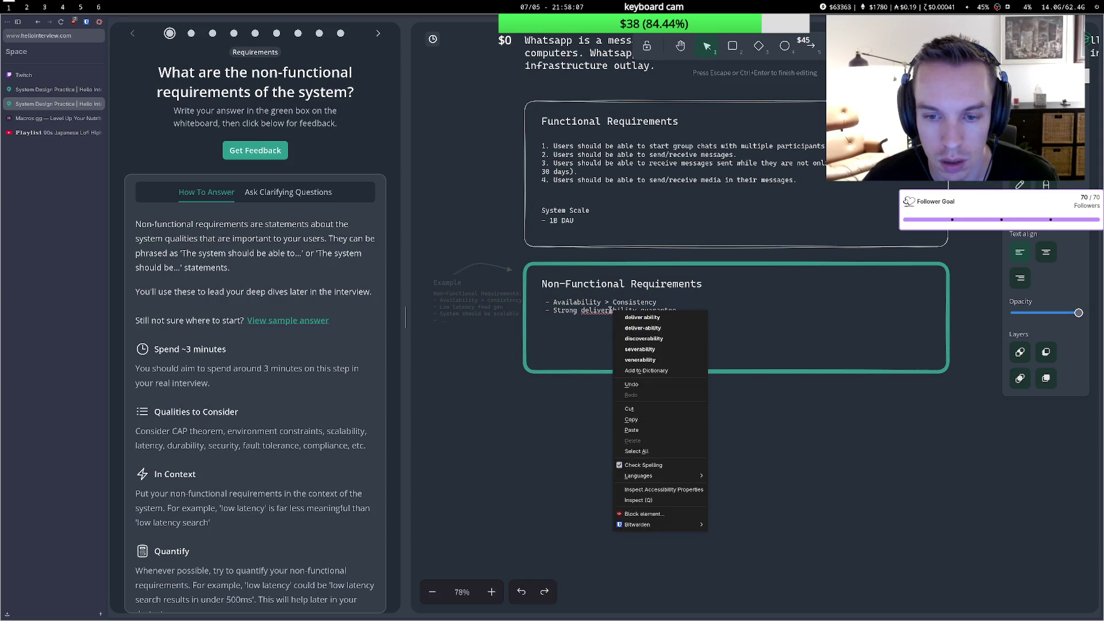
key("Escape")
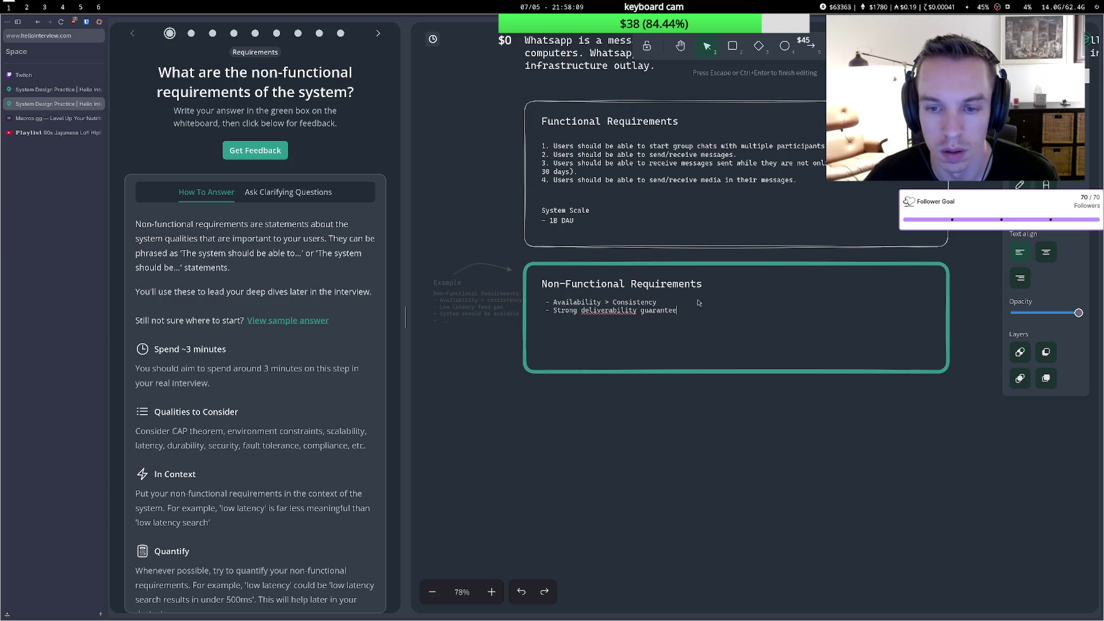
key("Return")
type("-")
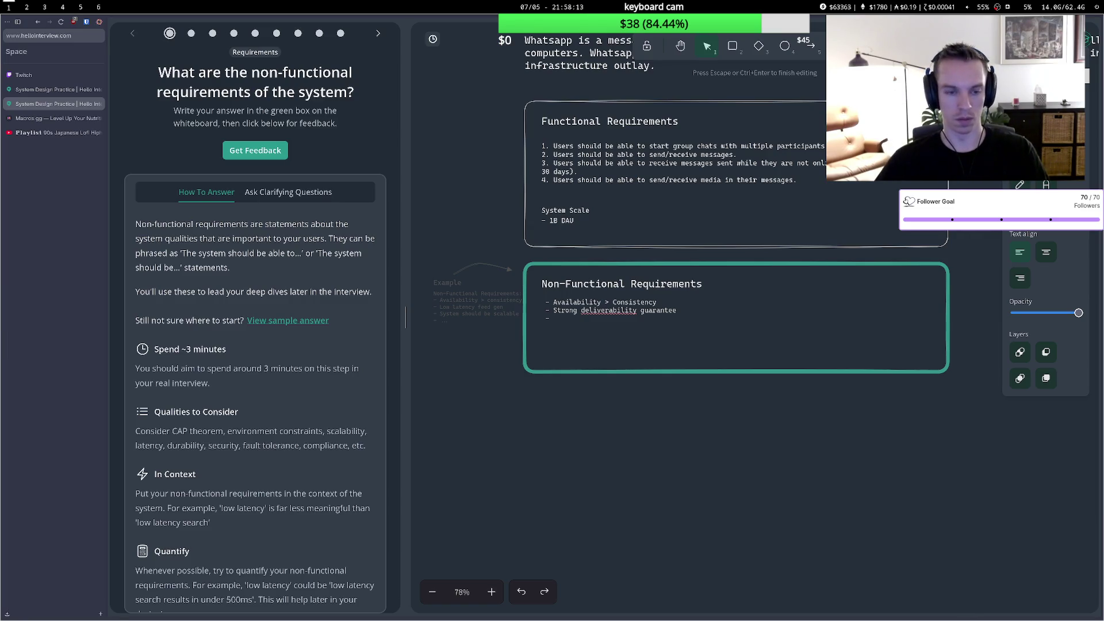
key("super+3")
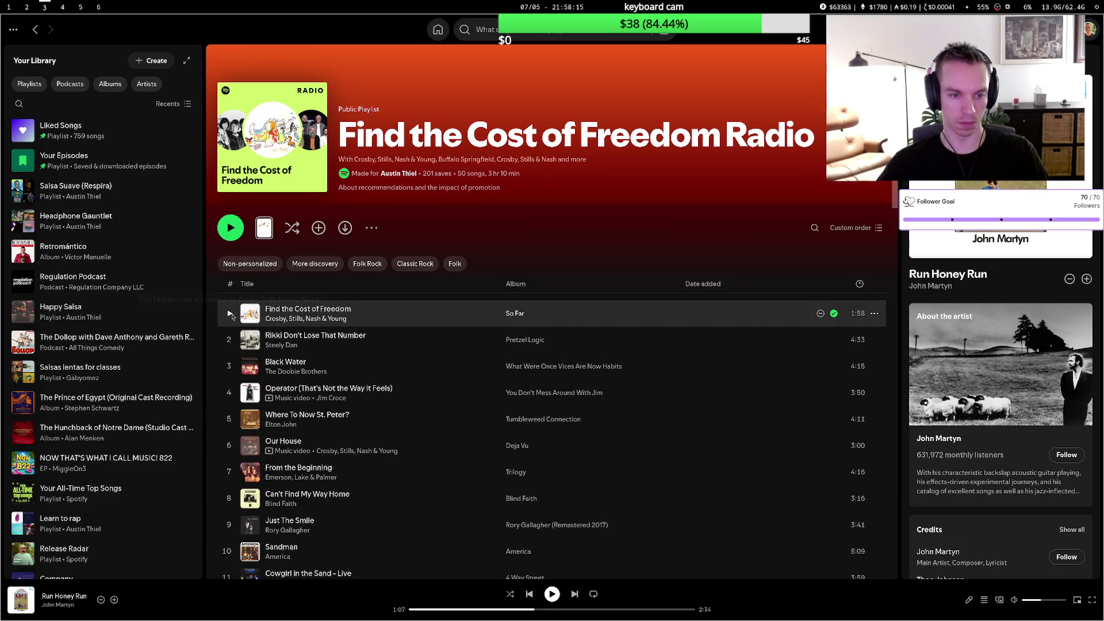
Play 'Helplessly Hoping' from the Crosby, Stills, Nash & Young artist page, then return to the whiteboard.
left_click(306, 319)
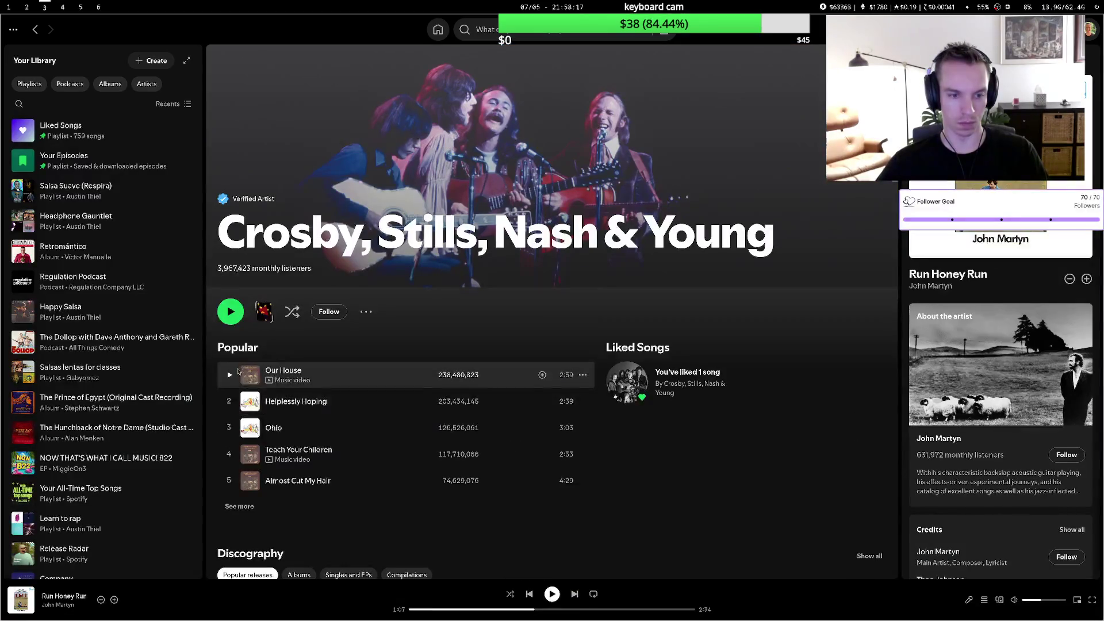
left_click(229, 401)
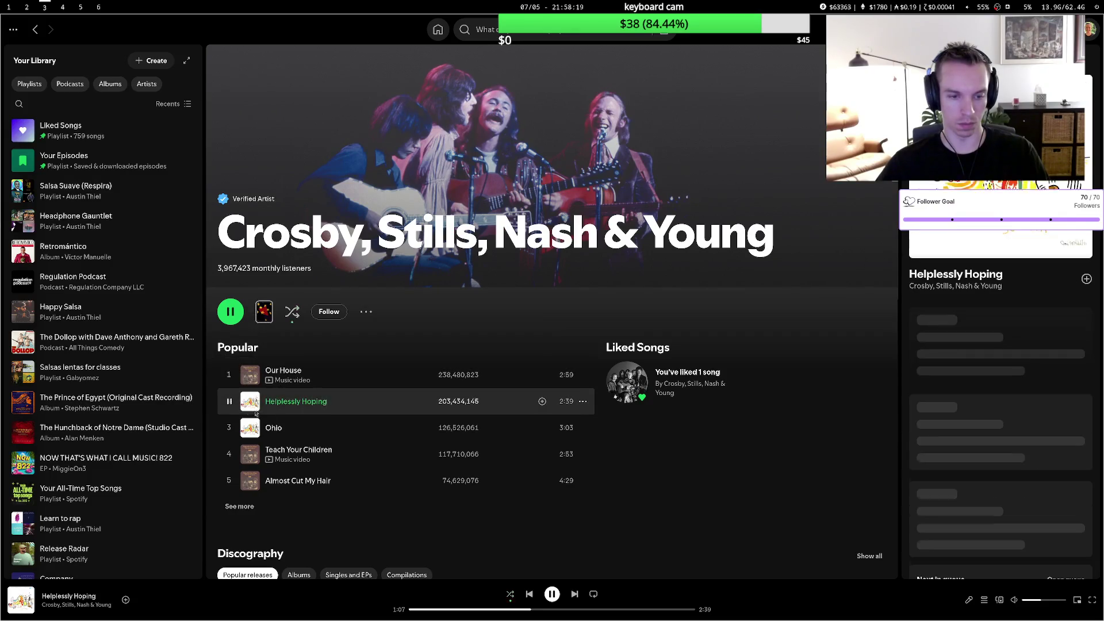
scroll(330, 456, "down", 1)
scroll(329, 456, "down", 4)
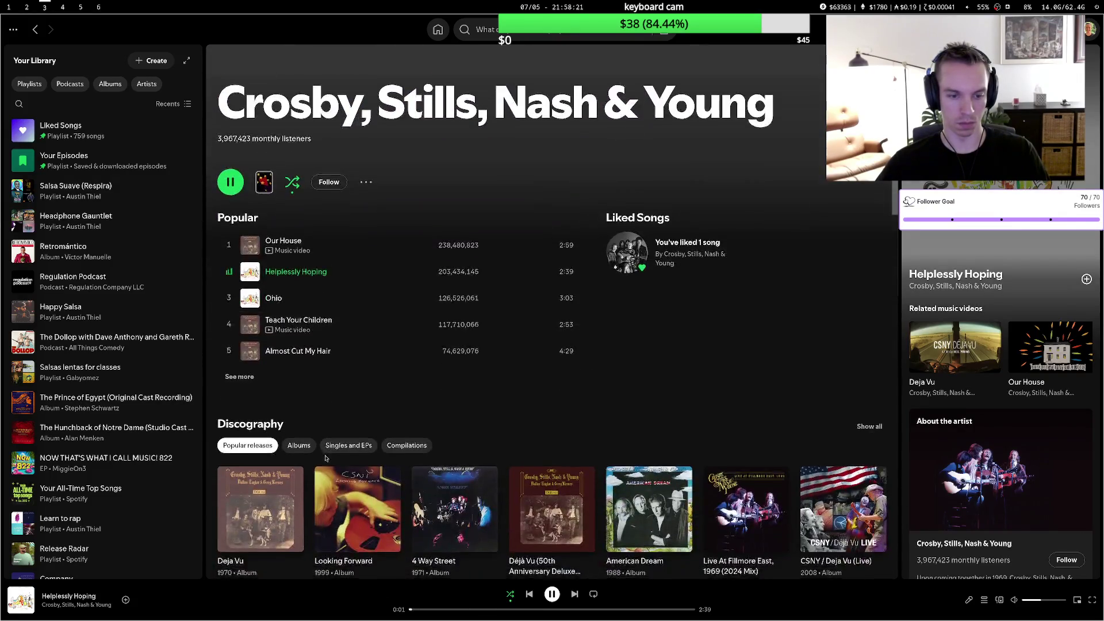
key("super+1")
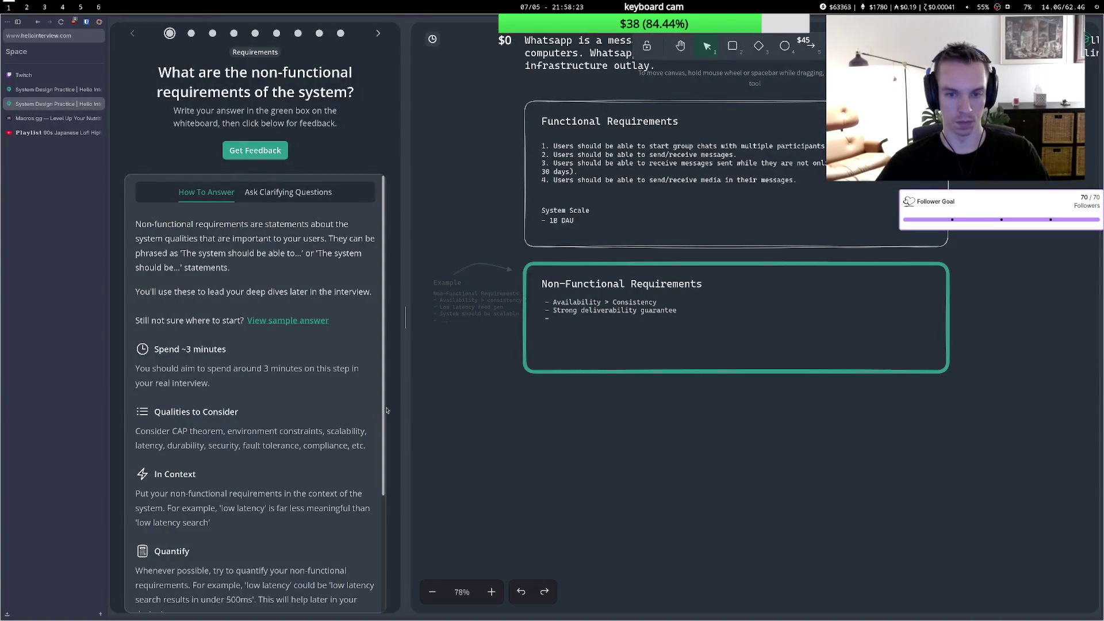
Write '>500ms message latency' as the third bullet in the non-functional requirements text box.
double_click(567, 324)
left_click(568, 319)
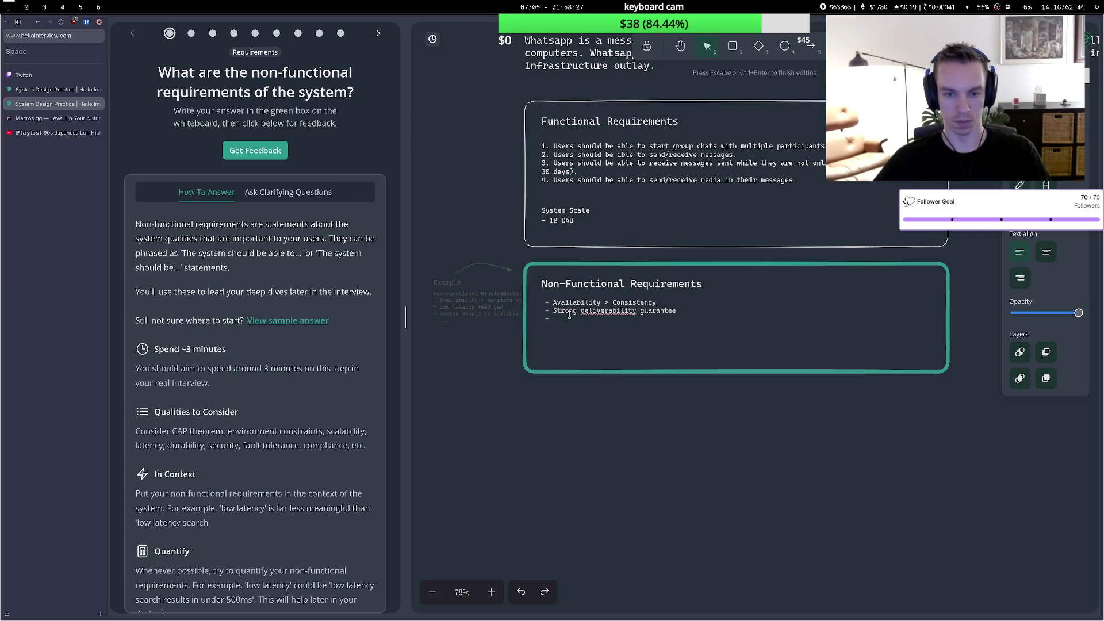
type("<>")
type("300")
type("messig")
key("BackSpace")
key("BackSpace")
type("age ")
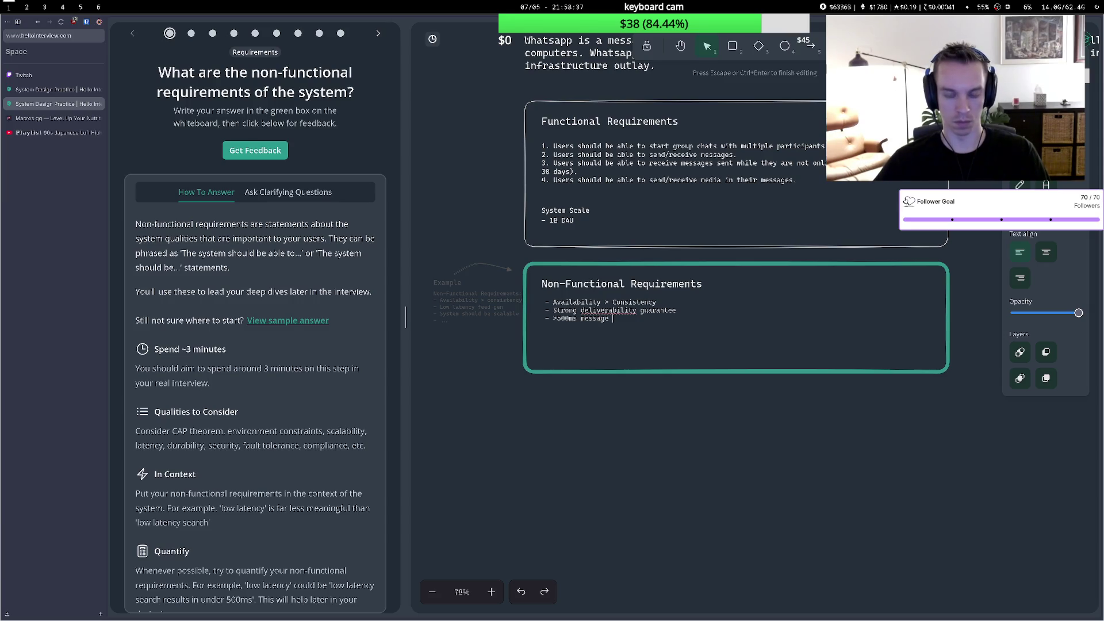
type("latency")
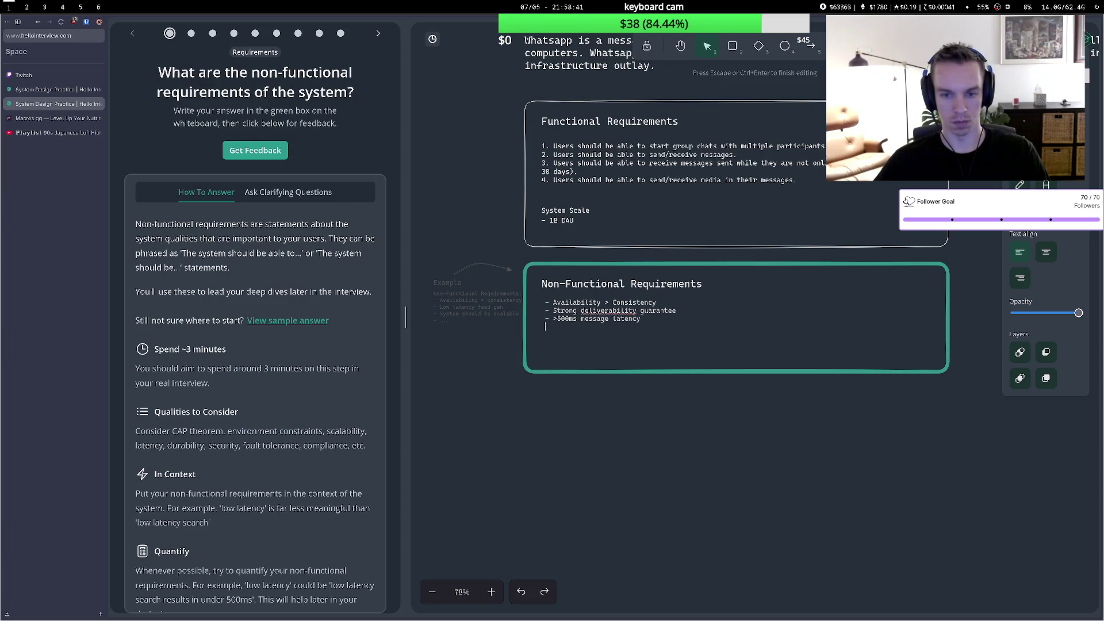
Remove the extra empty bullet lines, finish editing, and submit the whiteboard with Get Feedback.
key("Return")
type("-")
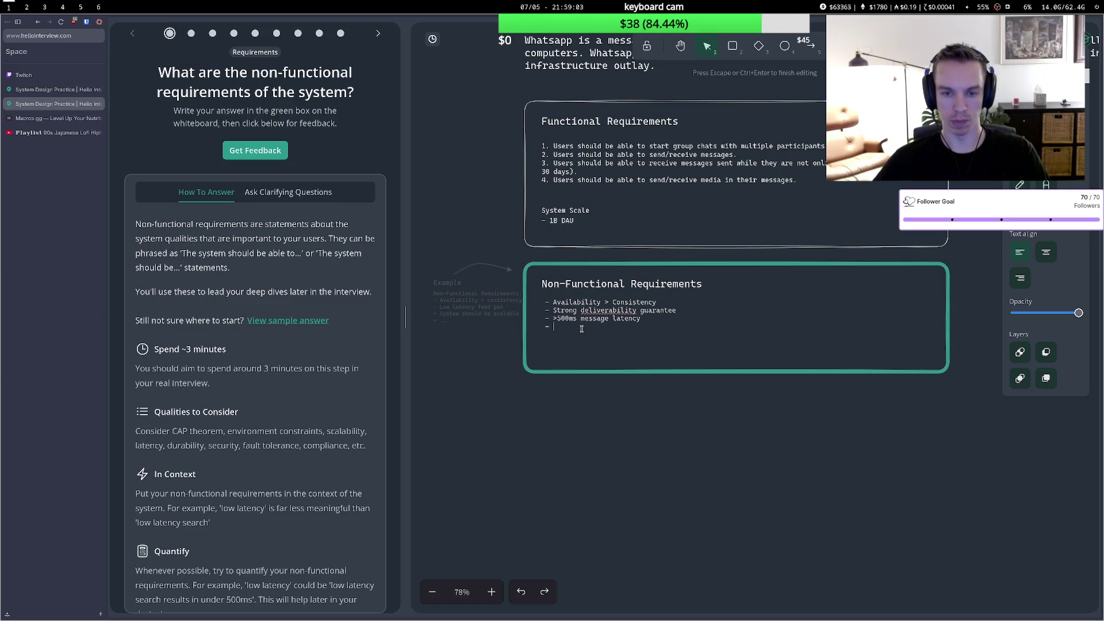
key("BackSpace")
key("BackSpace")
key("BackSpace")
key("Return")
type("-")
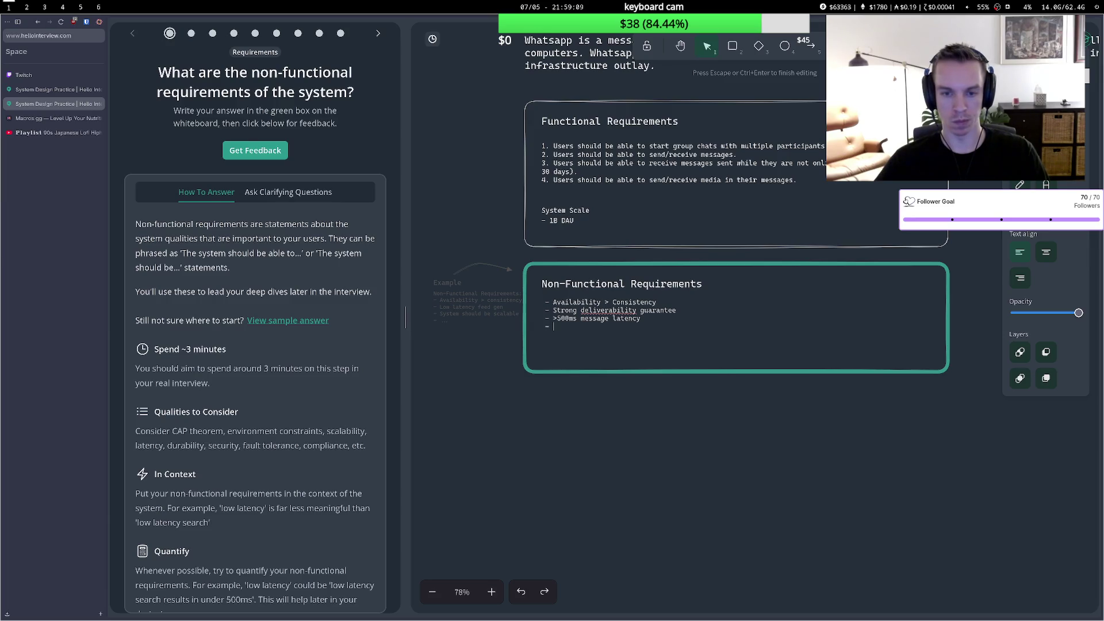
key("BackSpace")
key("BackSpace")
key("BackSpace")
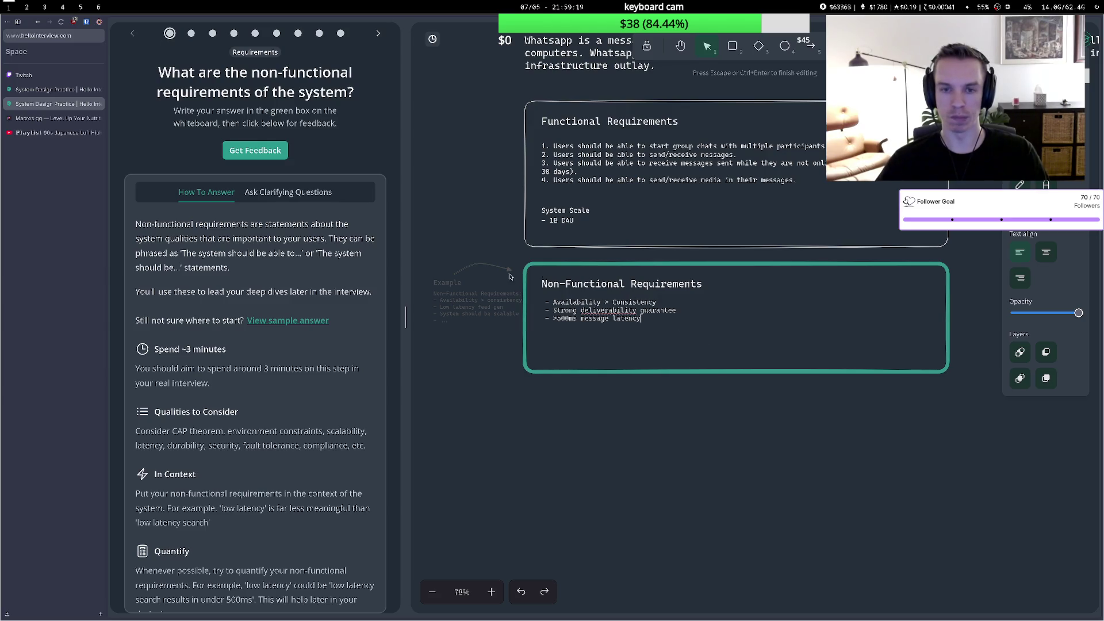
key("Escape")
scroll(271, 547, "down", 3)
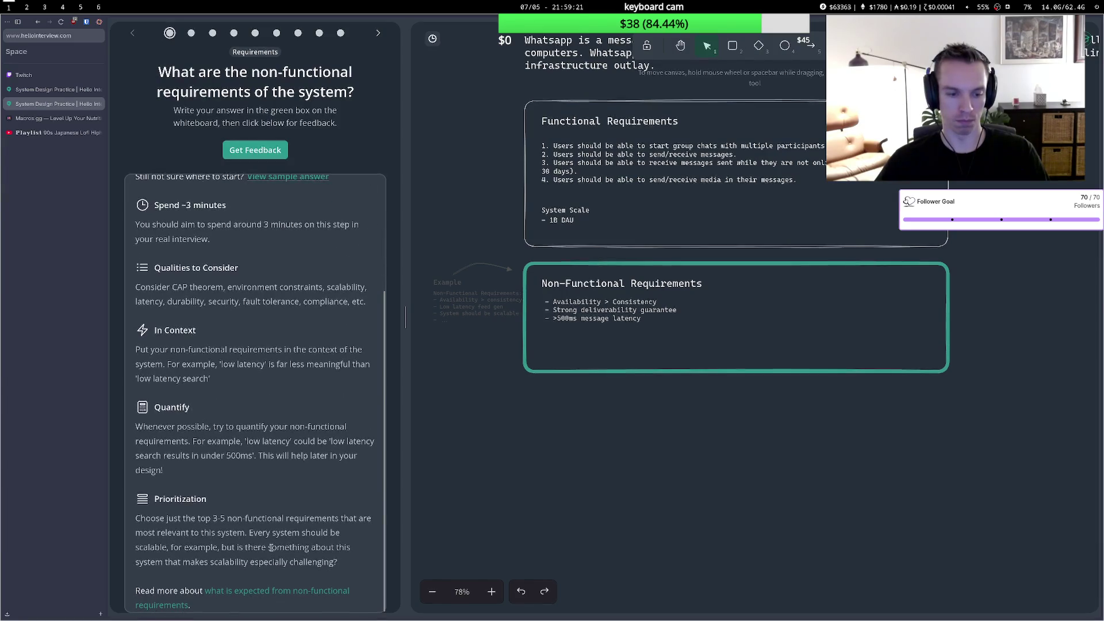
left_click(260, 153)
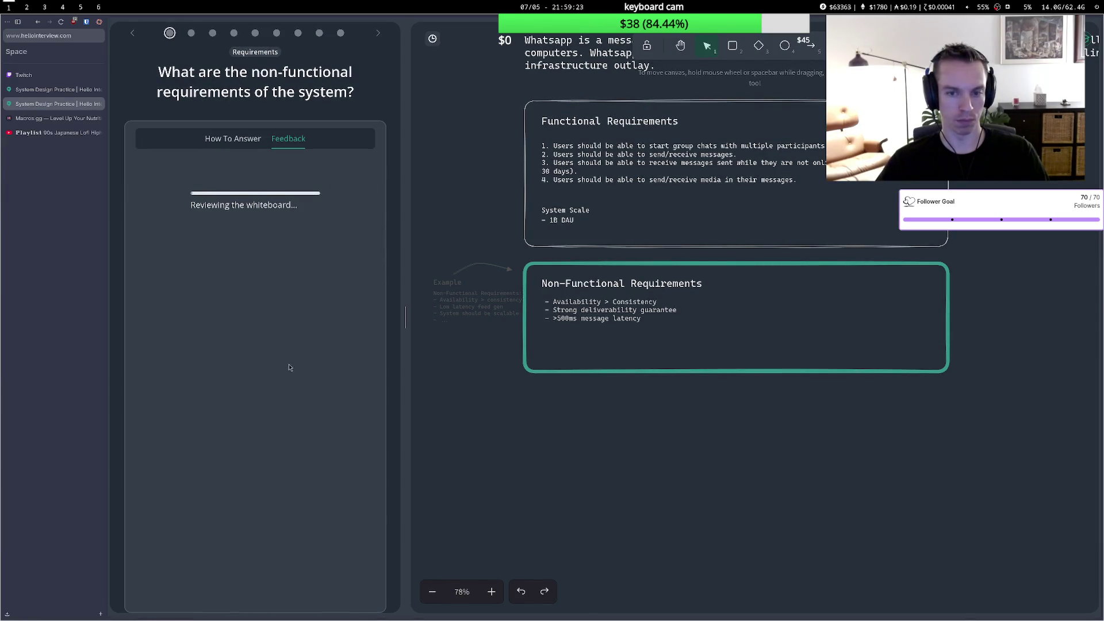
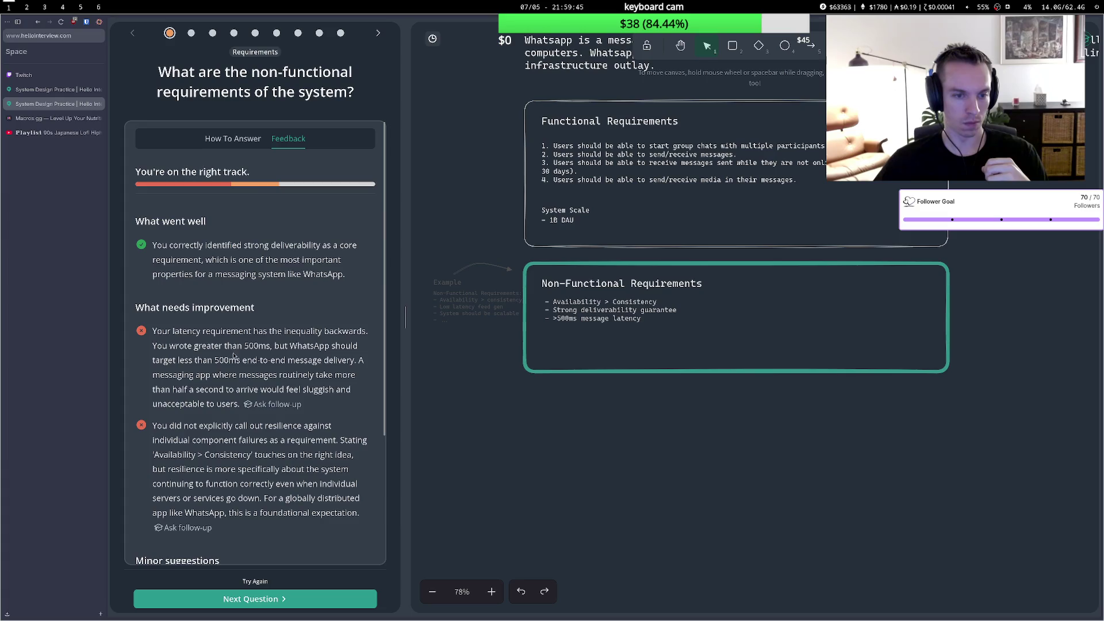
Change the latency requirement from '>500ms' to '<500ms'.
double_click(555, 319)
left_click(555, 319)
key("BackSpace")
type("<")
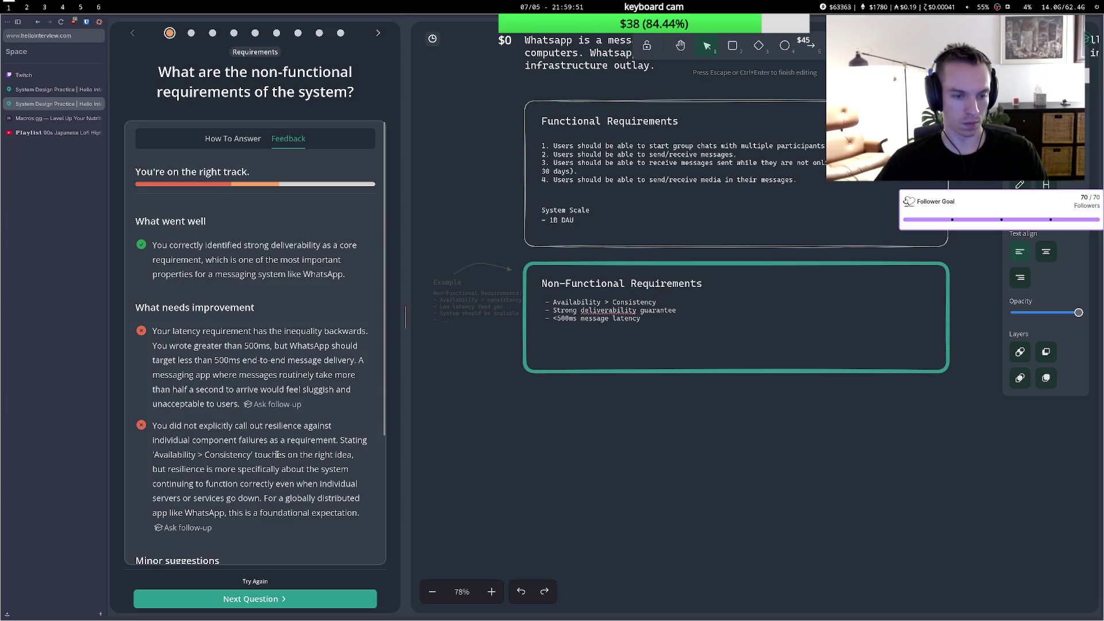
Add a '- Fault tolerant (no bottleneck)' requirement and advance to the next question.
double_click(645, 318)
left_click(647, 318)
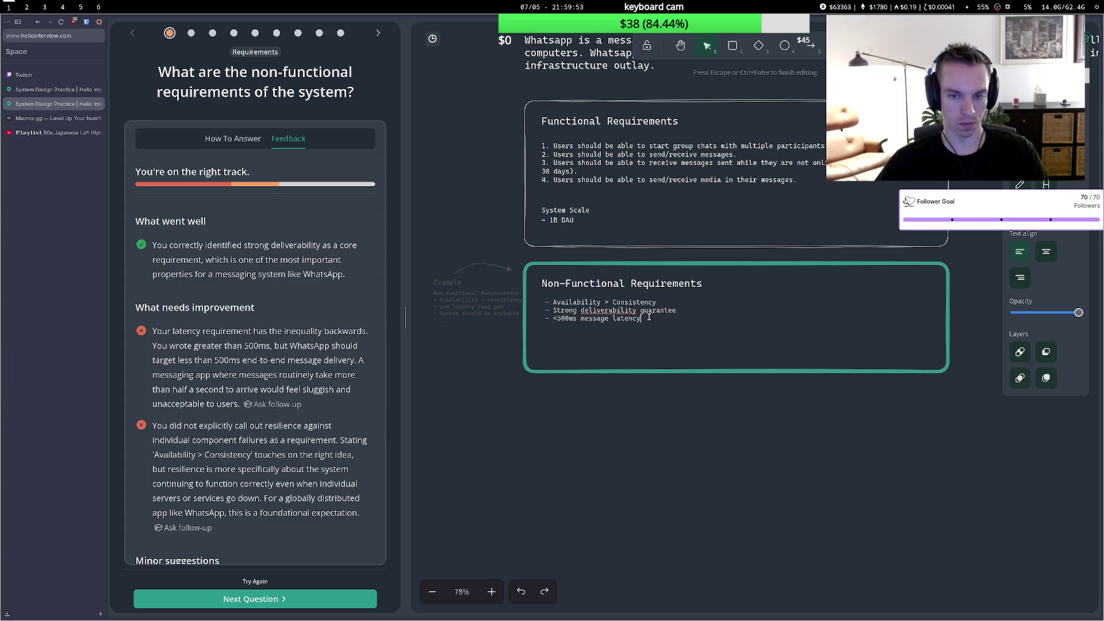
key("Return")
type("- Fal")
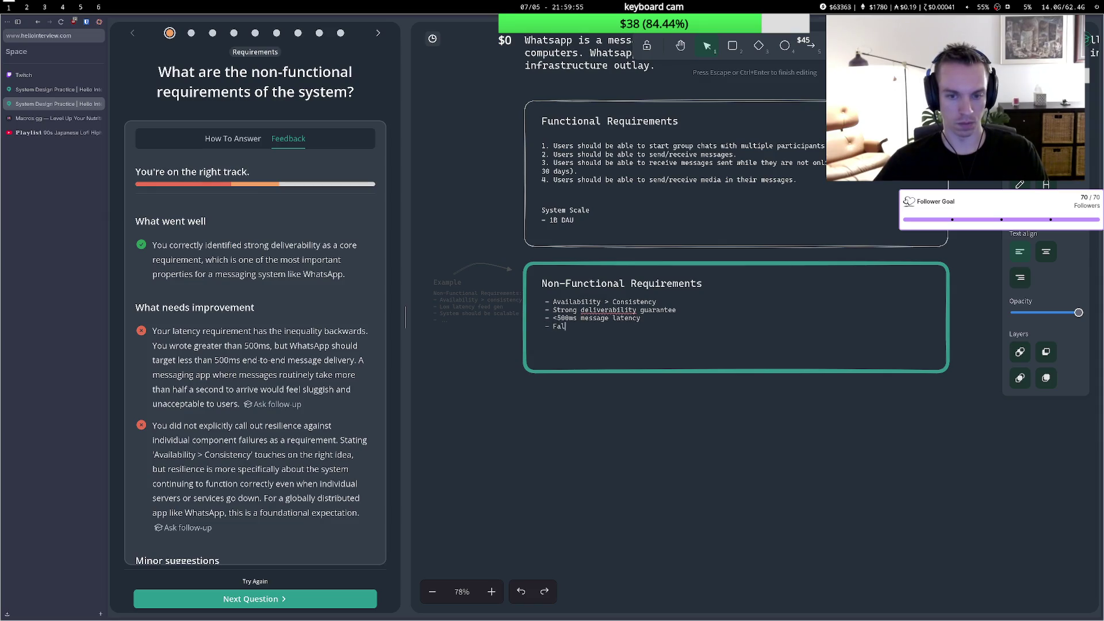
key("BackSpace")
type("ult toler")
type("int")
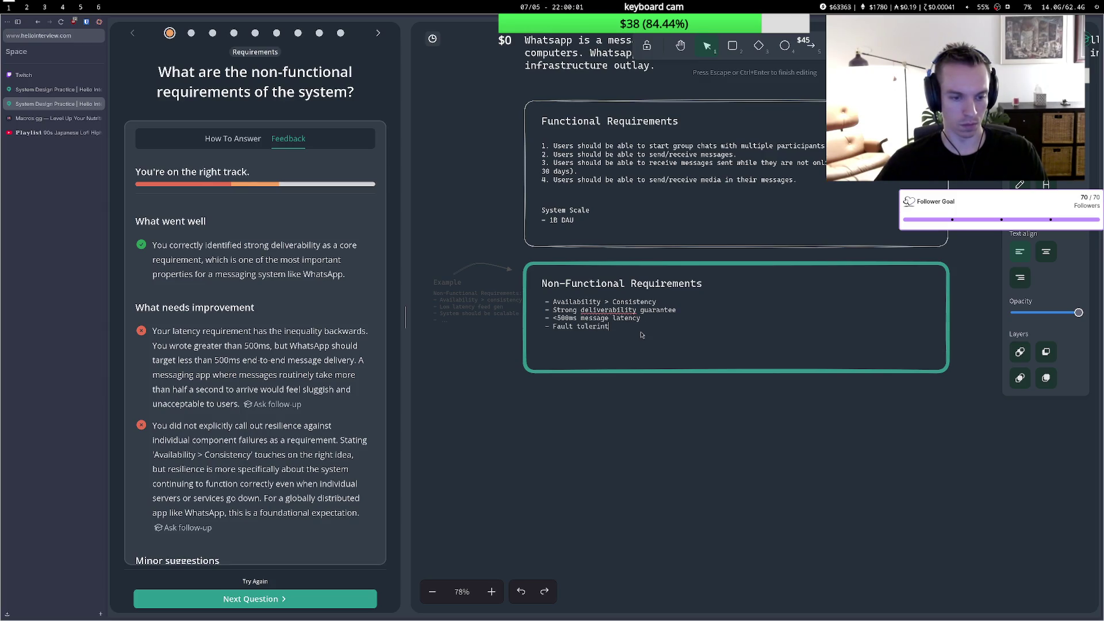
key("BackSpace")
key("BackSpace")
key("BackSpace")
type("ant")
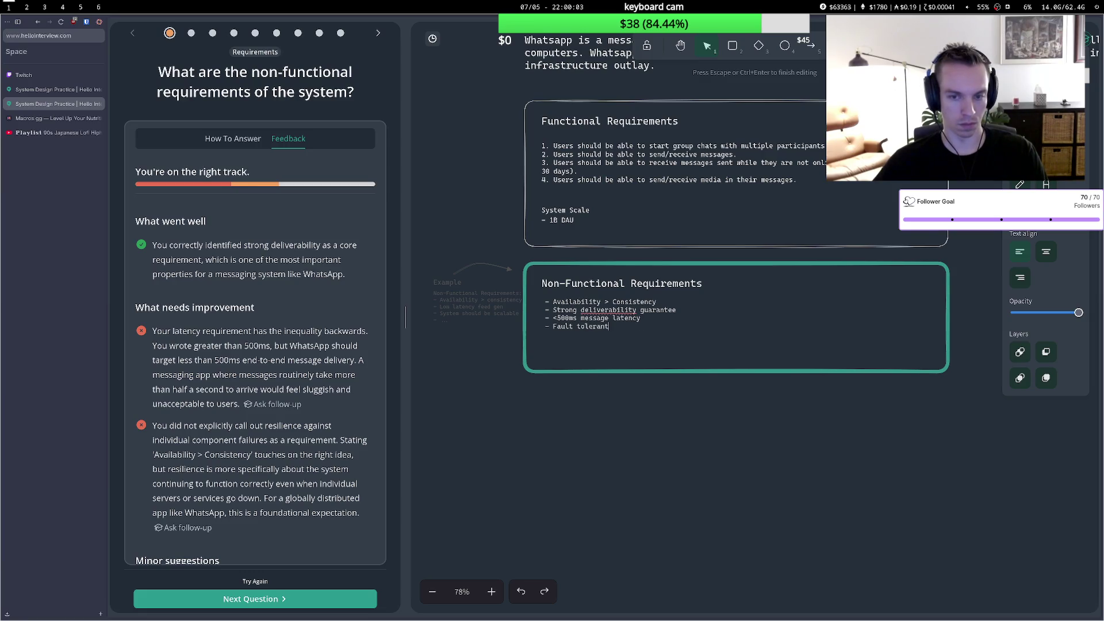
type(" (no ")
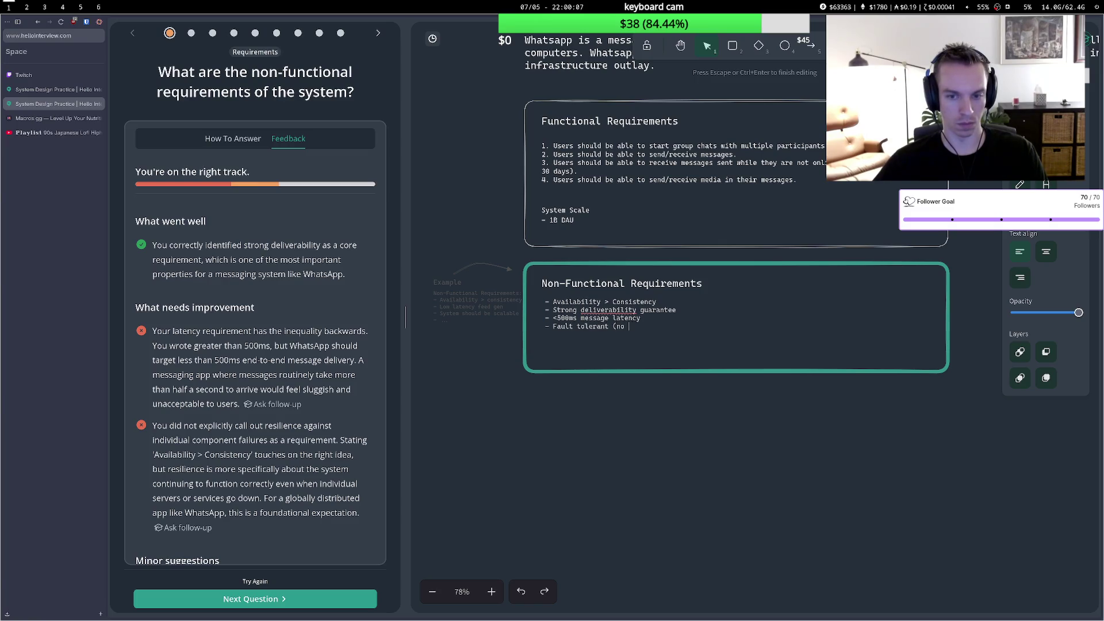
type("bottleneck")
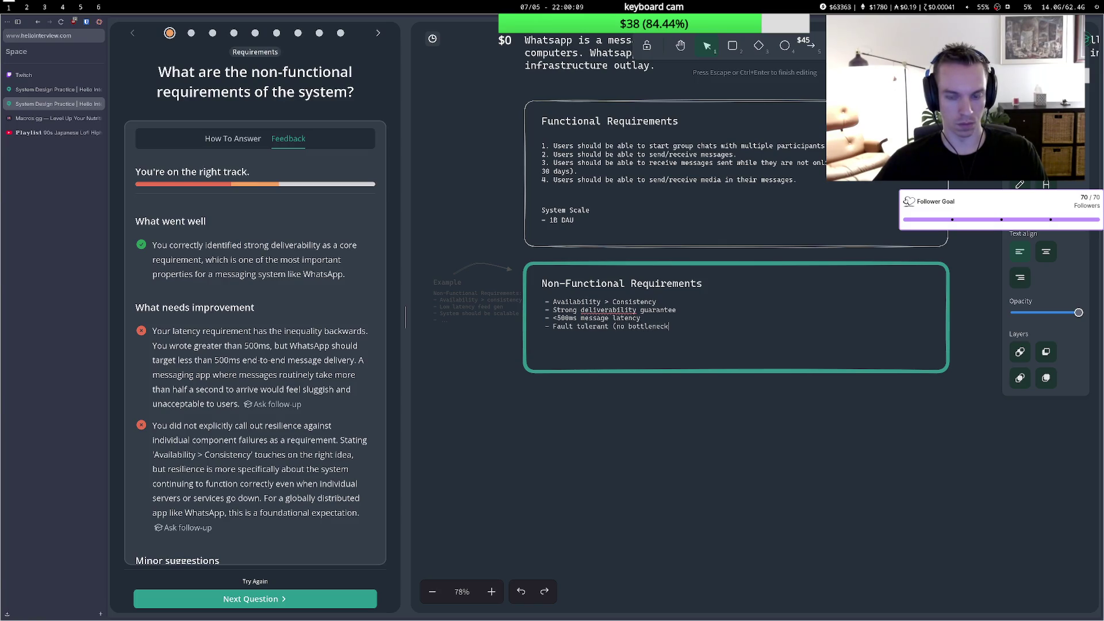
type(")")
key("Escape")
scroll(333, 477, "down", 3)
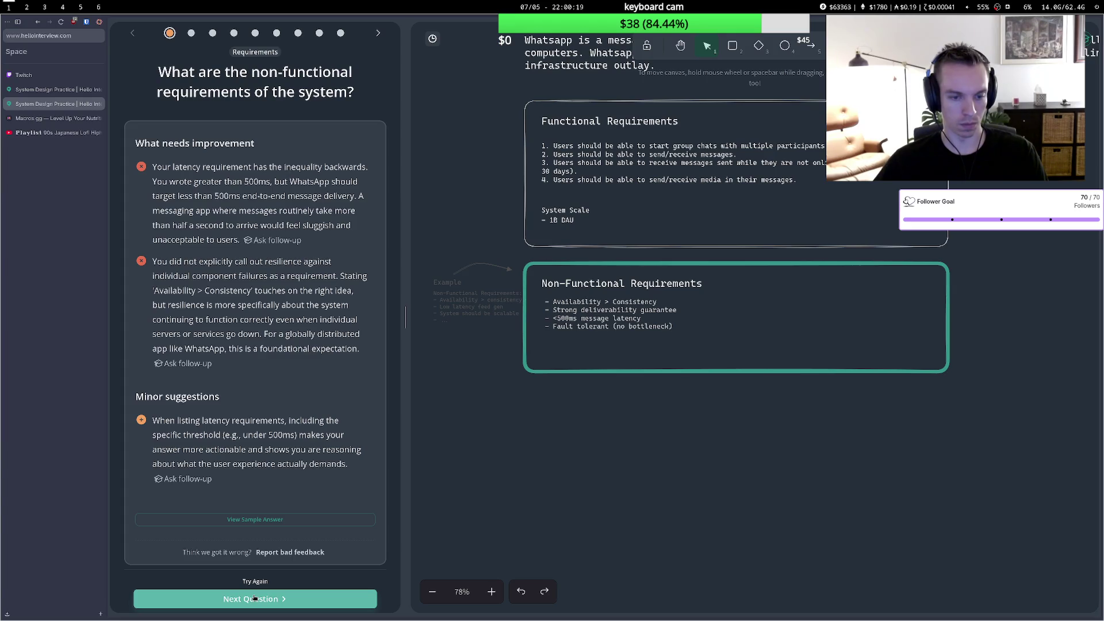
left_click(255, 598)
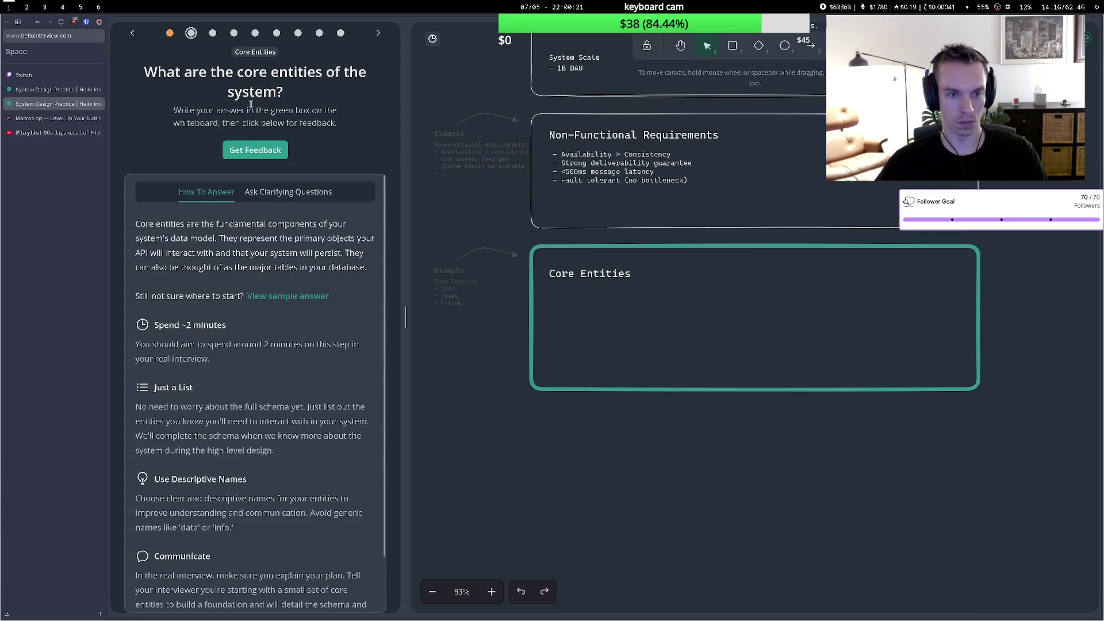
Resubmit the requirements for review, then return to Core Entities and start editing its text.
left_click(169, 33)
scroll(251, 495, "down", 2)
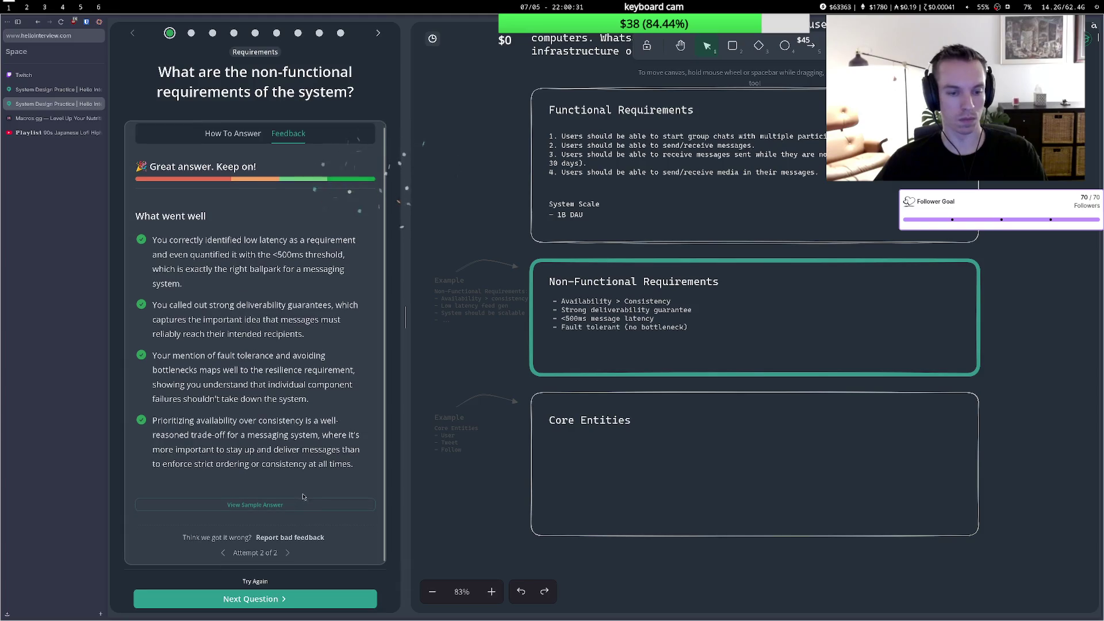
left_click(259, 599)
double_click(567, 289)
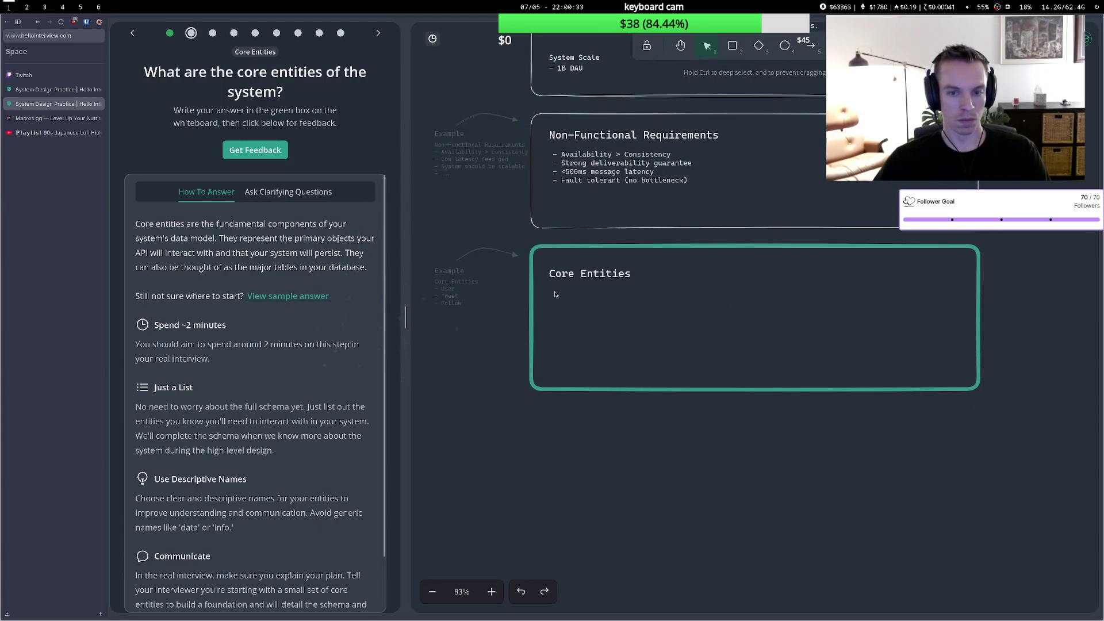
Enter Chat (2-100 users), User, Participant and Message bullets under Core Entities.
key("Return")
type("- C")
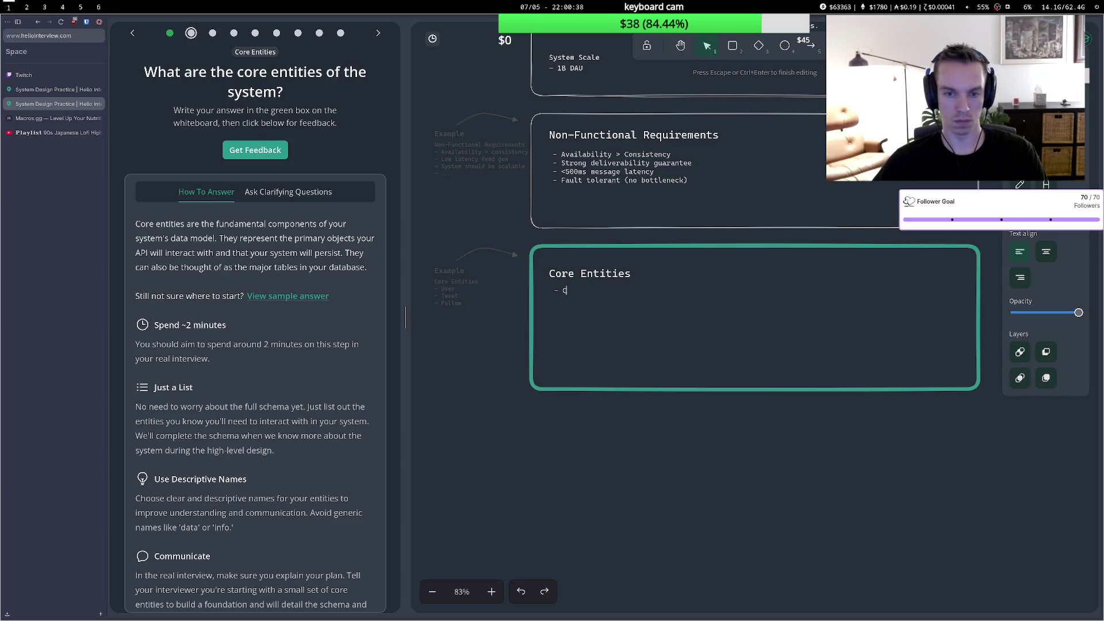
type("hat")
type(" (2-100 poup")
key("BackSpace")
key("BackSpace")
key("BackSpace")
type("eopl")
key("BackSpace")
key("BackSpace")
key("BackSpace")
type("users")
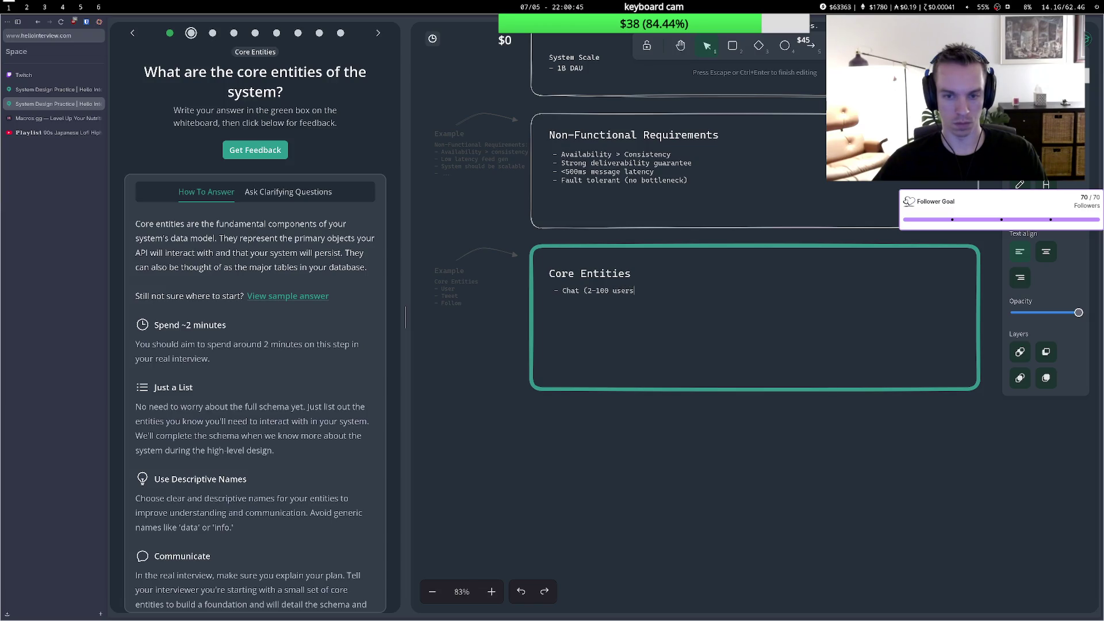
type(")")
key("Return")
type("- User")
key("Return")
type("- ")
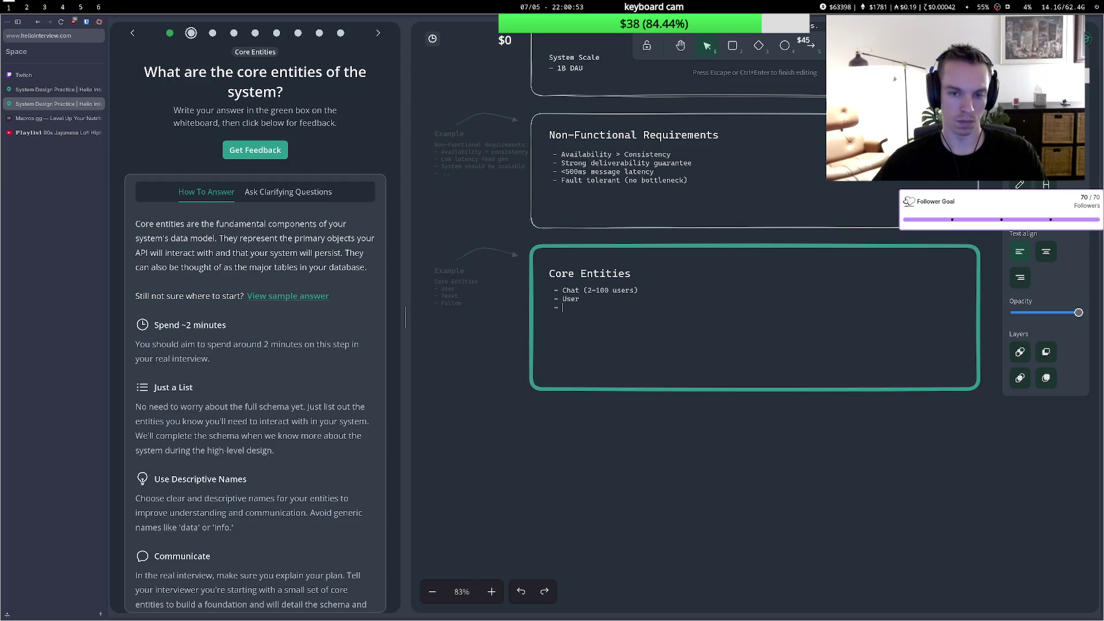
type("Pa")
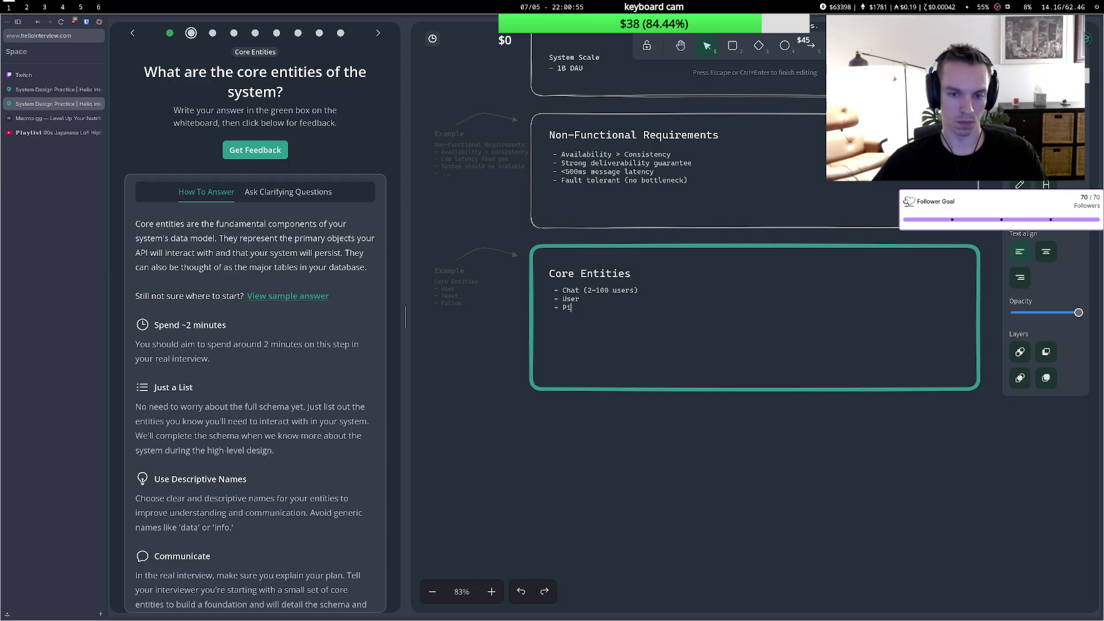
type("rtic")
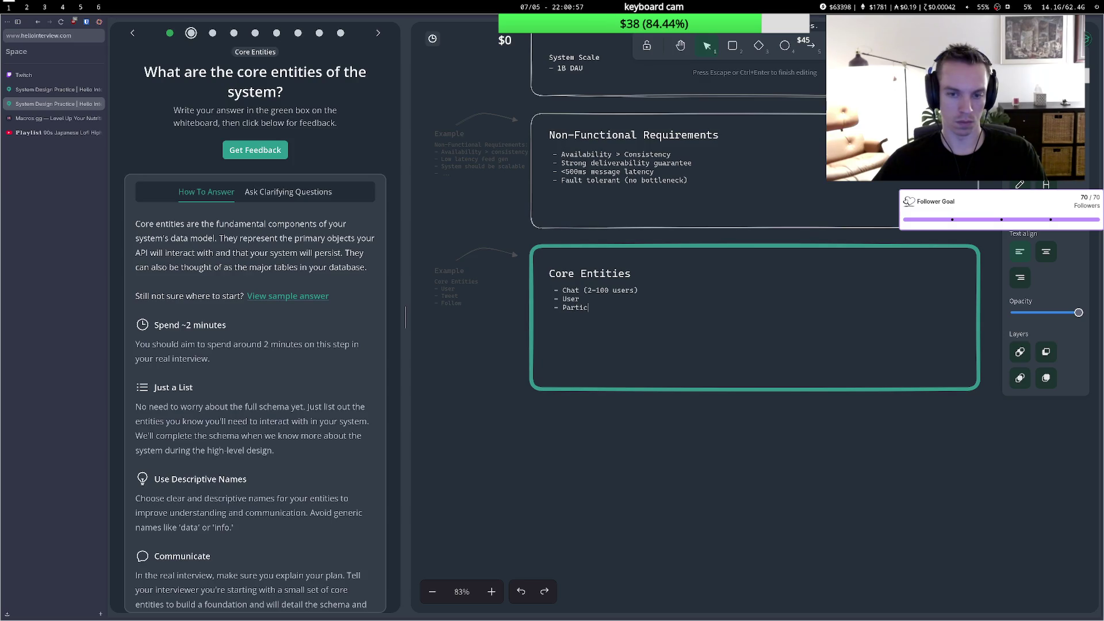
type("ipin")
type("t")
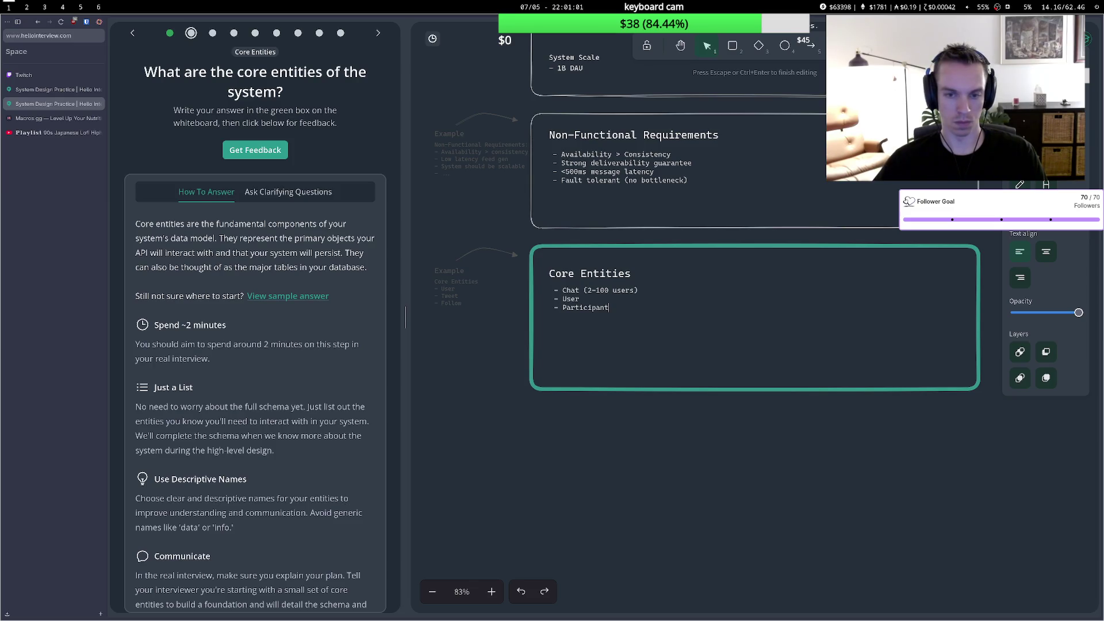
key("Return")
type("- Mess")
type("age")
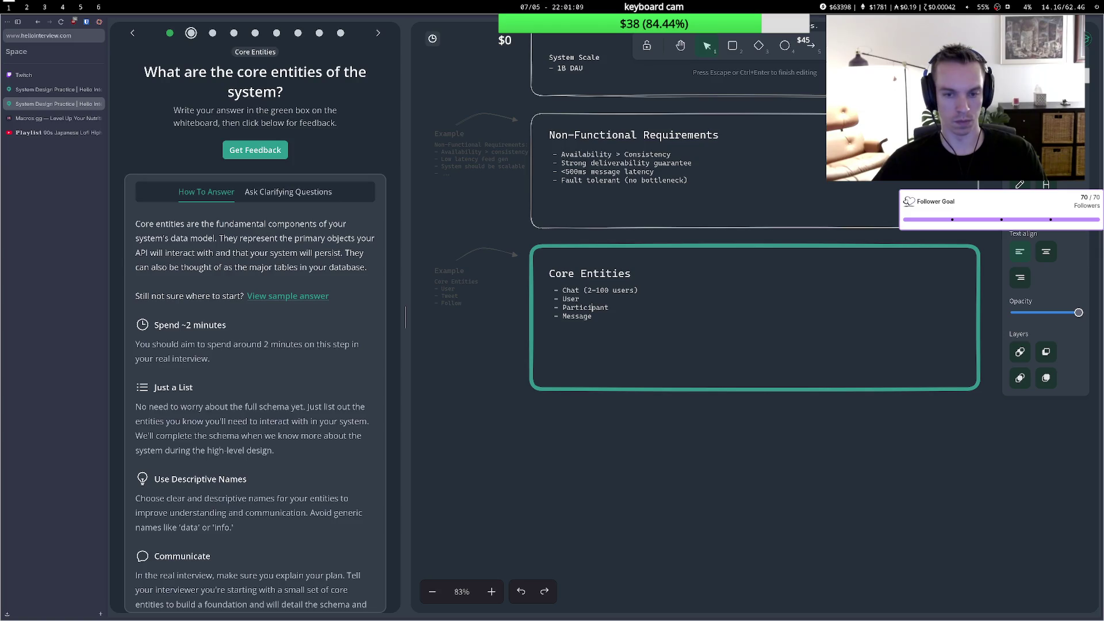
Remove the Participant line and the empty trailing bullet from the entity list.
double_click(600, 307)
type("Pa")
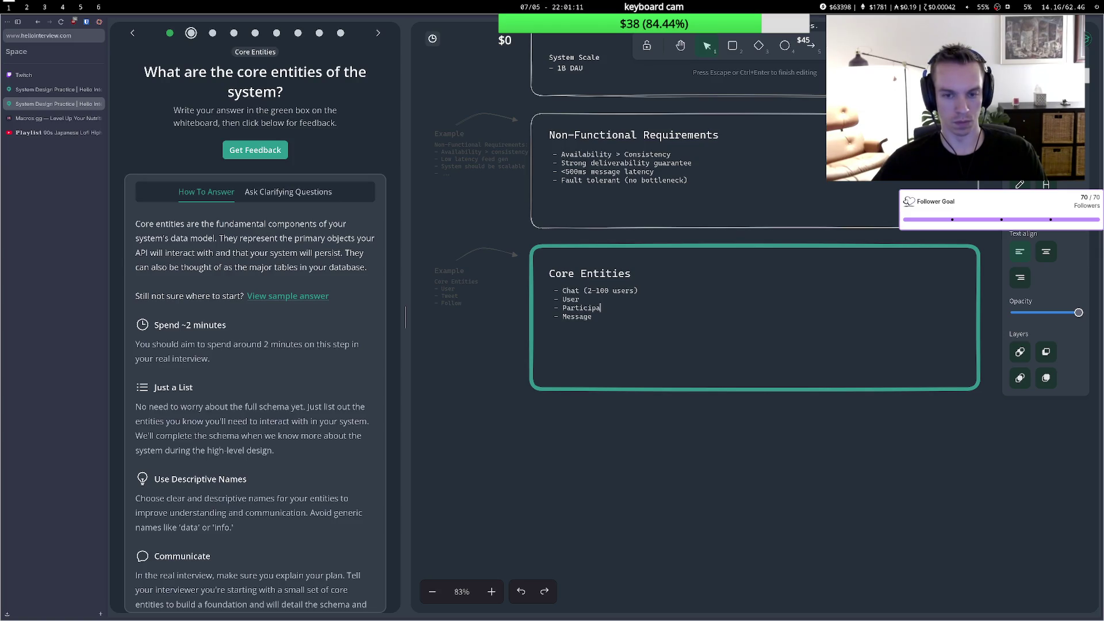
key("BackSpace")
key("BackSpace")
key("BackSpace")
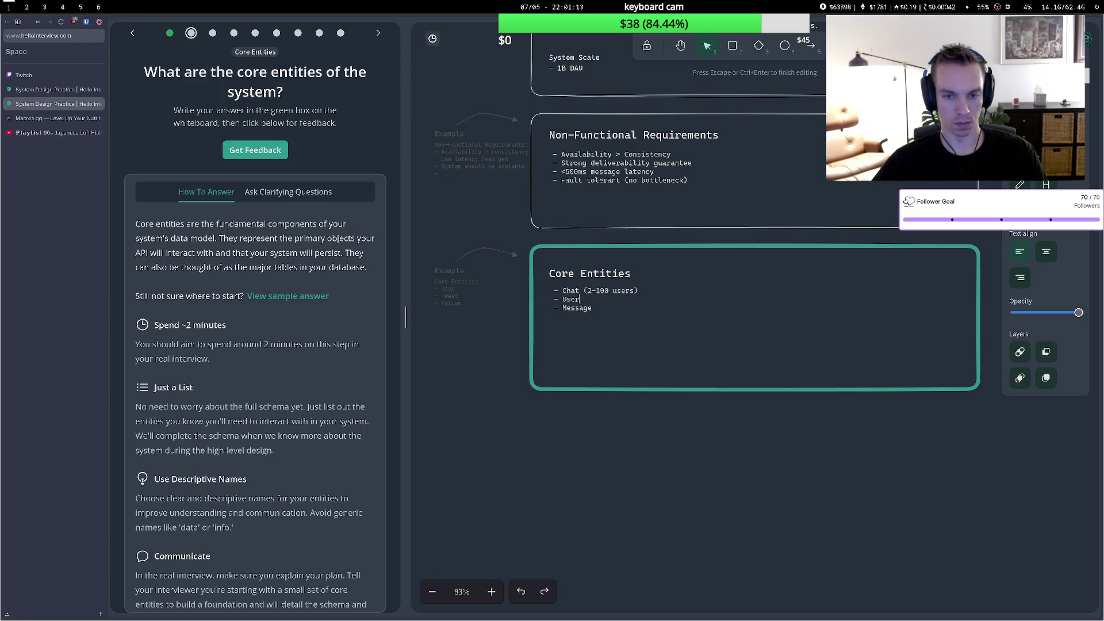
left_click(604, 305)
key("Return")
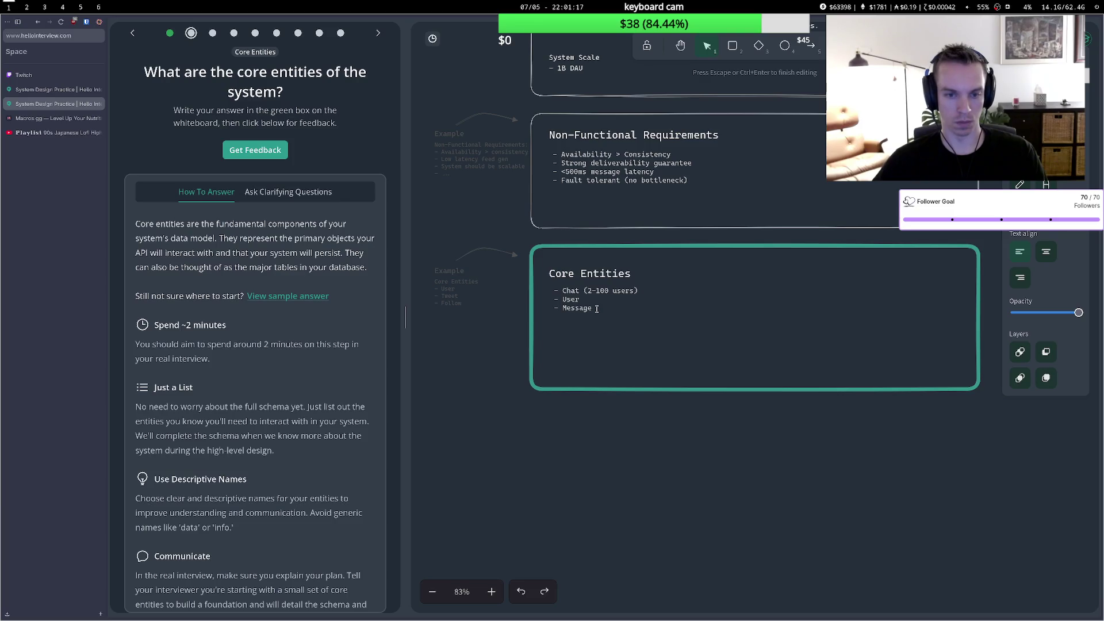
type("-")
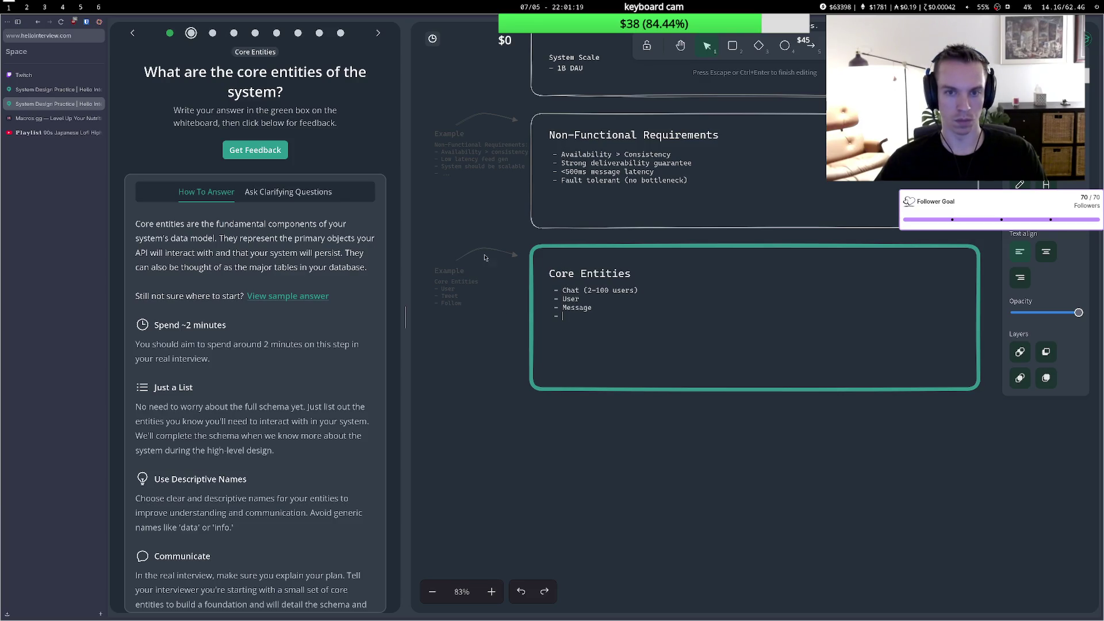
key("Escape")
scroll(512, 236, "up", 3)
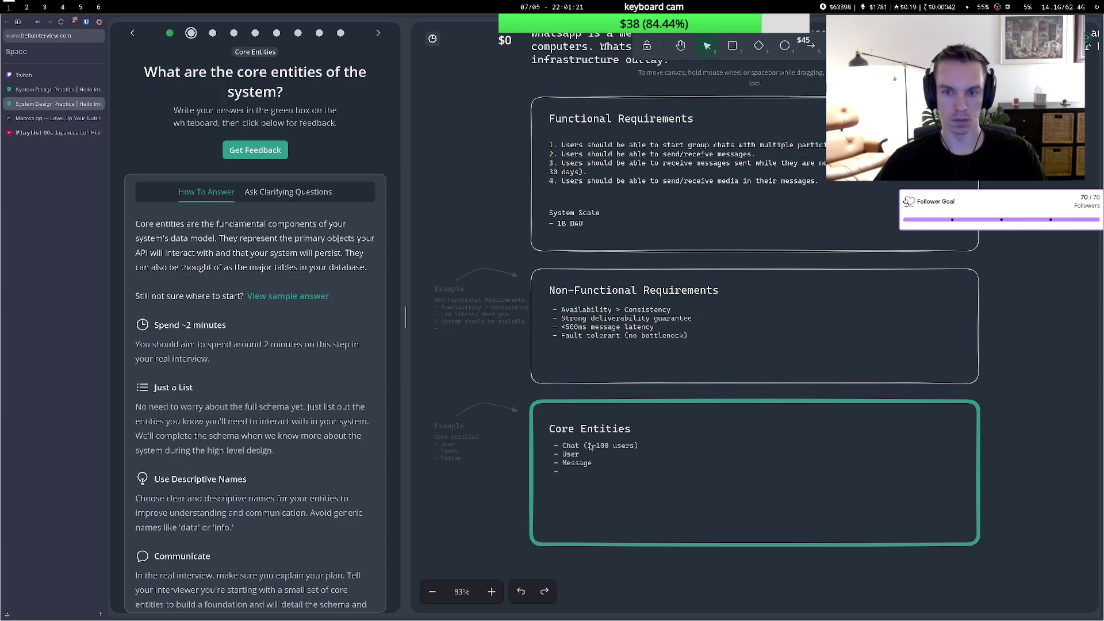
double_click(598, 466)
left_click(601, 470)
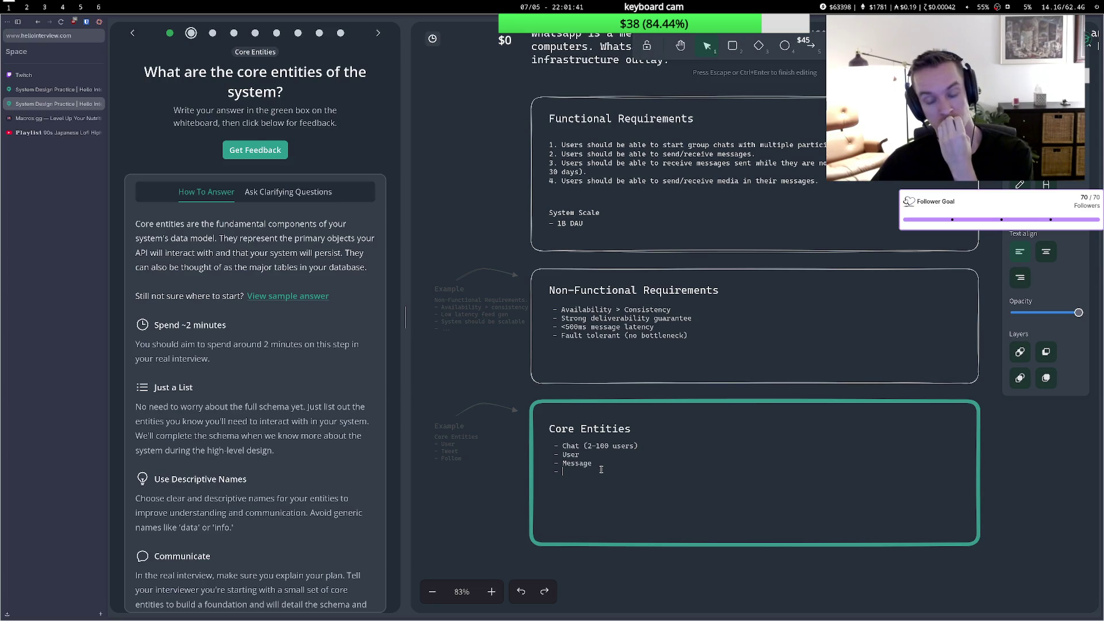
key("BackSpace")
key("BackSpace")
key("BackSpace")
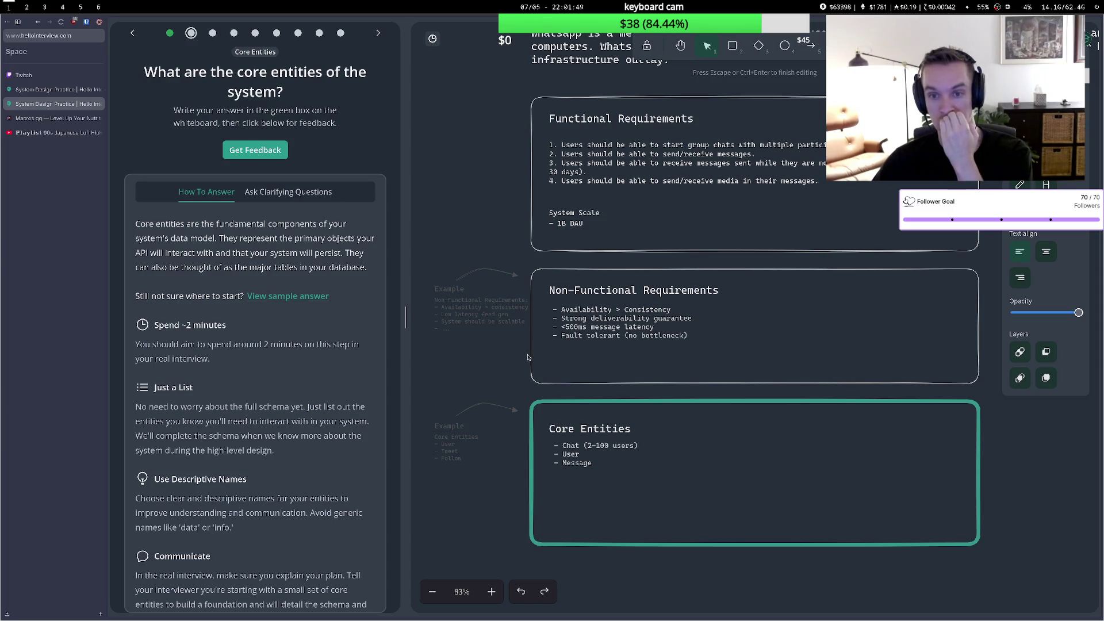
left_click(498, 337)
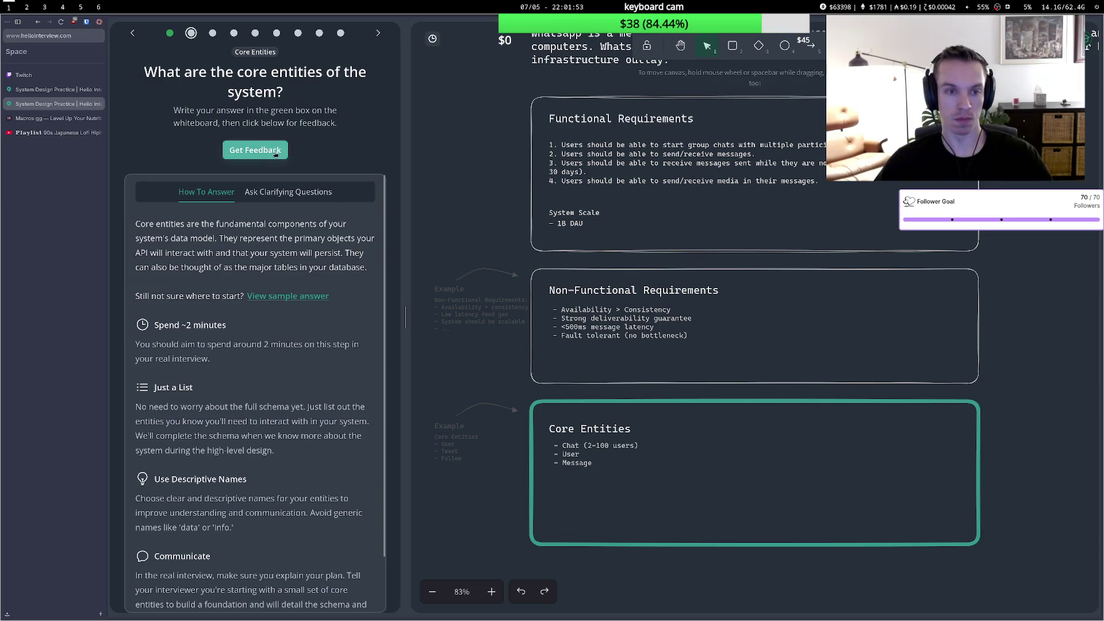
Get feedback on the core entities answer, then advance to the API question.
left_click(254, 150)
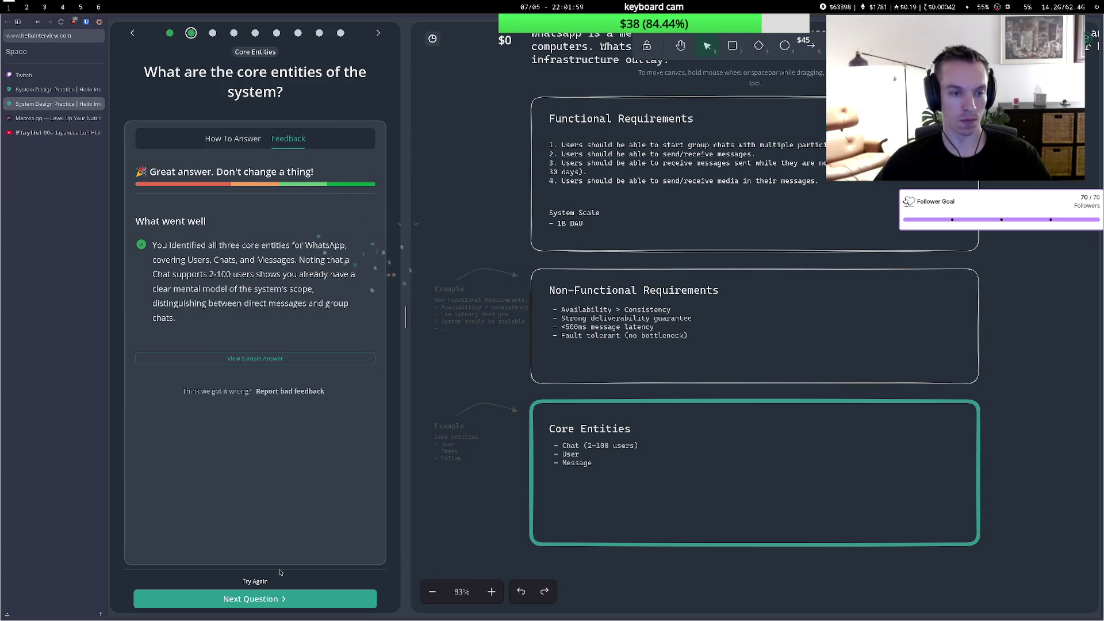
left_click(277, 600)
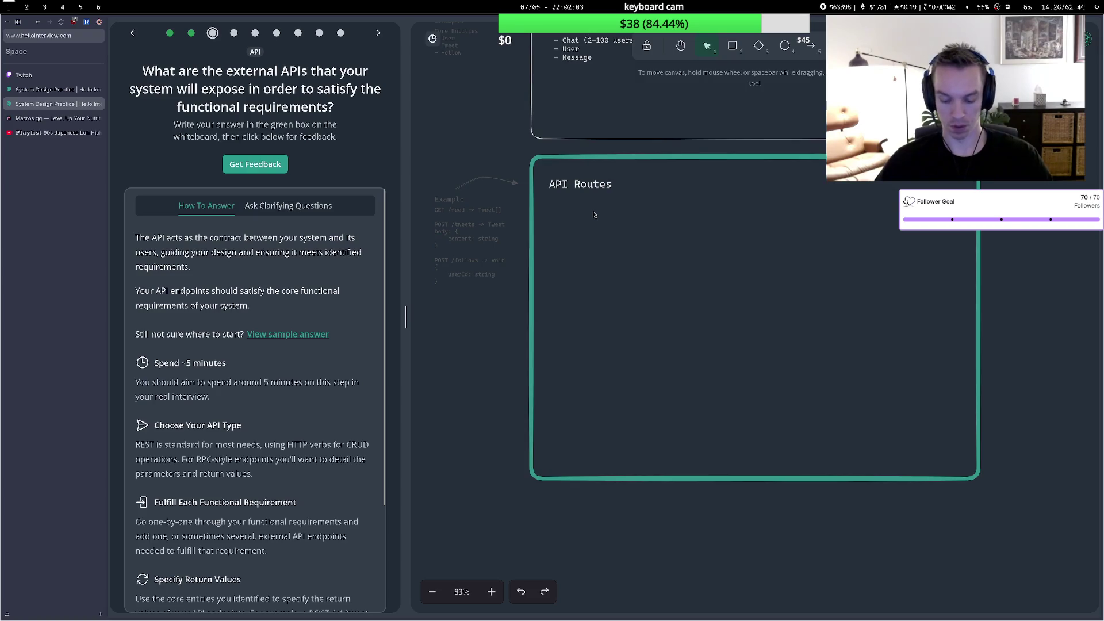
Write the route '- POST /chat (body: participants) -> Chat' in API Routes.
double_click(611, 212)
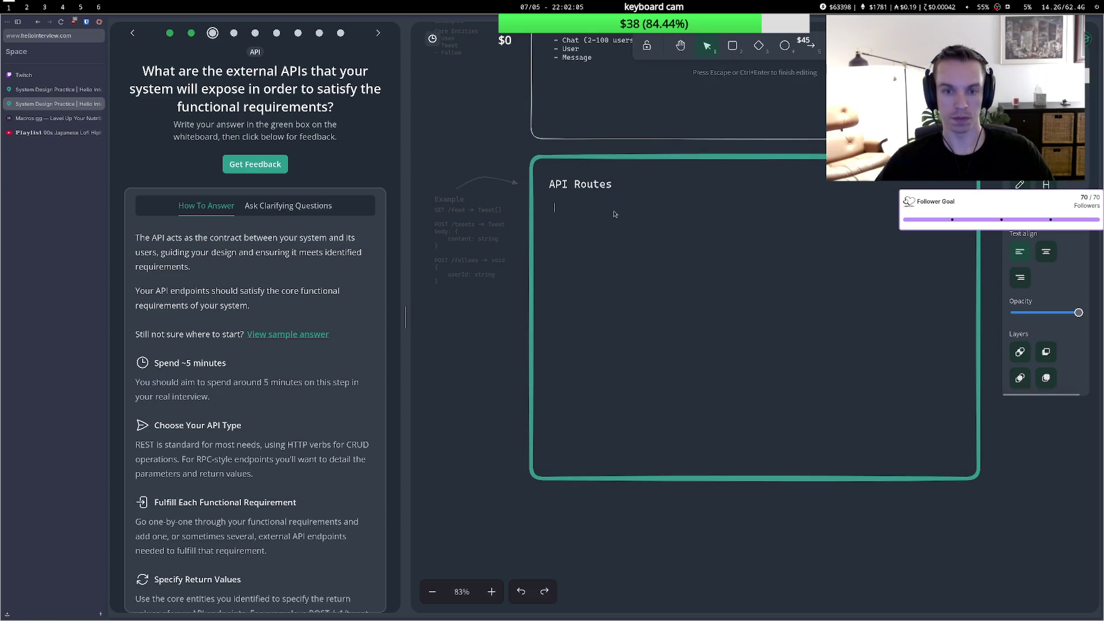
type("-")
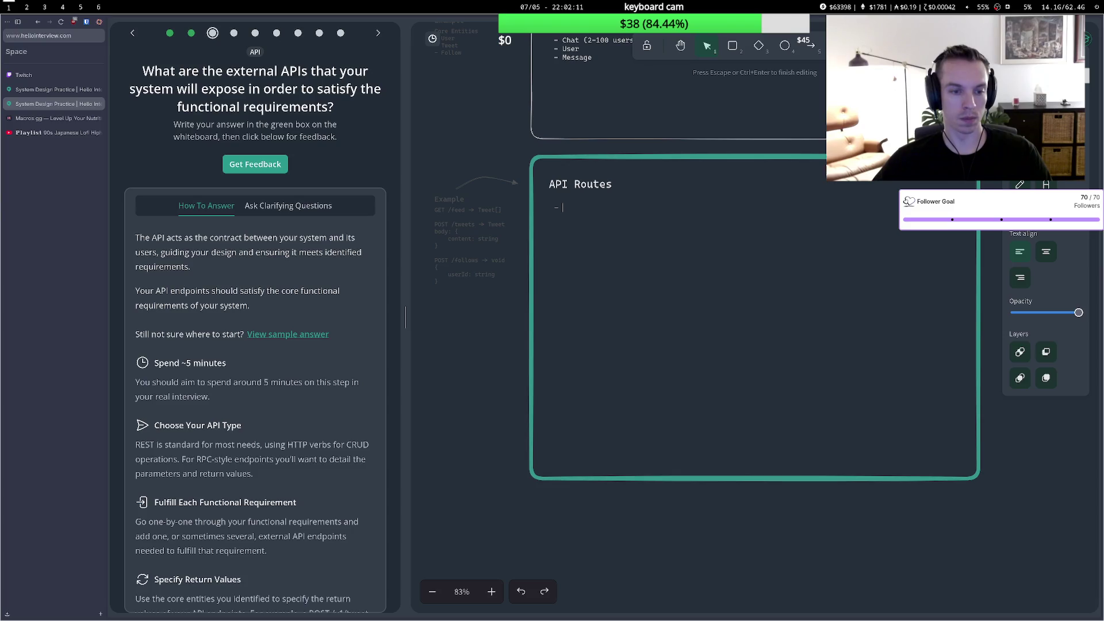
type("POST")
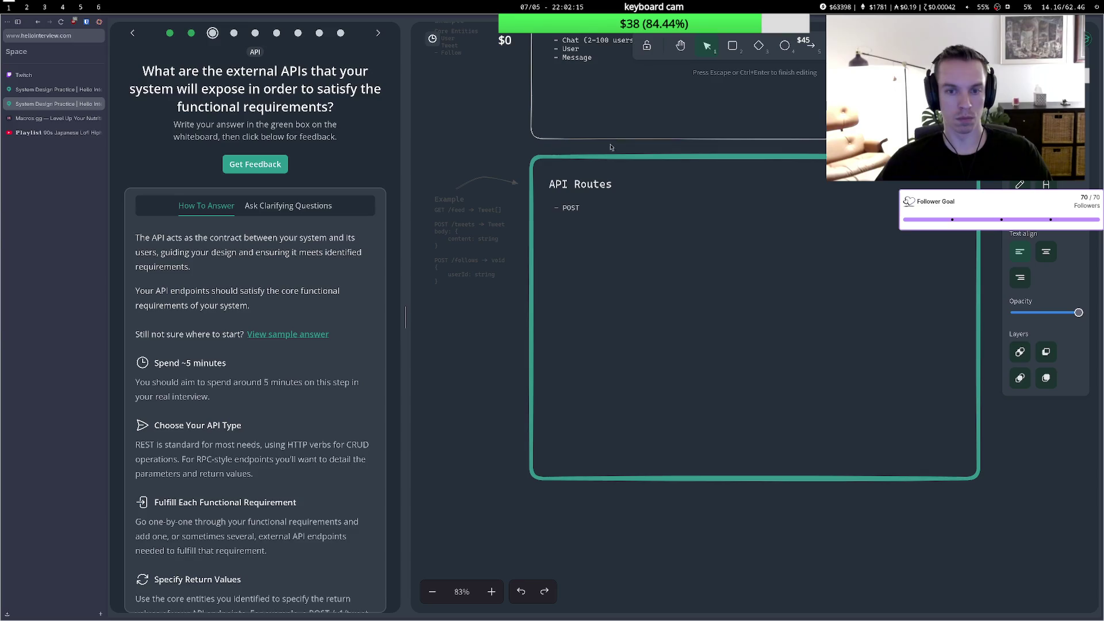
key("Escape")
scroll(526, 176, "up", 5)
scroll(526, 176, "up", 2)
scroll(564, 445, "down", 2)
double_click(573, 522)
key("BackSpace")
type("- POST /chat -")
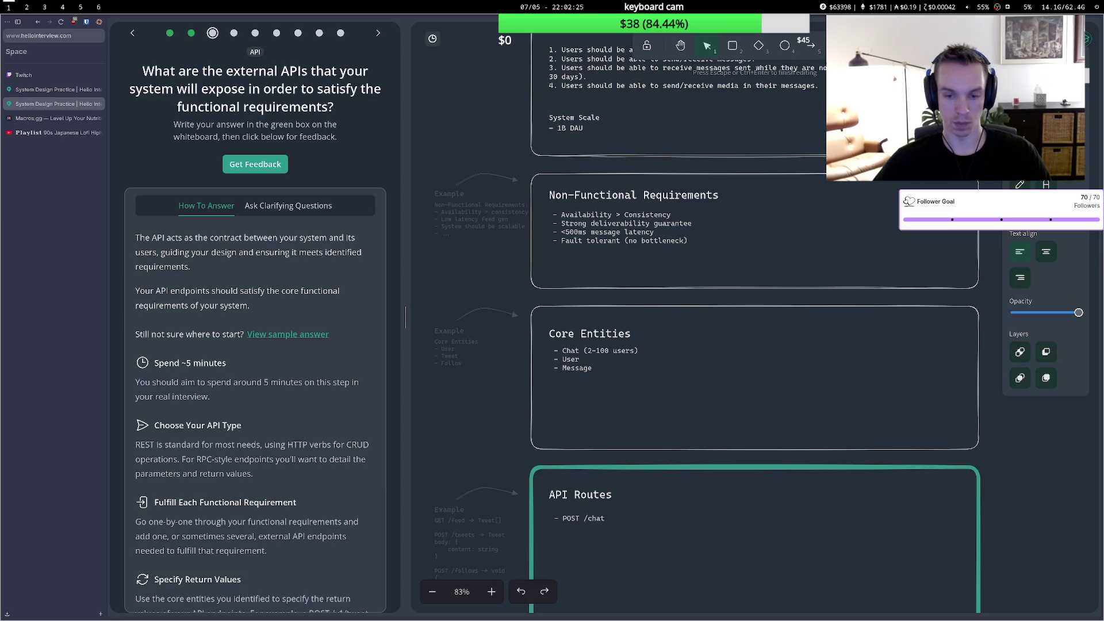
type("> Chat")
left_click(621, 518)
type("(b")
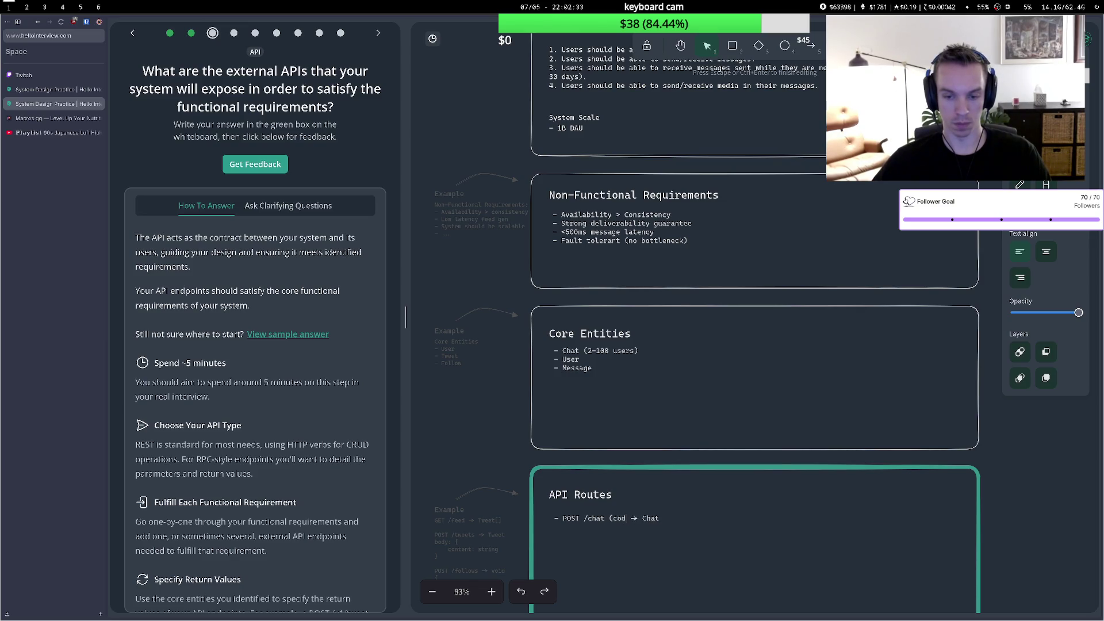
type("ody: part")
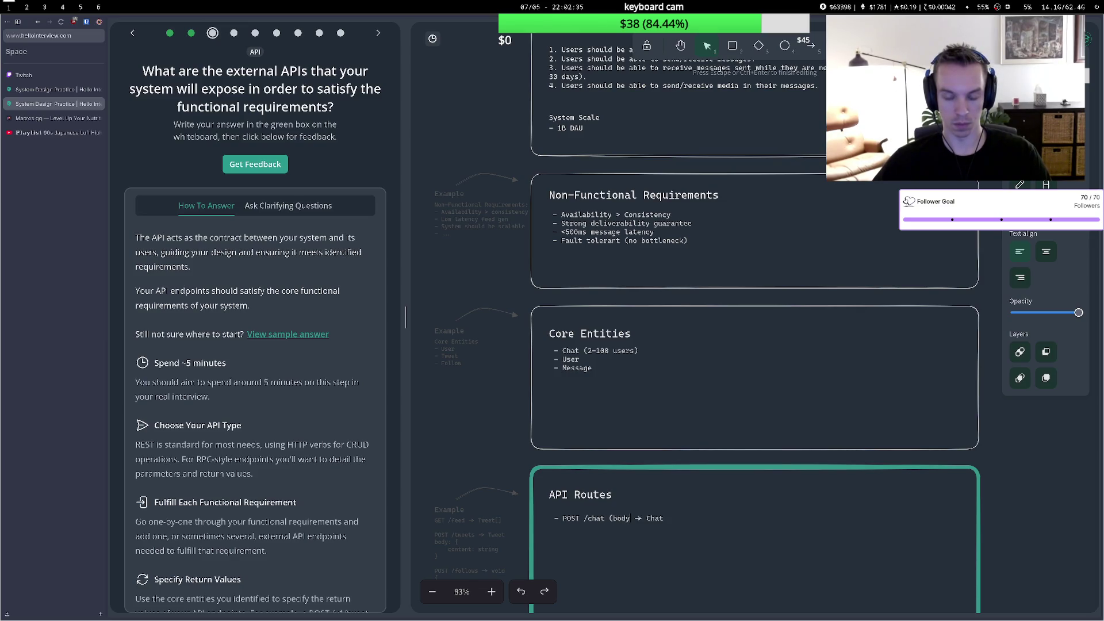
key("BackSpace")
key("BackSpace")
key("BackSpace")
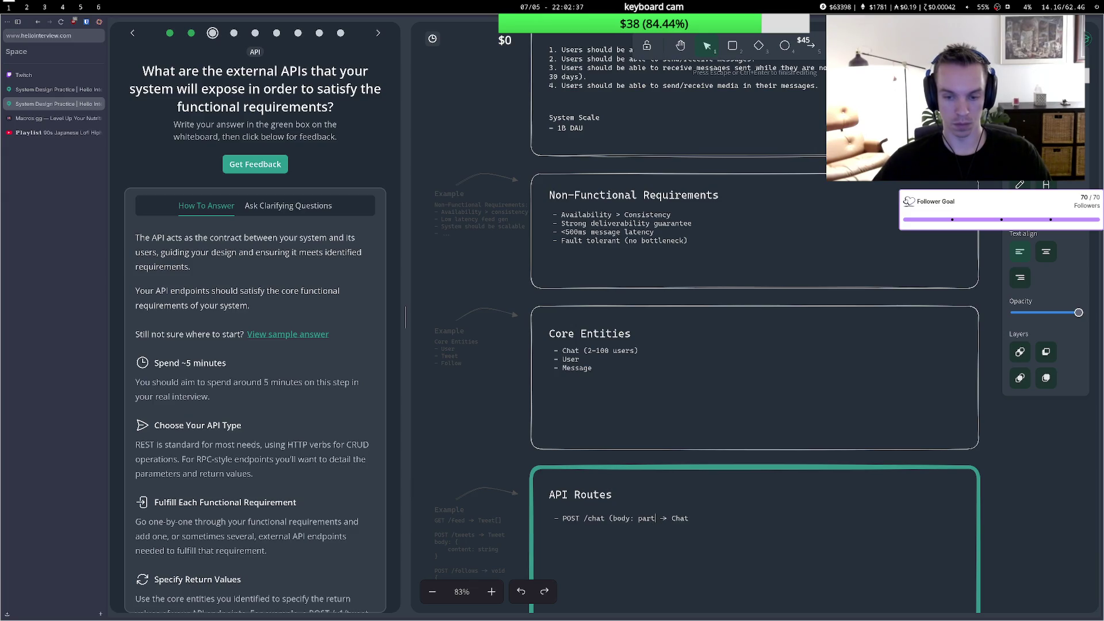
type("partic")
type("ipants)")
Add a '- WS sendMessage()' route below POST /chat.
key("End")
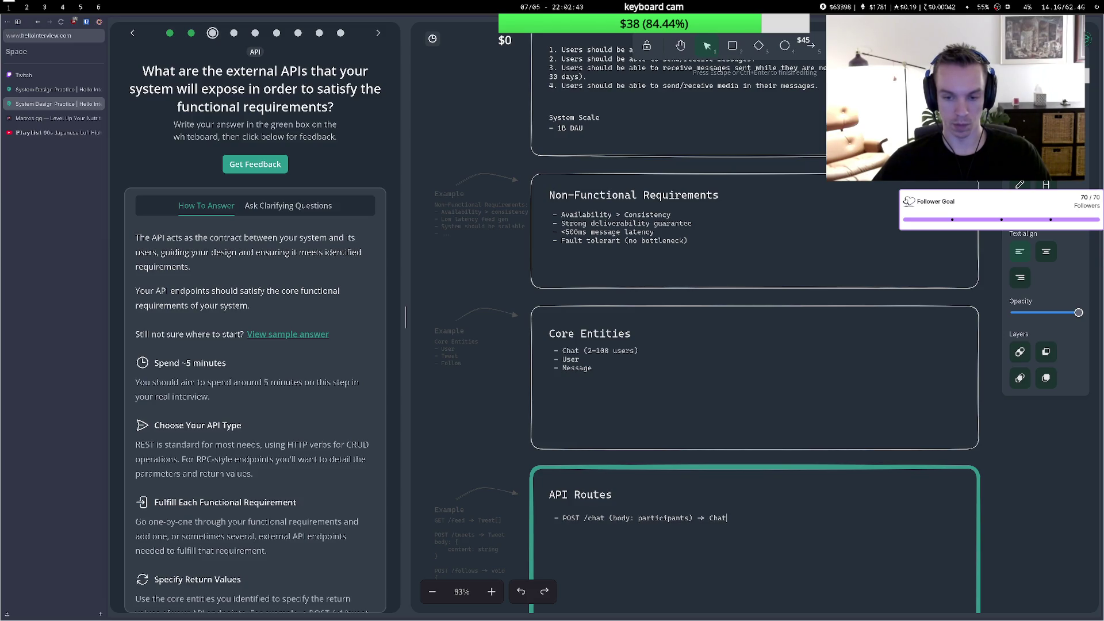
key("Return")
type("- b")
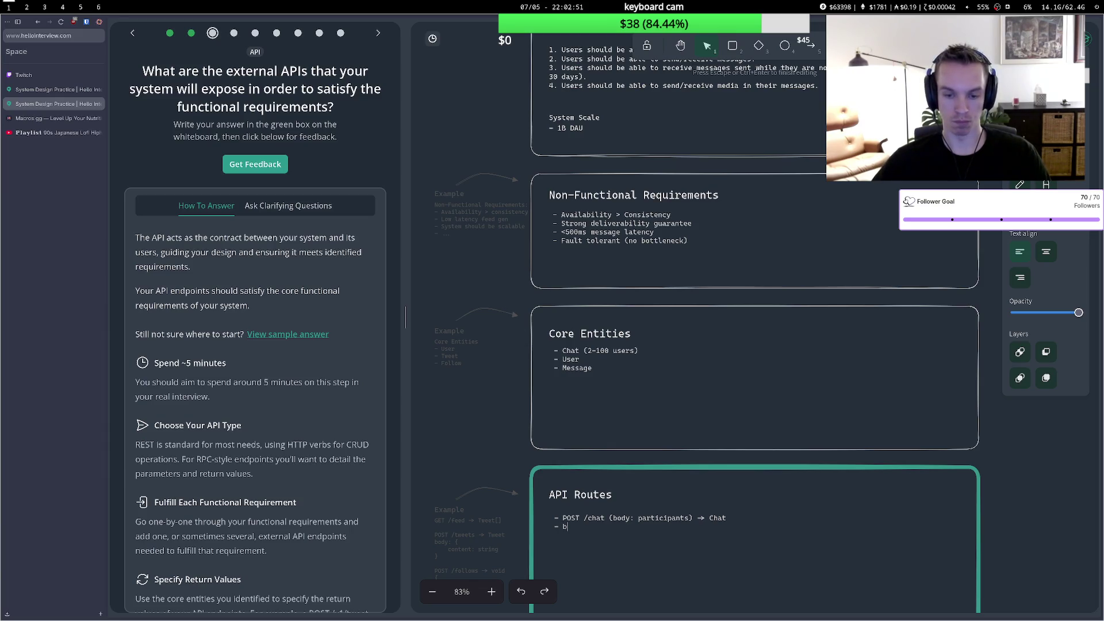
key("BackSpace")
type("WS /")
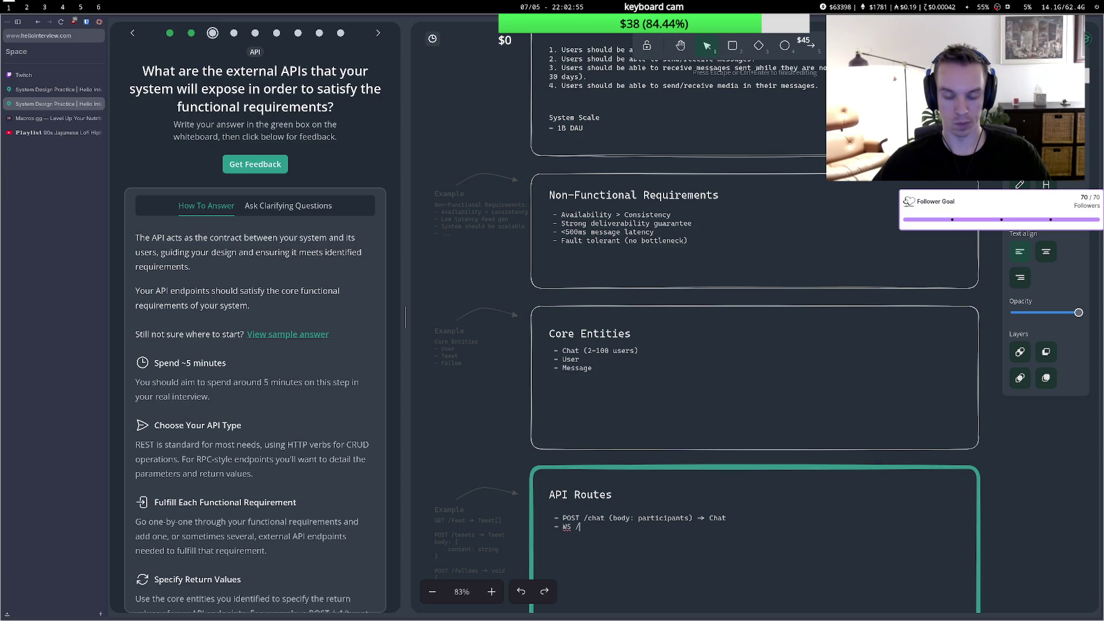
key("BackSpace")
type("send")
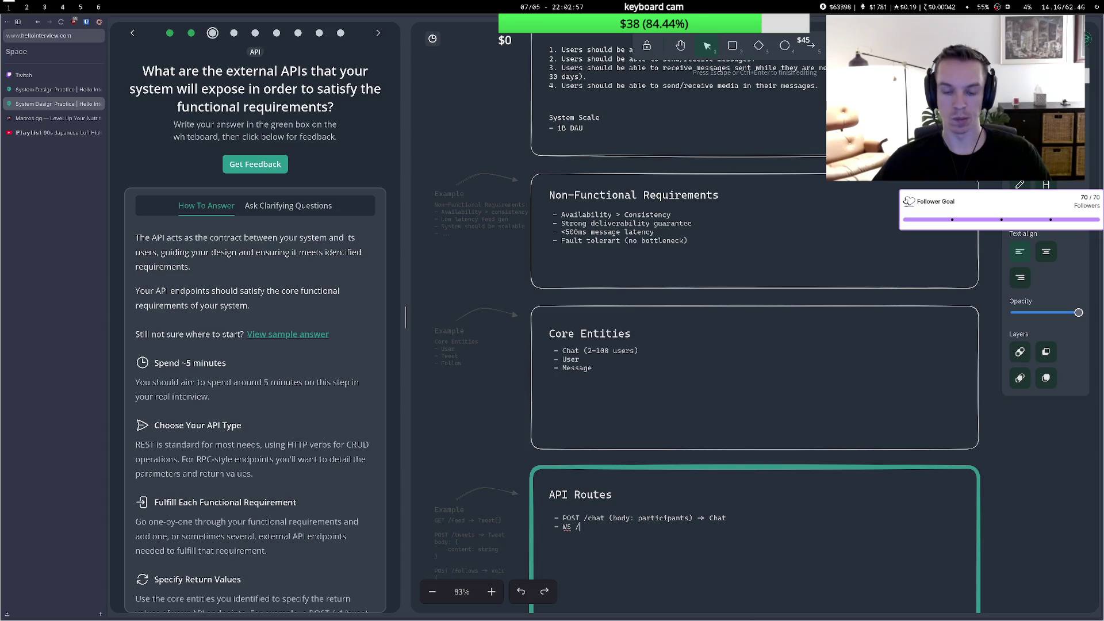
type("Me")
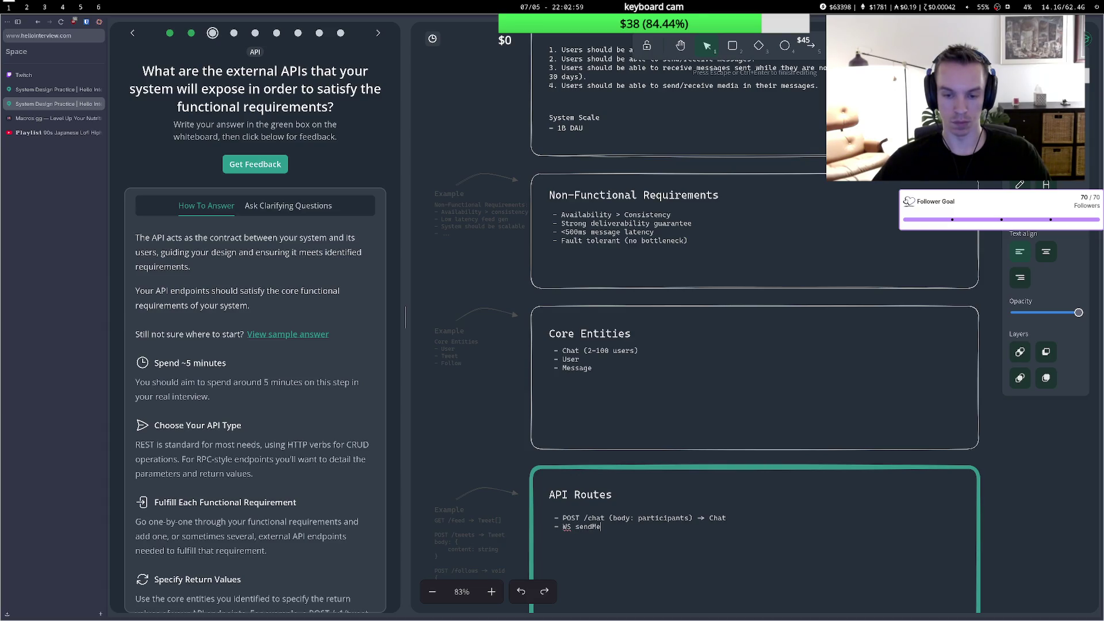
type("ssage()")
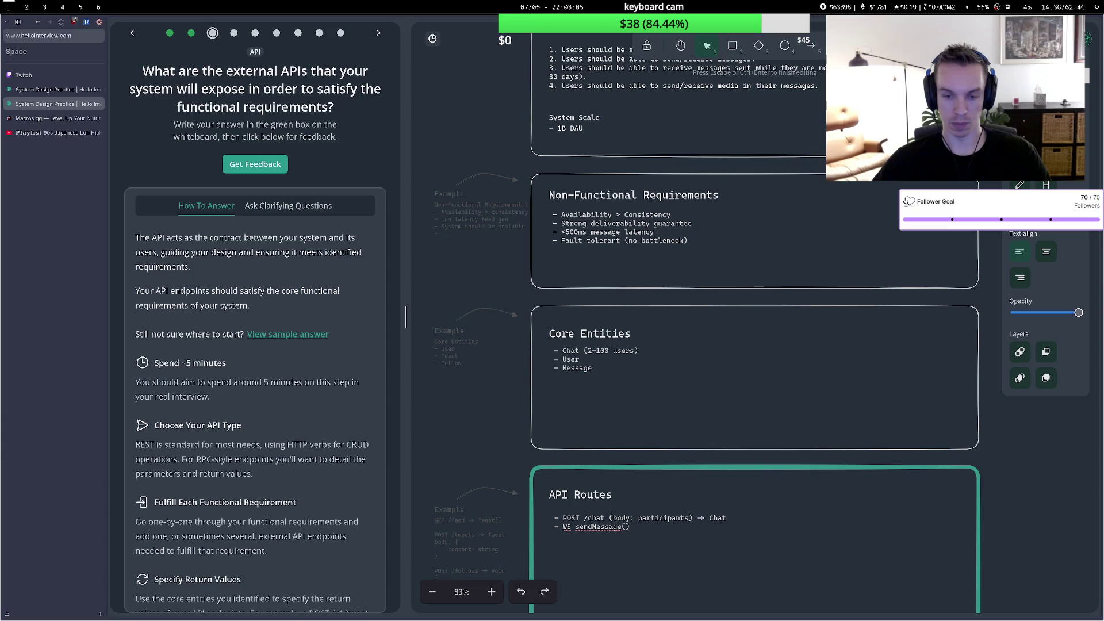
left_click(627, 519)
left_click(631, 527)
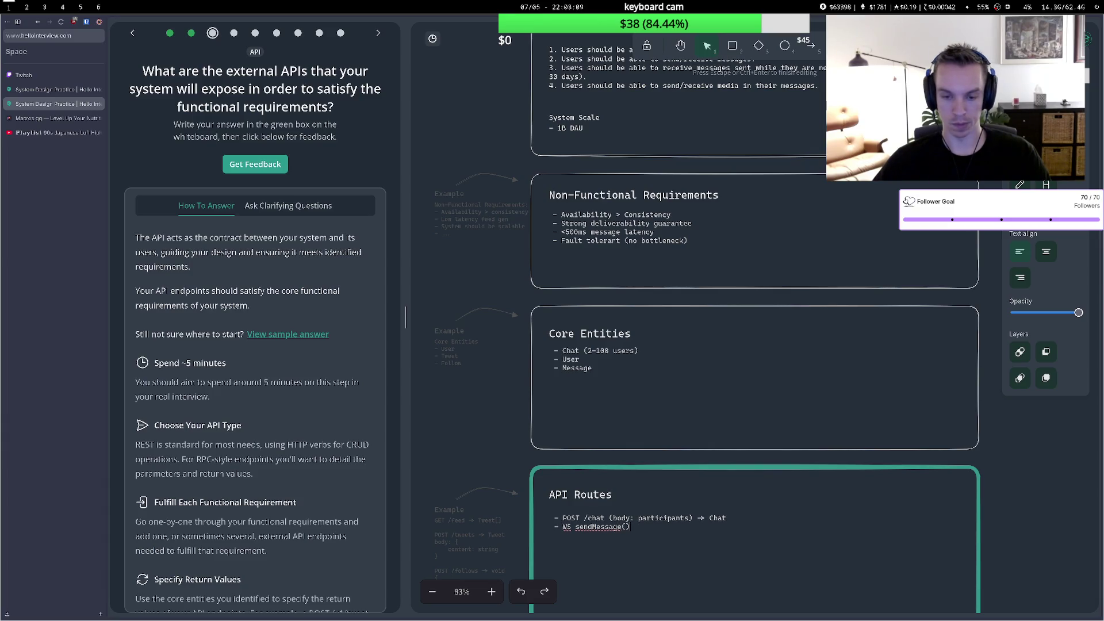
Add '- WS receiveMessage()' and an updateChat() route lines.
key("Return")
type("- WS")
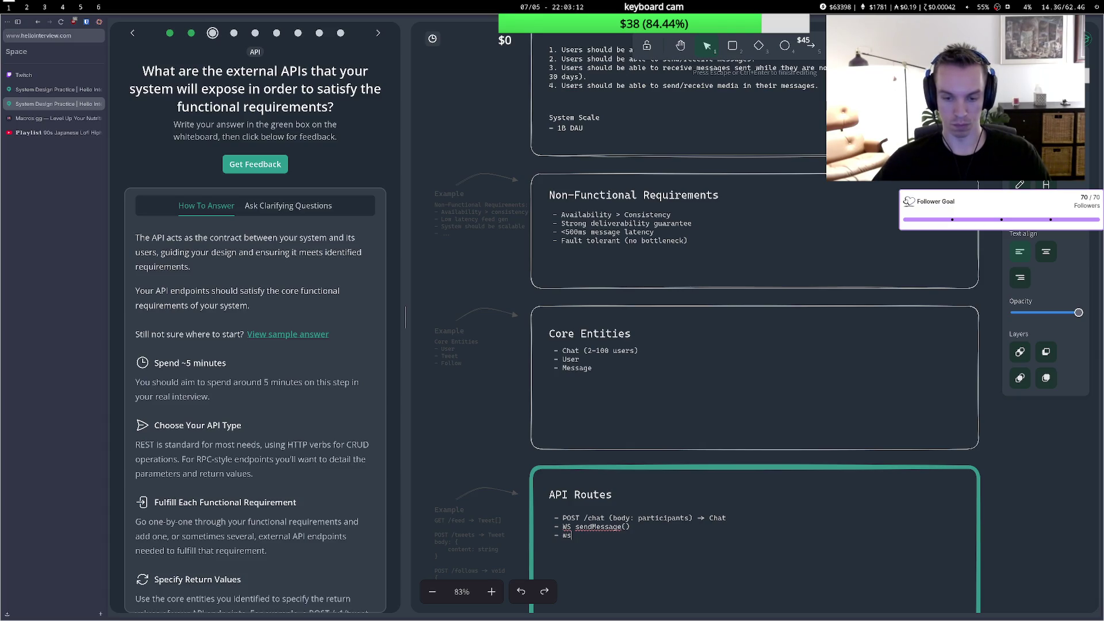
key("BackSpace")
type("S recea")
type("iveMe")
type("ssi")
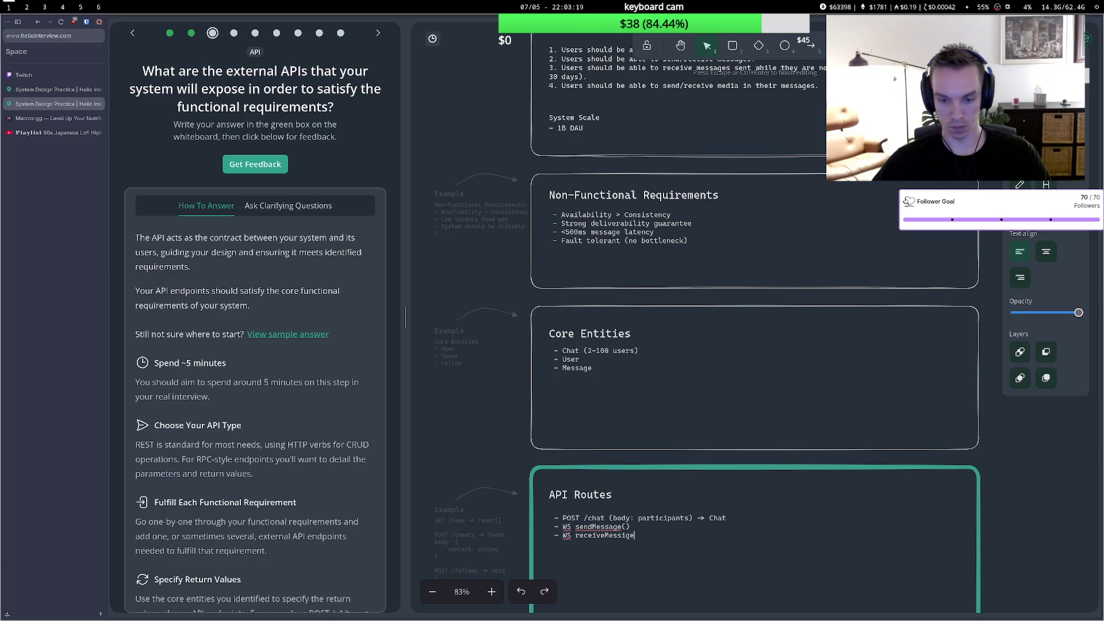
key("BackSpace")
type("age()")
key("Return")
type("- W")
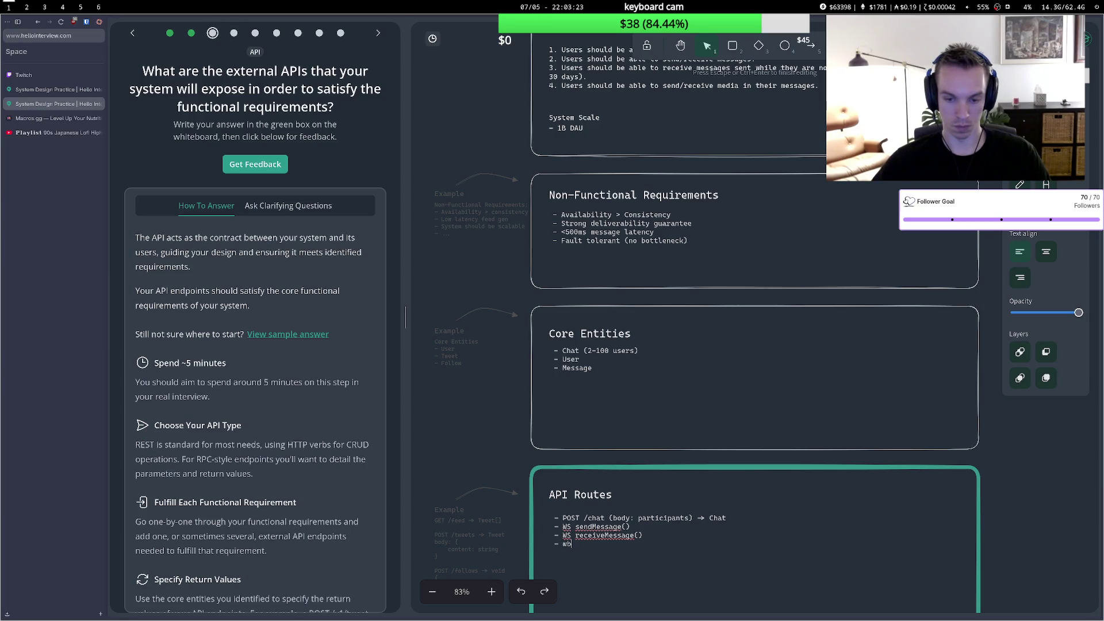
type("s")
type("W")
type("S")
type("updateC")
type("hat()")
Try and discard arguments for sendMessage, then open blank lines above the WebSocket routes.
left_click(630, 527)
left_click(627, 527)
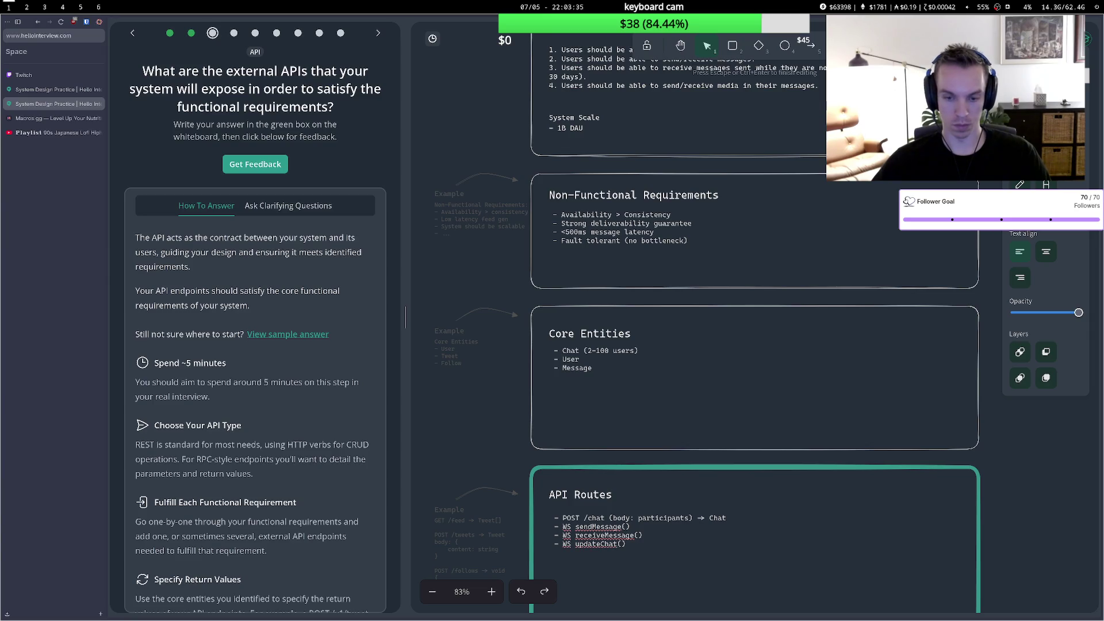
type("text,")
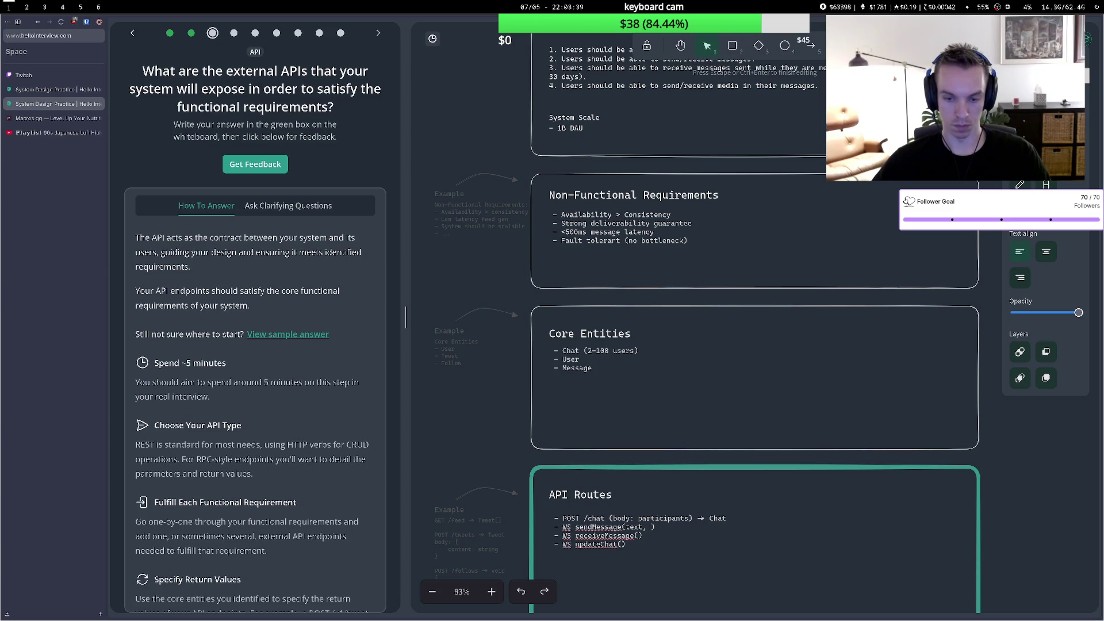
key("BackSpace")
key("BackSpace")
key("BackSpace")
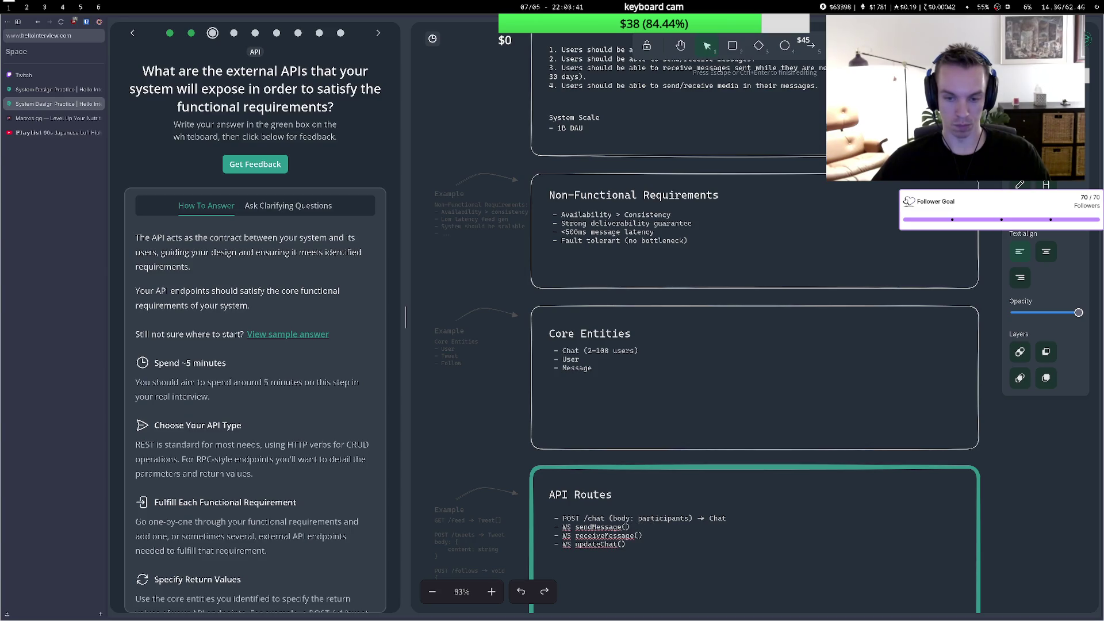
type("(header")
key("BackSpace")
key("BackSpace")
key("BackSpace")
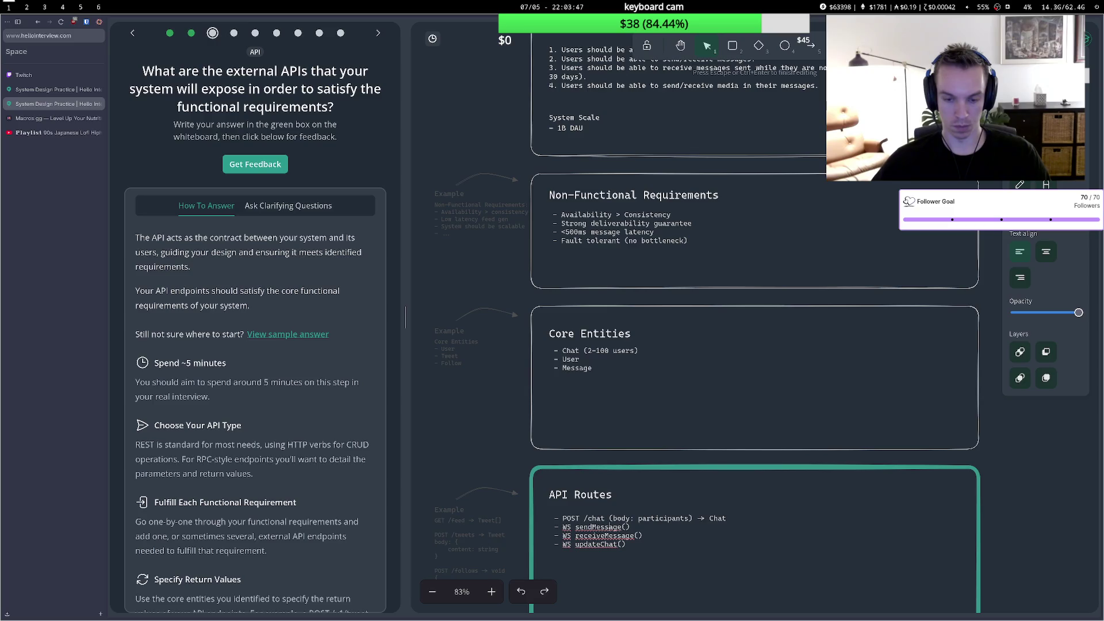
key("Return")
key("Return")
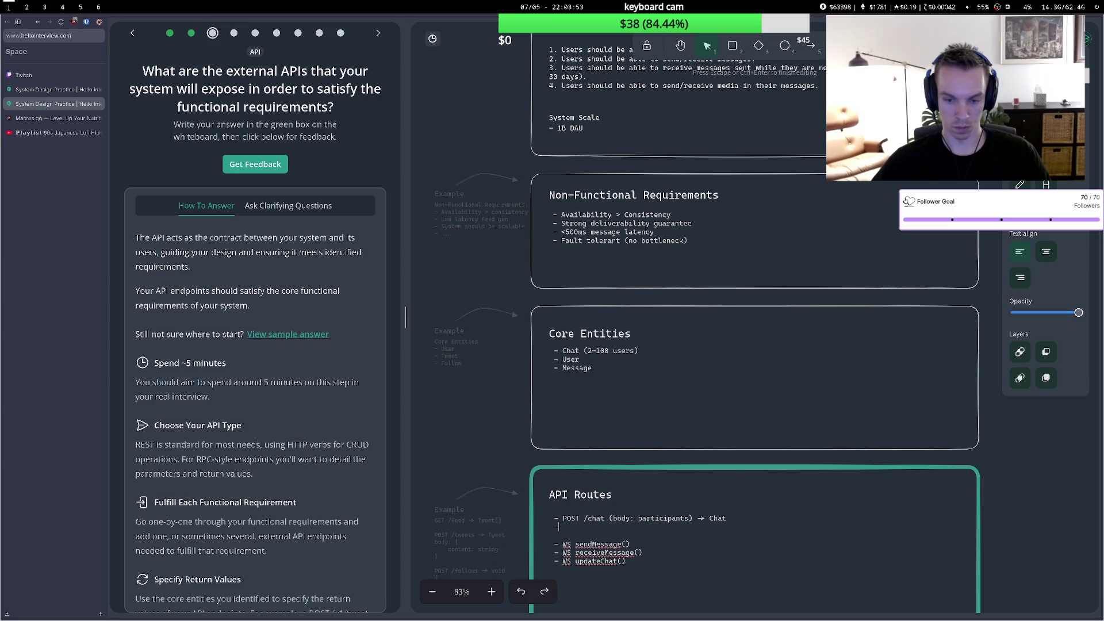
Add an authToken headers note and give sendMessage {text, attachment urls} returning "RECEIVED".
key("BackSpace")
key("BackSpace")
key("Return")
key("End")
key("Delete")
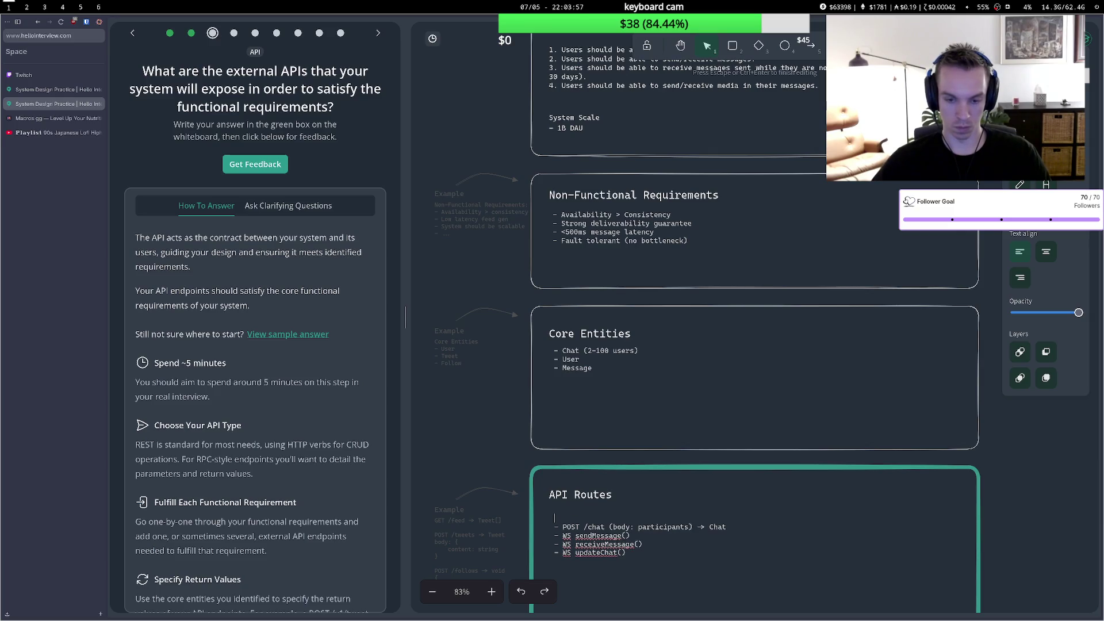
type("hea")
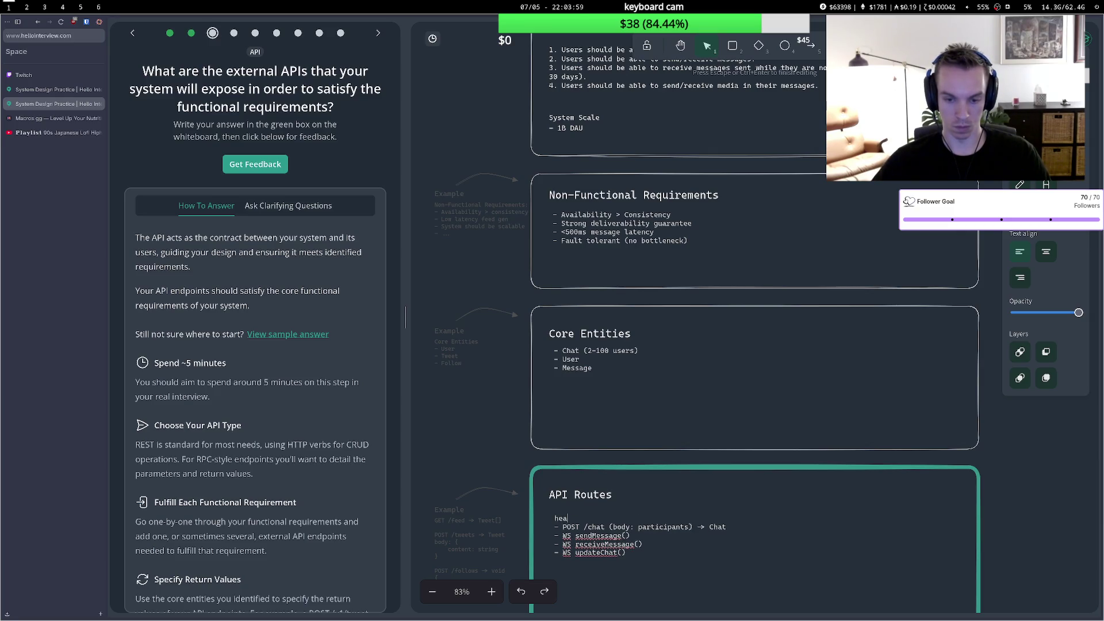
type("ders: auth")
type("Token fo")
type("r all")
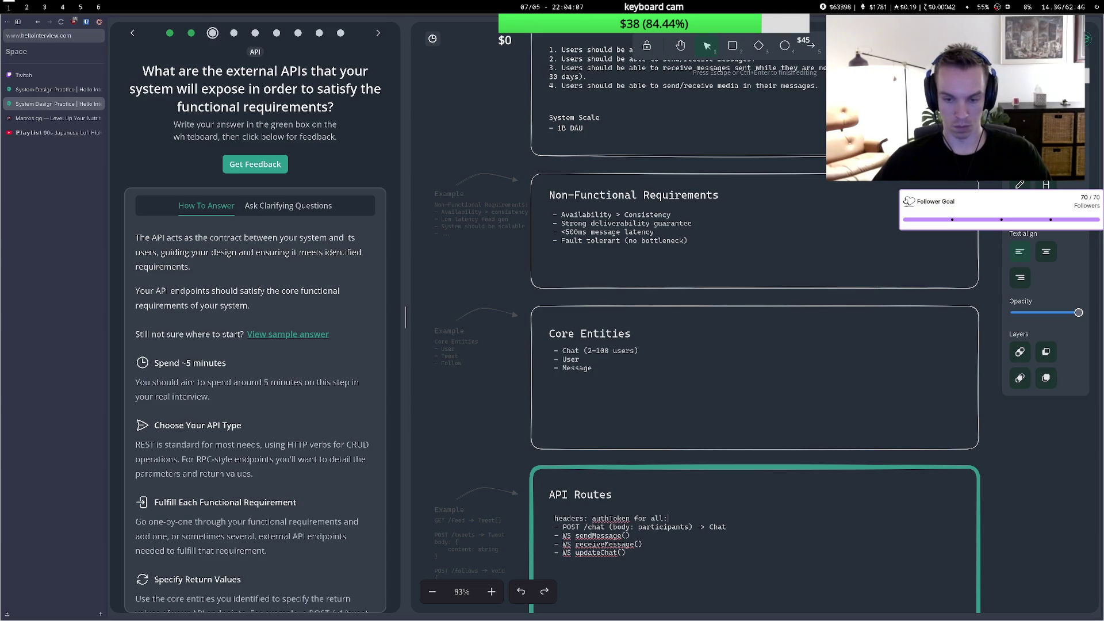
type(":")
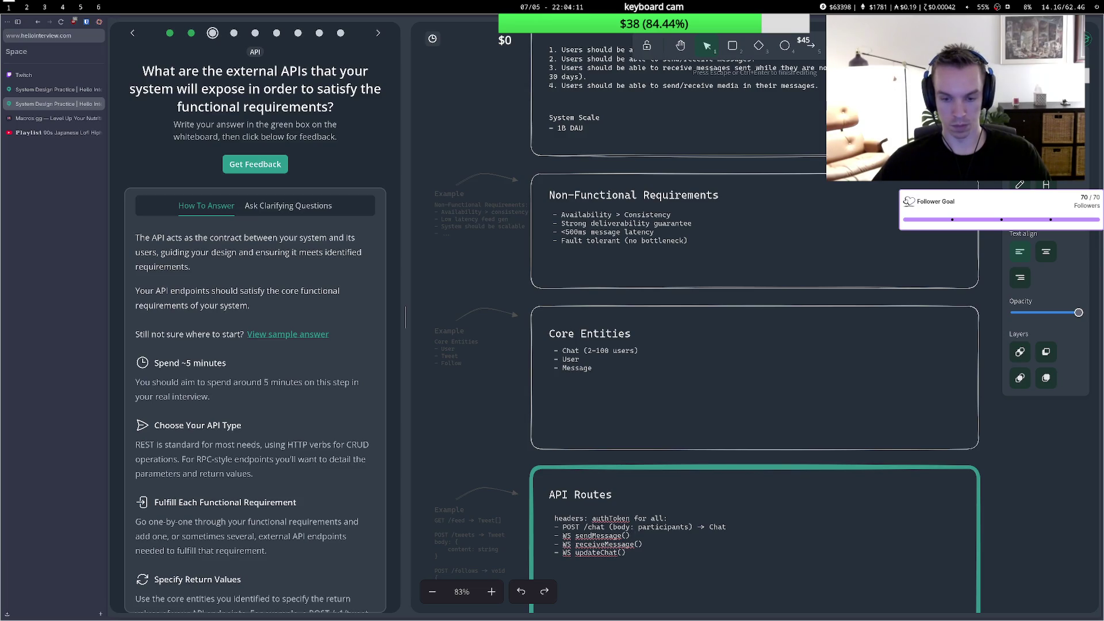
type(" {")
type("text, ")
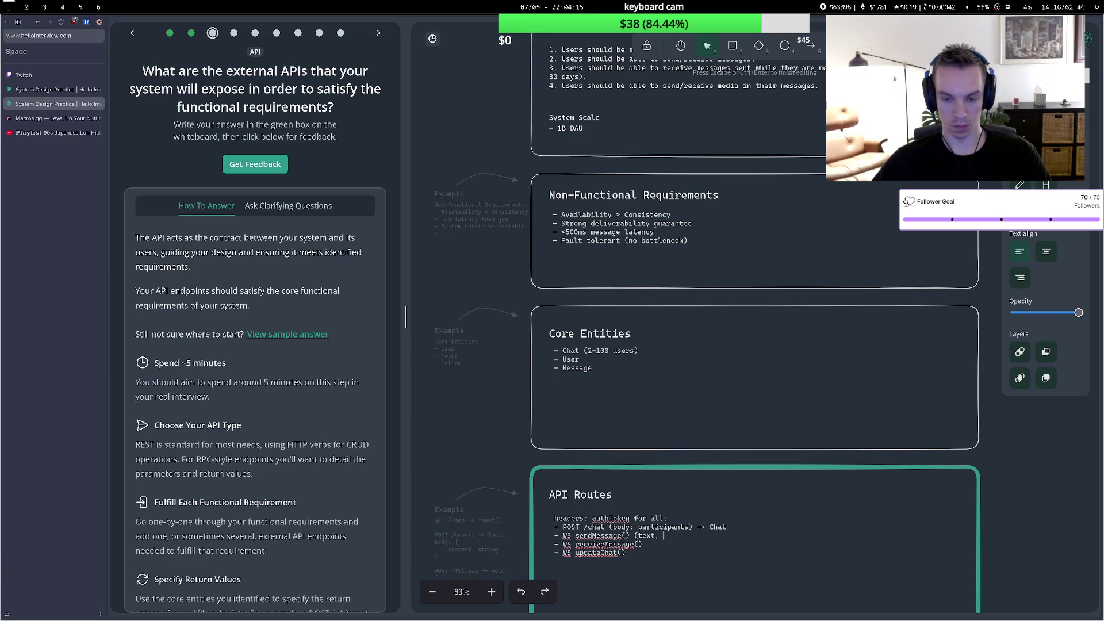
type("attach")
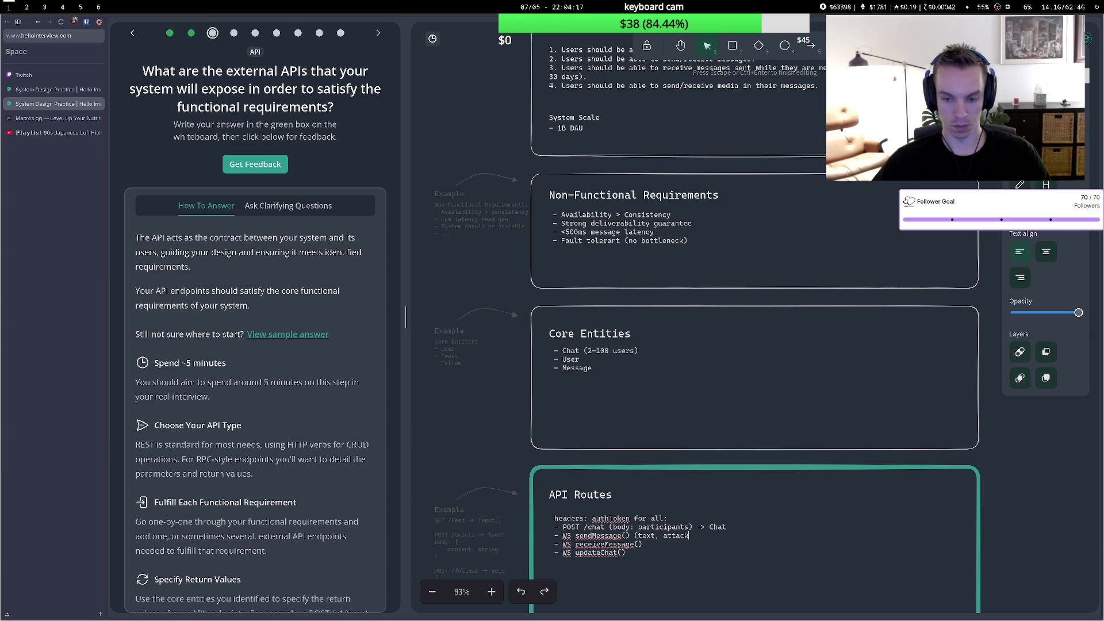
type("ment urls")
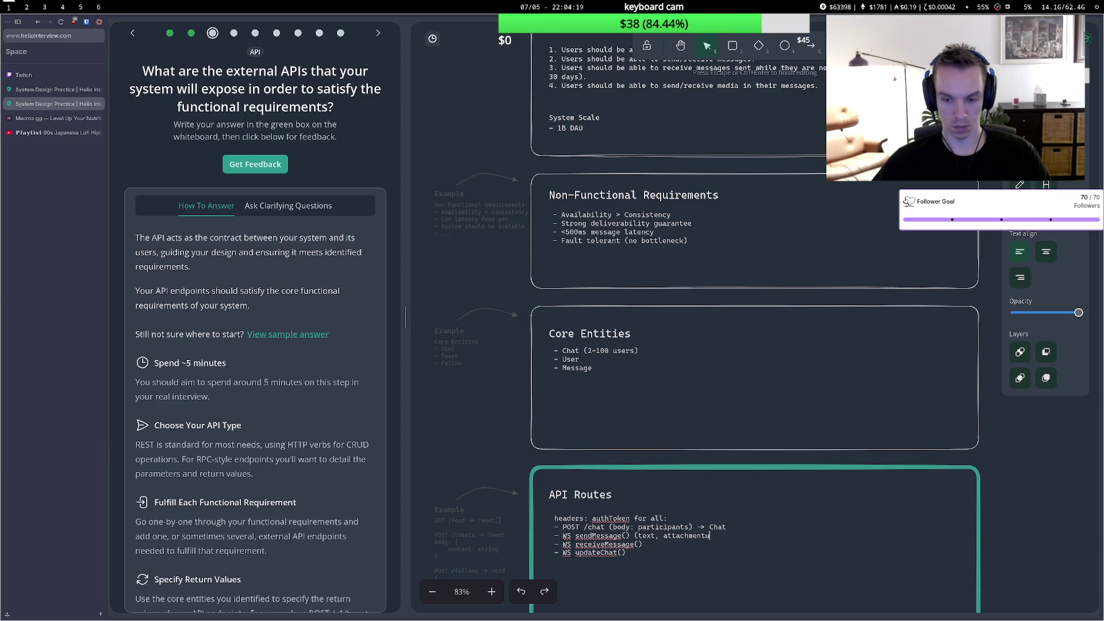
type(")")
type(" -> \"V")
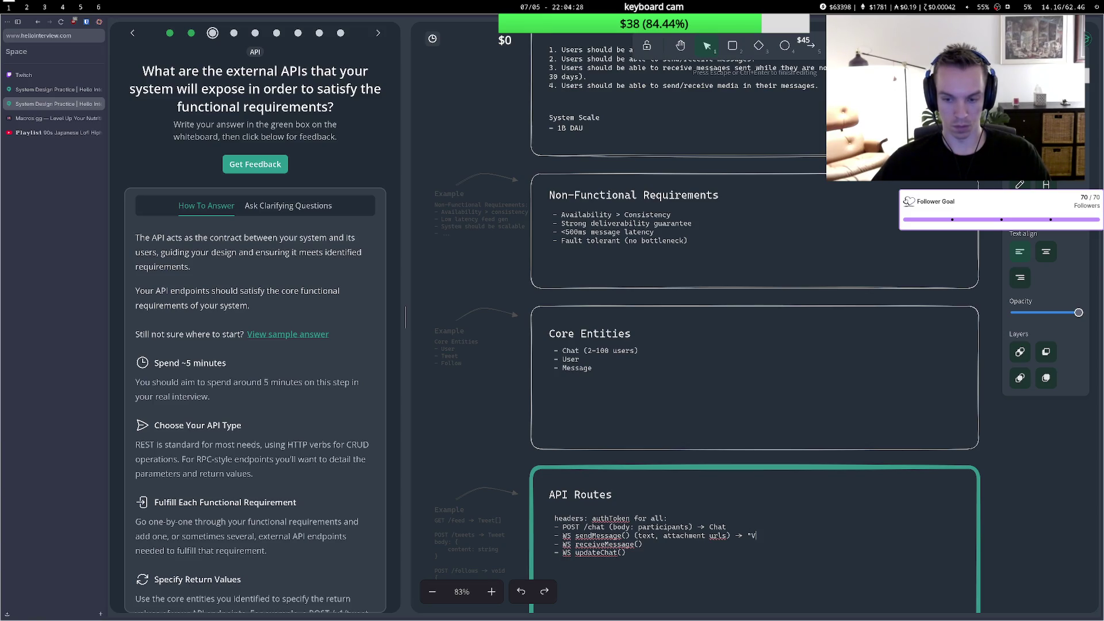
key("BackSpace")
type("c")
type("RE")
key("BackSpace")
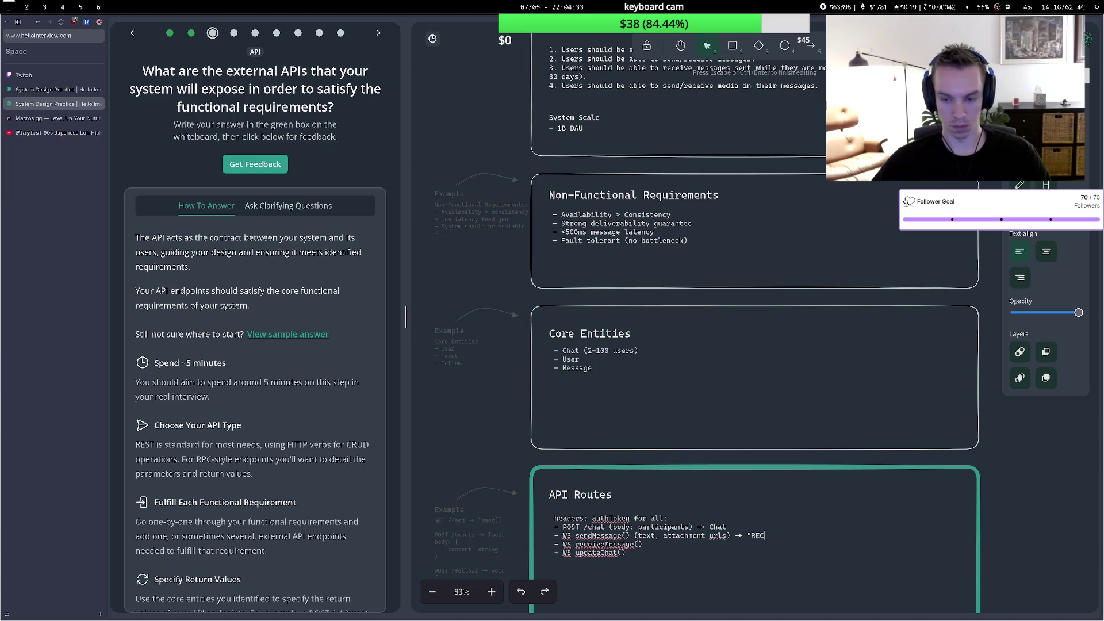
type("EIVED")
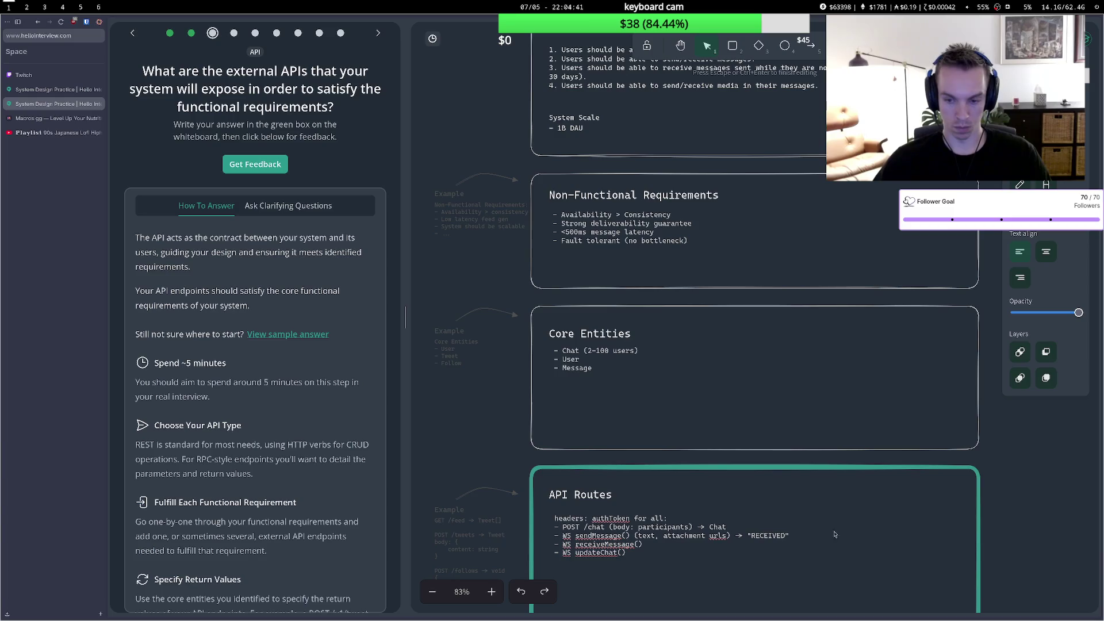
Copy sendMessage's parameters onto receiveMessage and add chatId, userId arguments.
left_click_drag(789, 535, 635, 536)
key("ctrl+c")
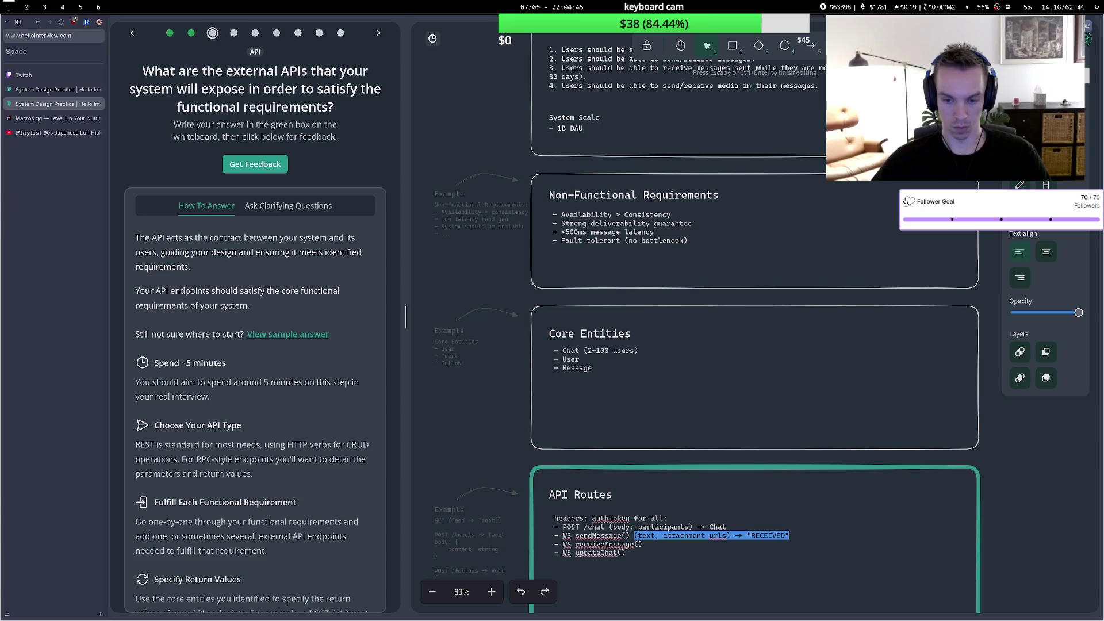
left_click(635, 544)
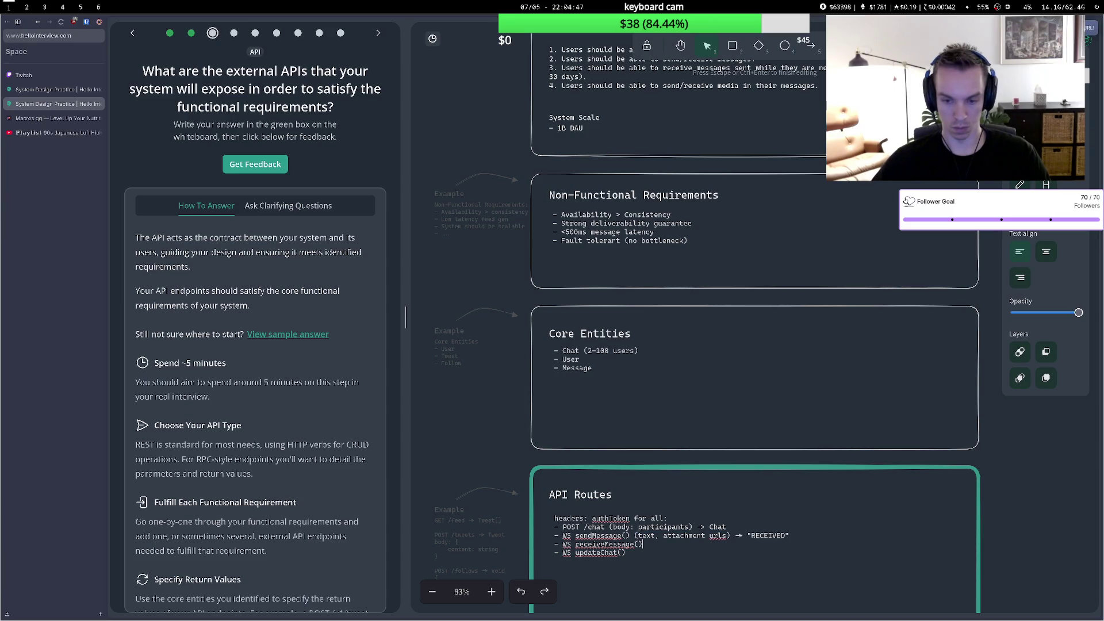
key("ctrl+v")
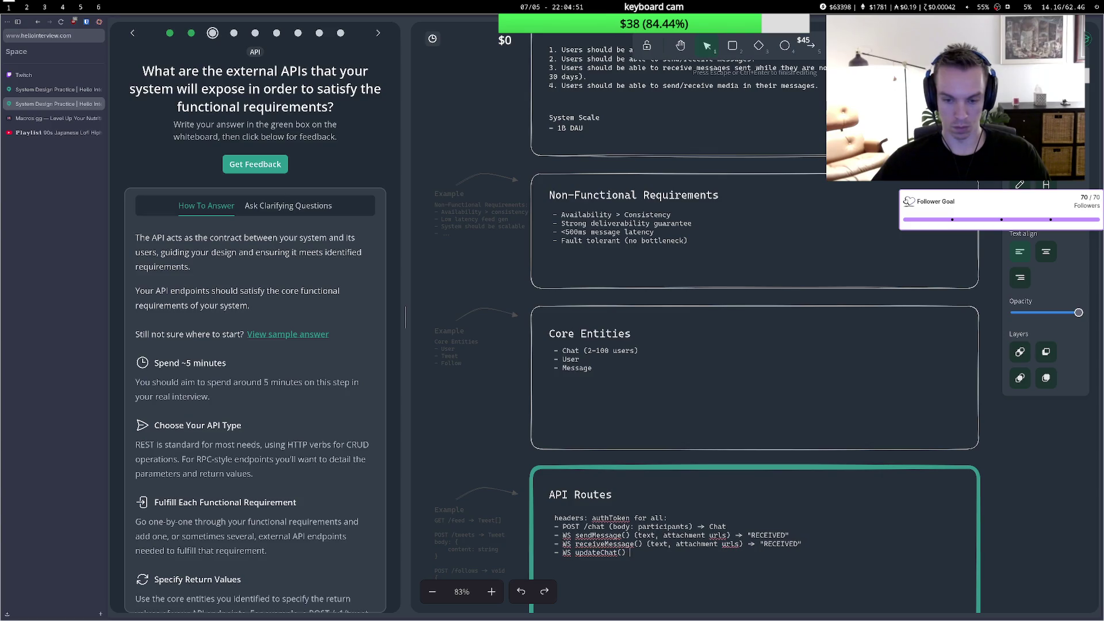
type("(")
type("pa")
key("BackSpace")
key("BackSpace")
type("chat")
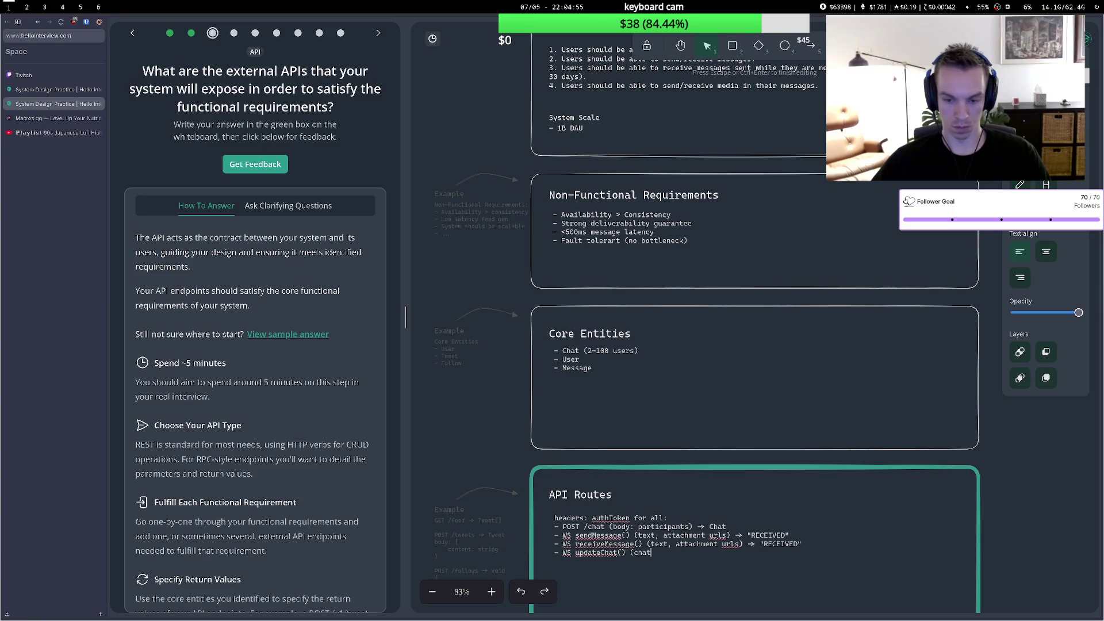
type("chat")
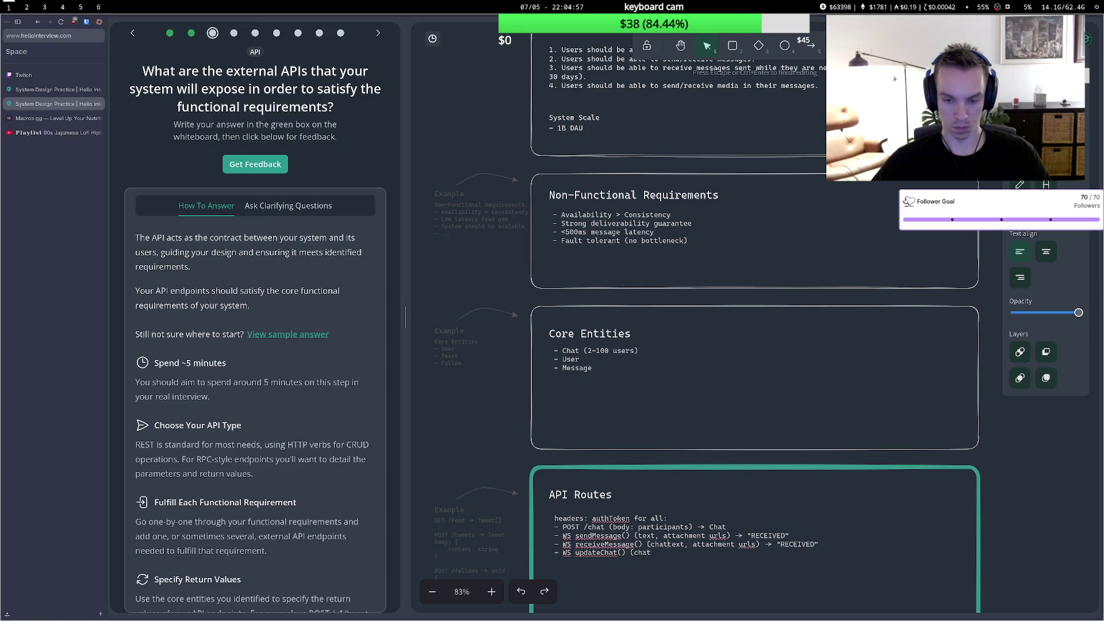
type("Id, ")
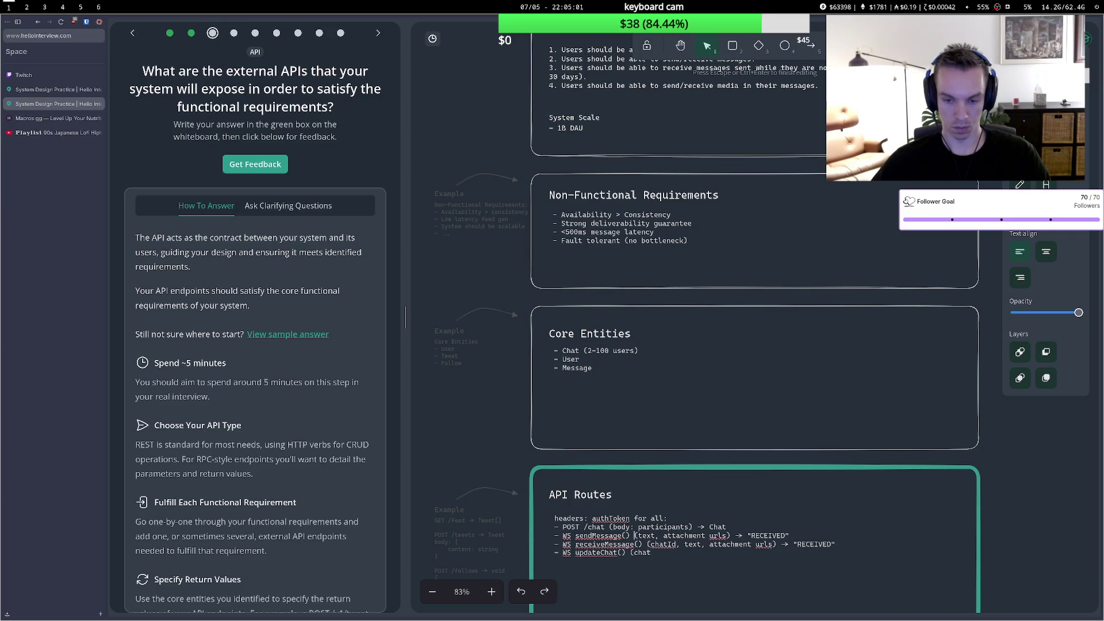
type("chatId")
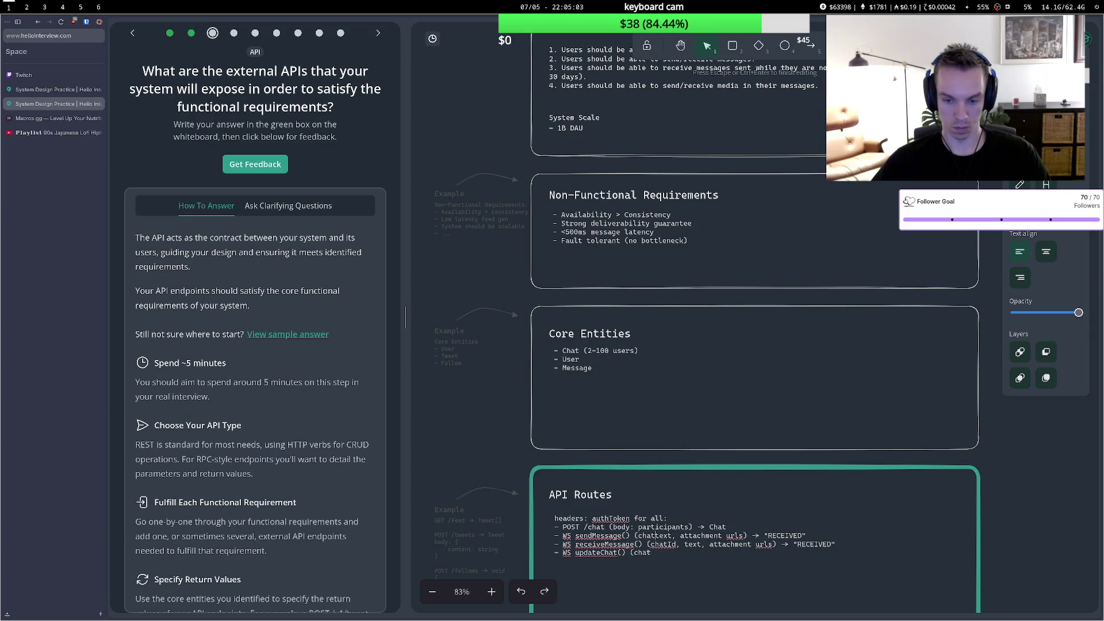
type(", us")
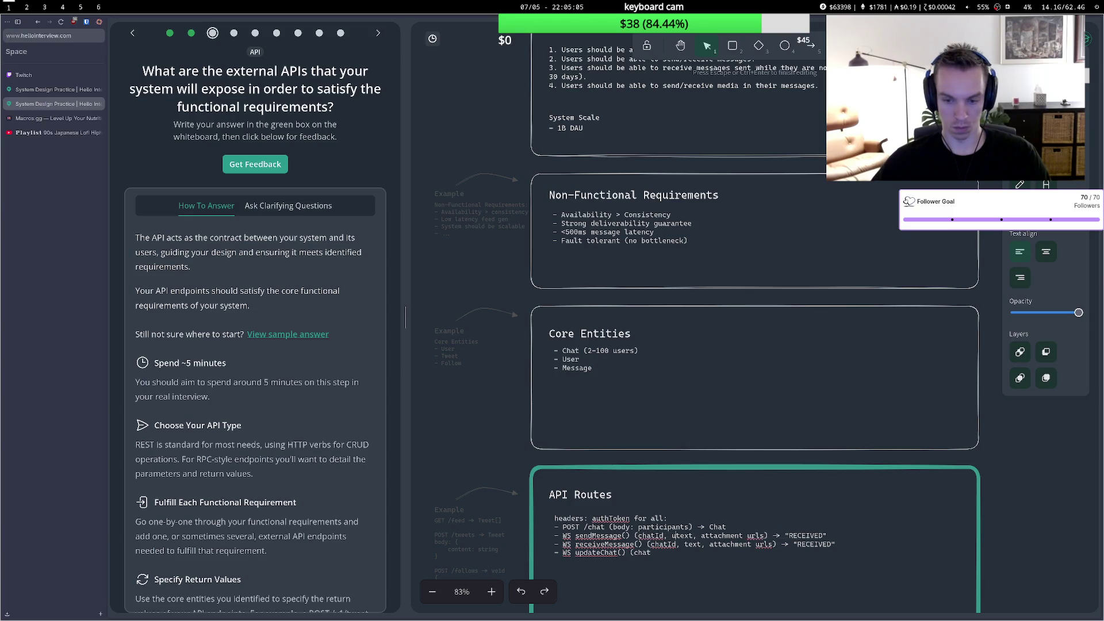
type("erId,")
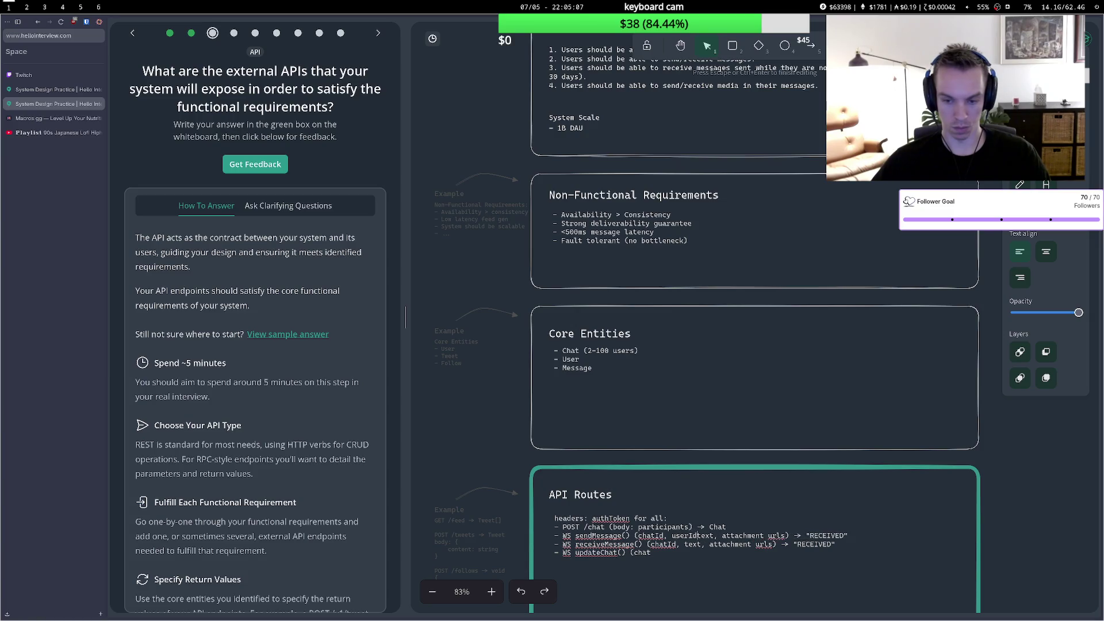
Add userId to receiveMessage and give updateChat participantIds returning "RECEIVED".
key("Down")
key("Left")
key("Left")
key("Left")
type("userI")
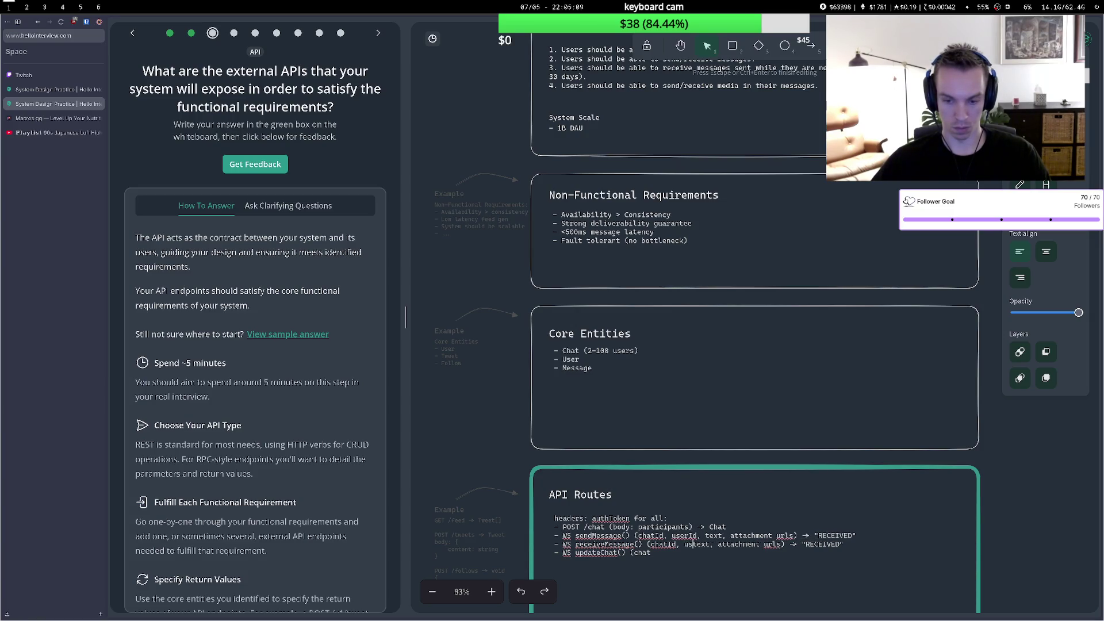
type("d,")
key("Down")
type(",")
type(",")
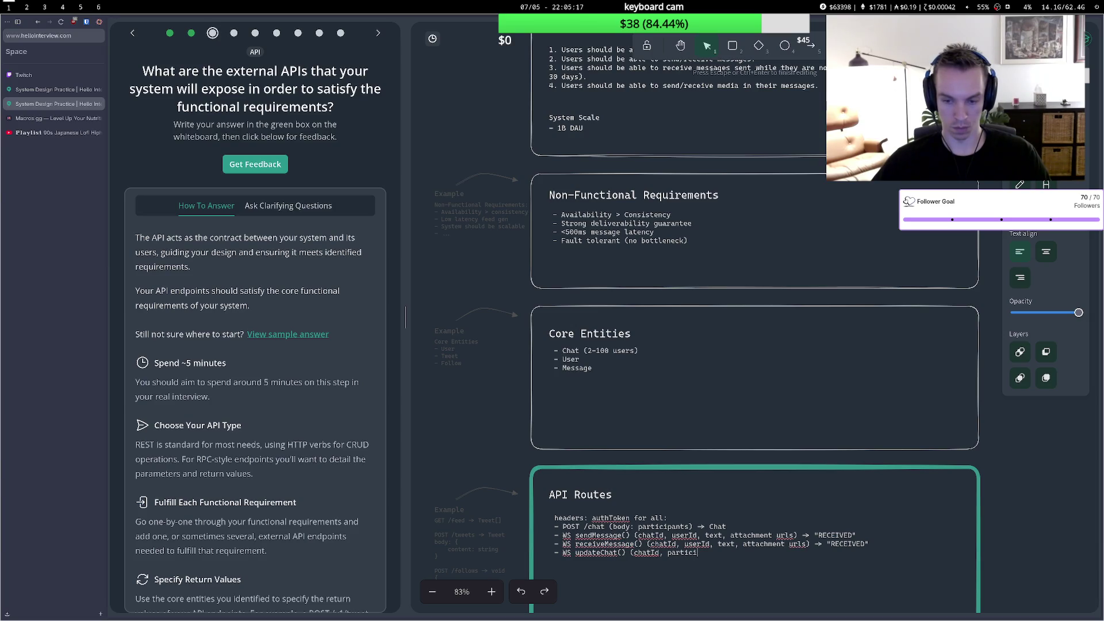
type("Ids)")
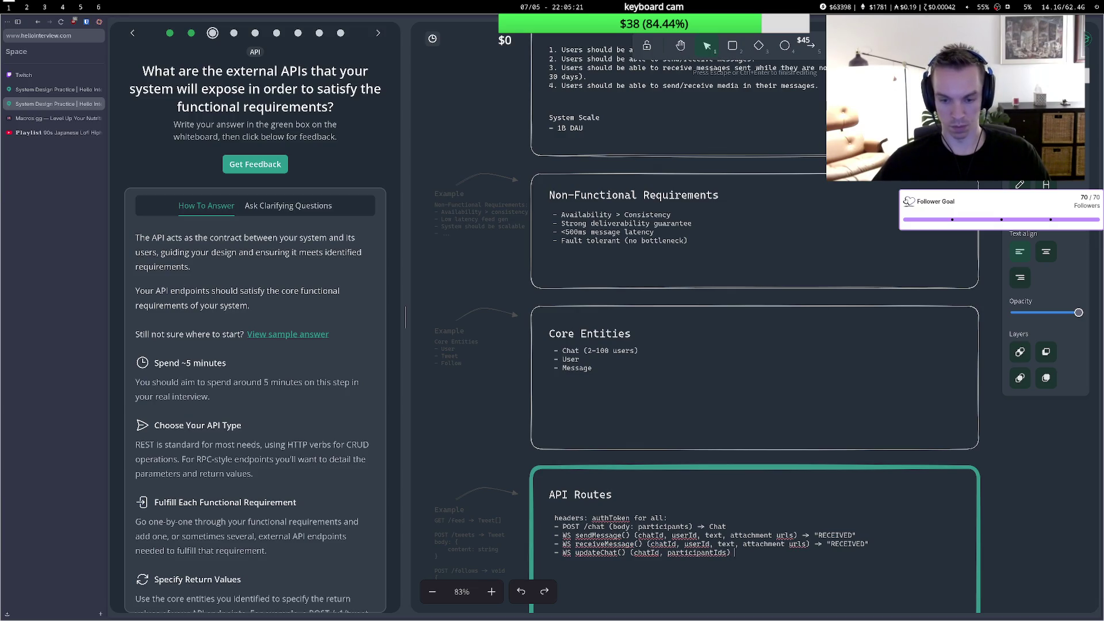
type("-")
type("\"REV")
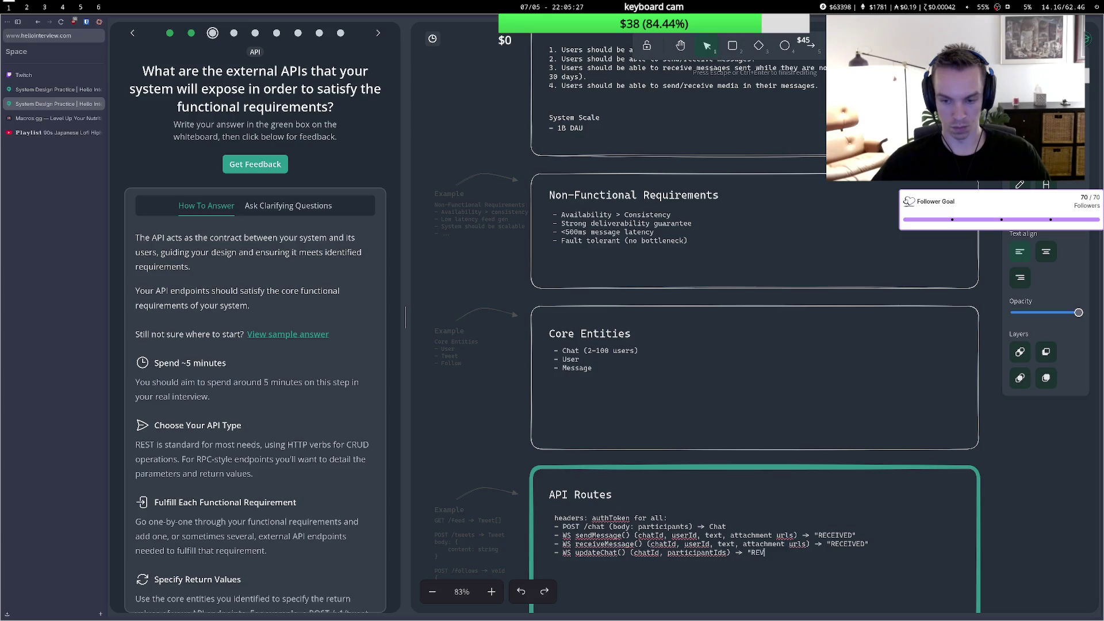
type("CEIVED")
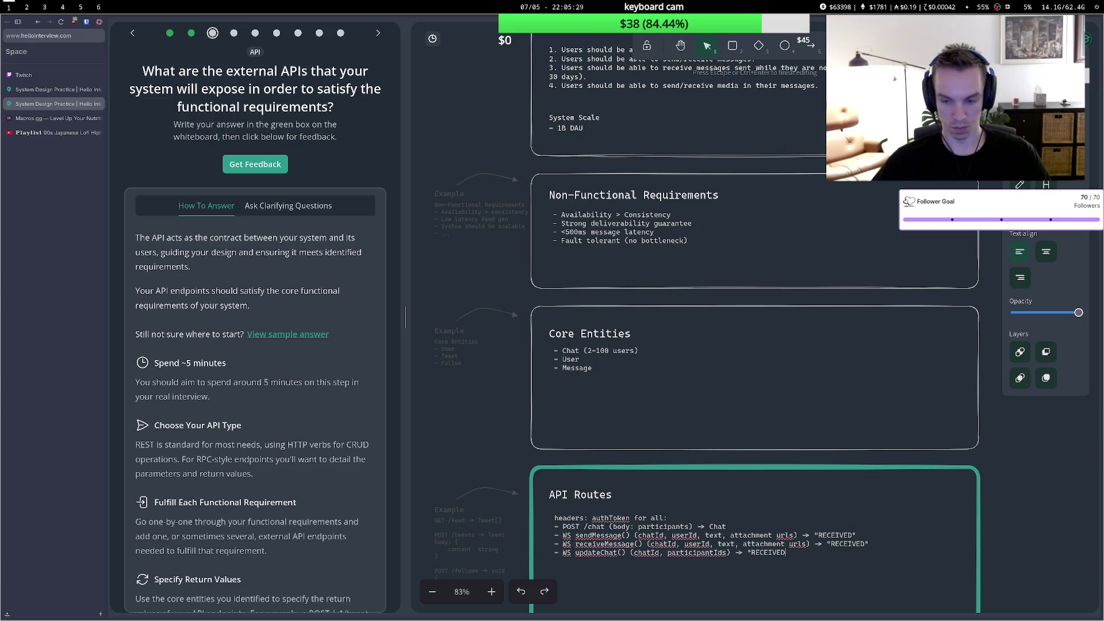
type("\"")
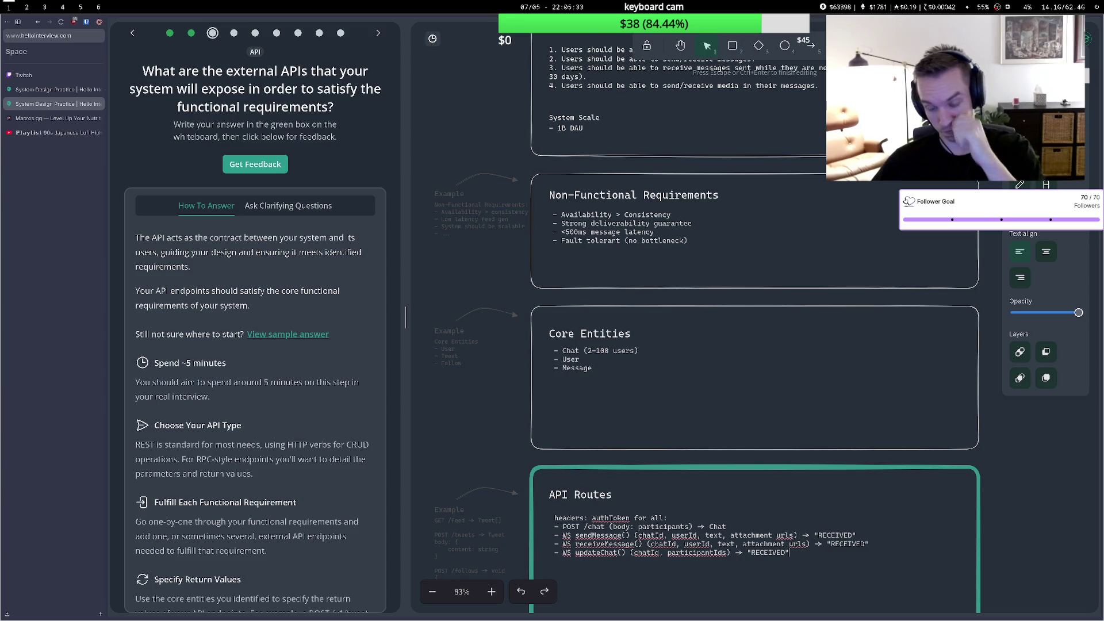
key("Return")
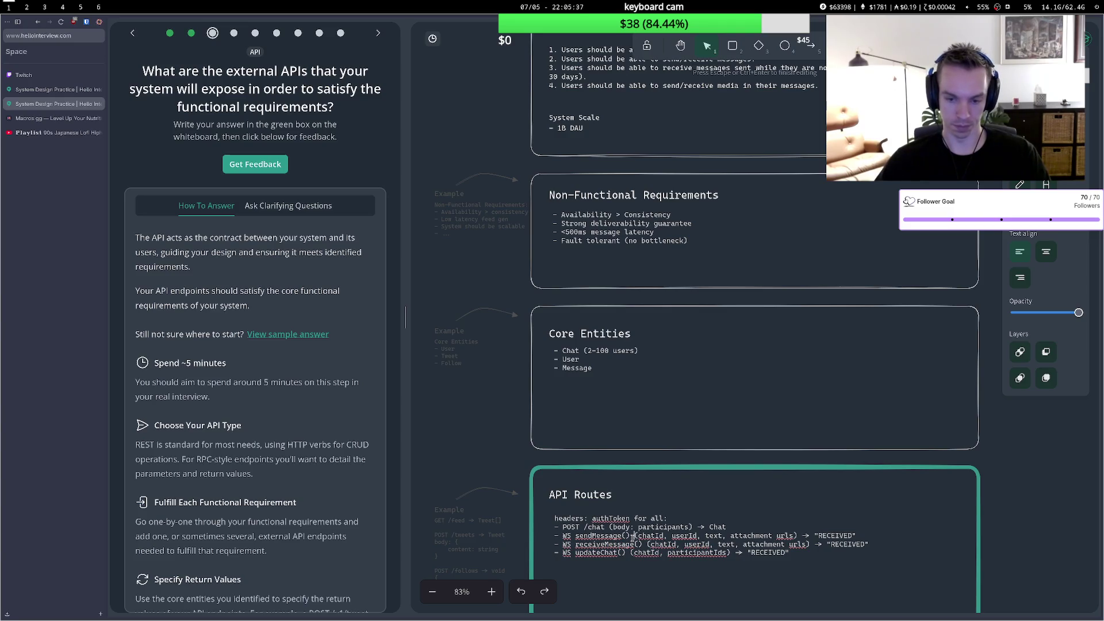
left_click(627, 578)
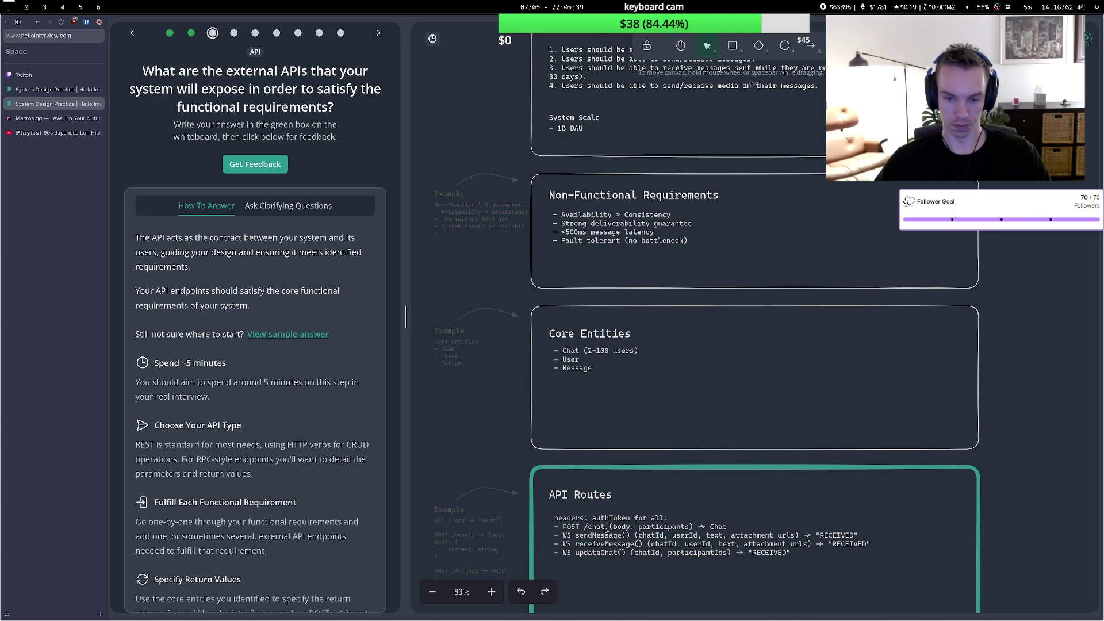
Replace 'POST /chat' with 'WS createChat' on the first route.
double_click(578, 526)
double_click(578, 526)
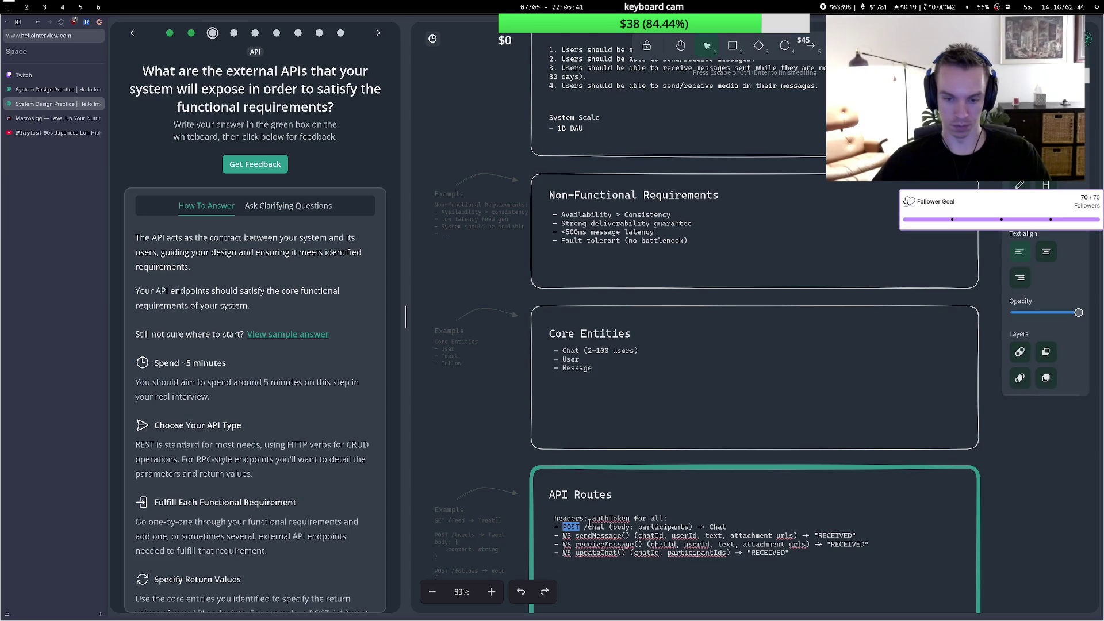
type("WS")
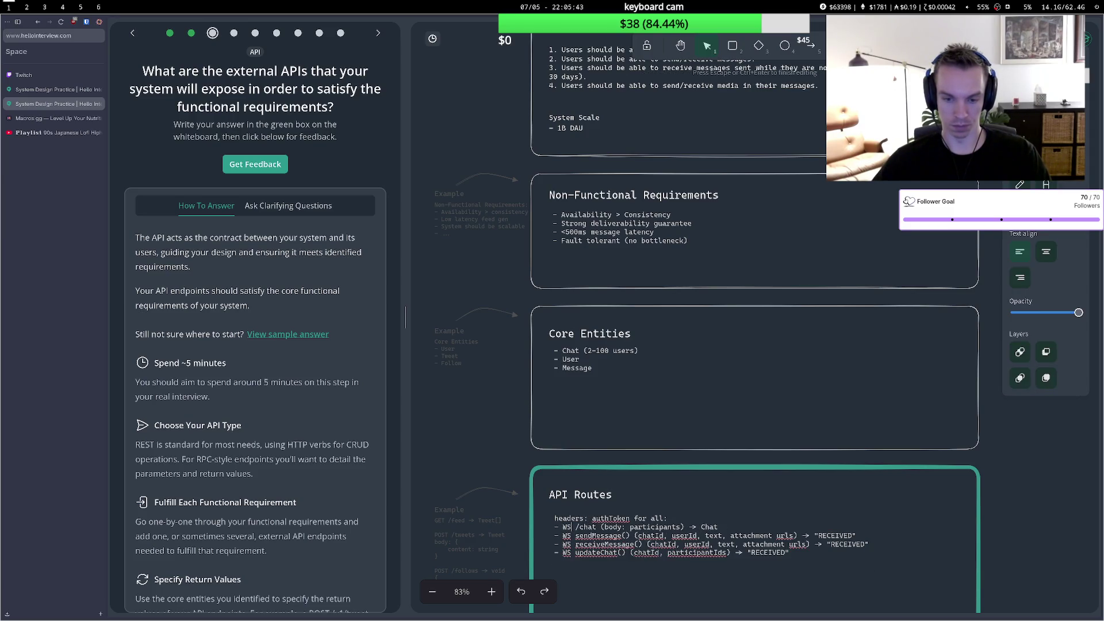
key("BackSpace")
key("BackSpace")
key("BackSpace")
type("create")
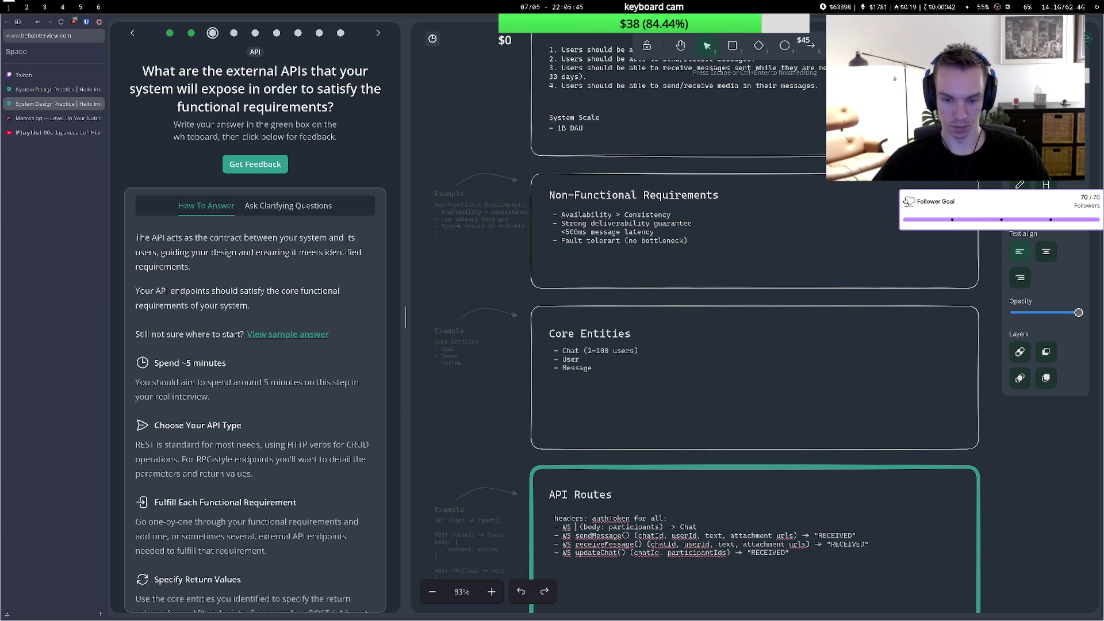
type("Chat")
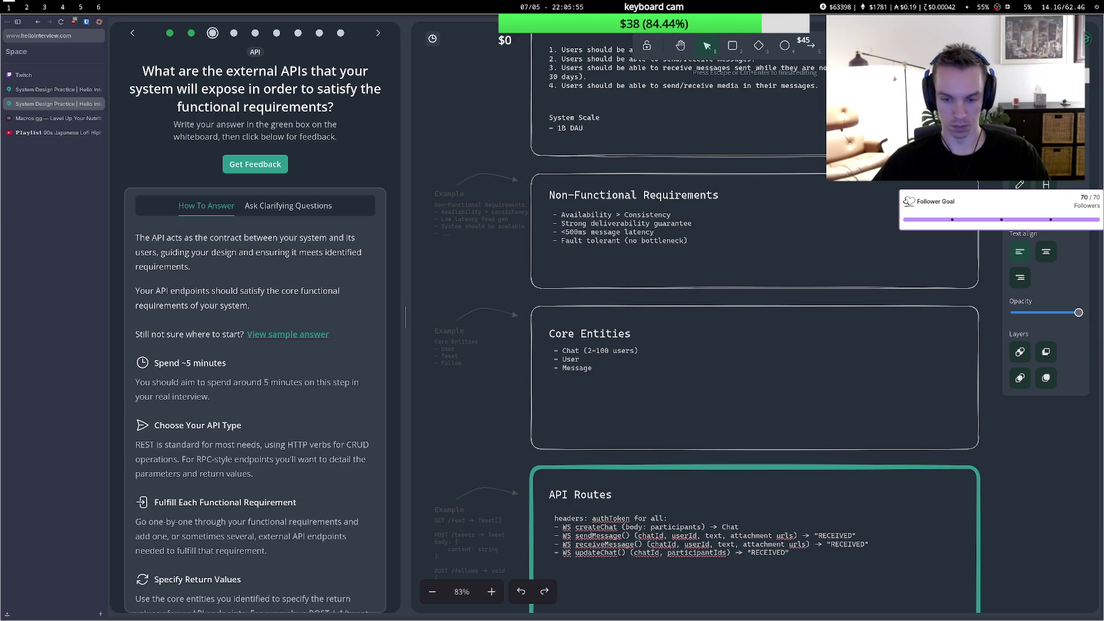
key("Escape")
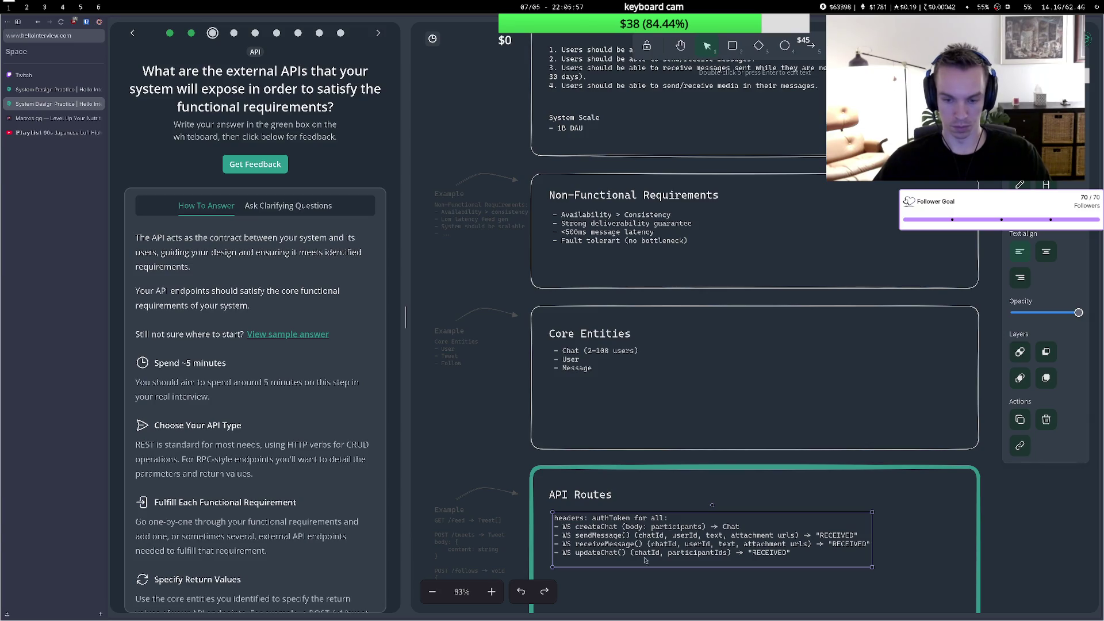
Delete userId from sendMessage's parameters and request feedback on the API answer.
double_click(692, 537)
left_click(698, 536)
key("BackSpace")
key("BackSpace")
key("BackSpace")
left_click(682, 516)
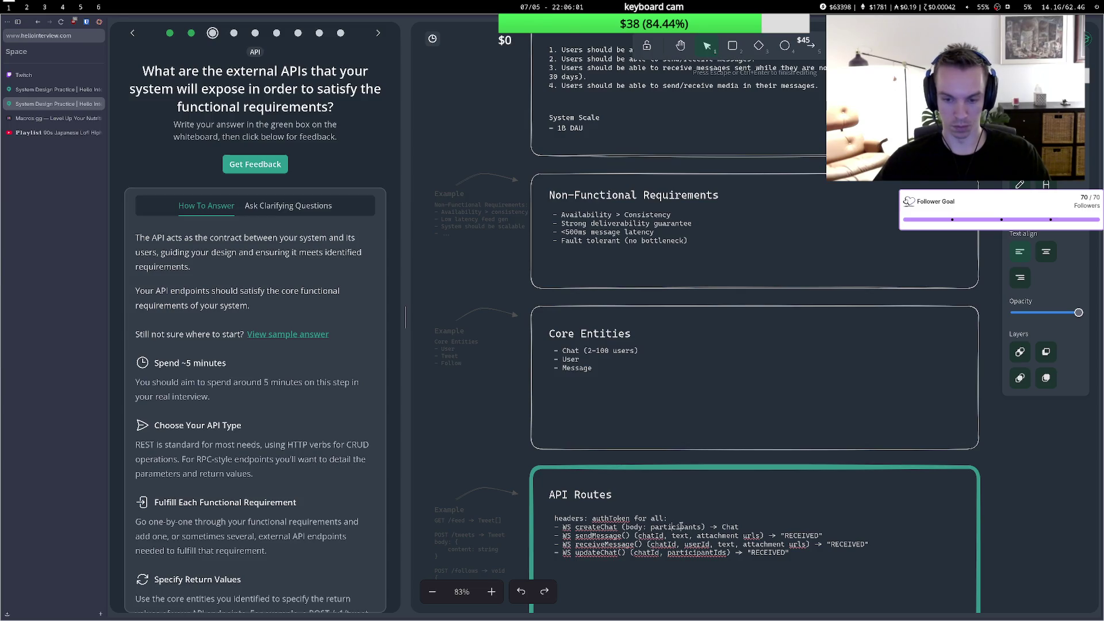
left_click(678, 577)
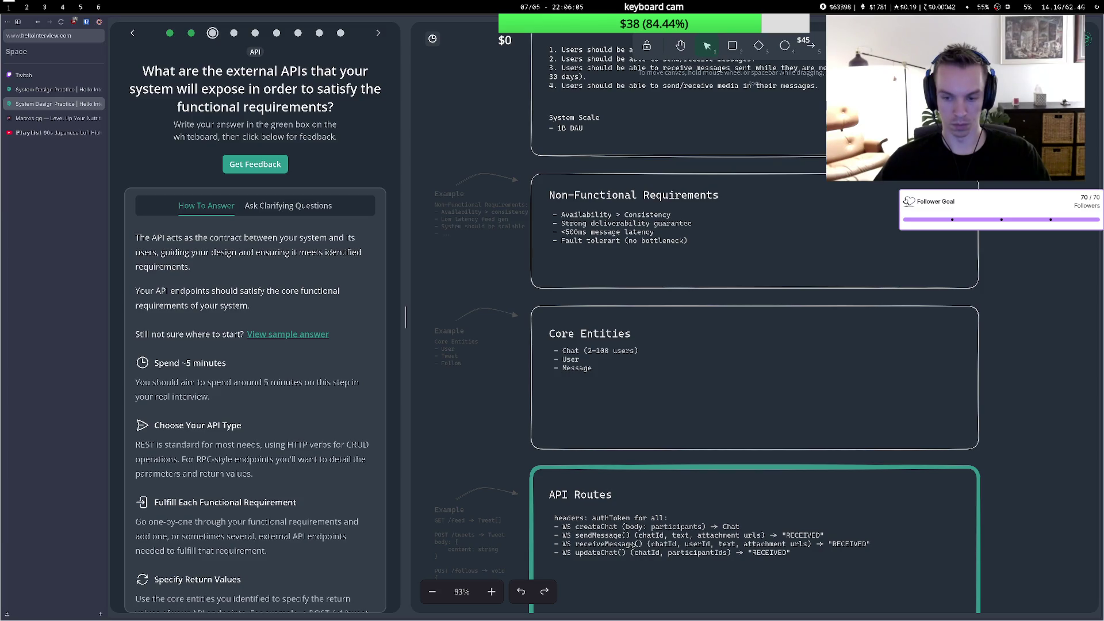
scroll(640, 546, "down", 2)
scroll(283, 309, "down", 3)
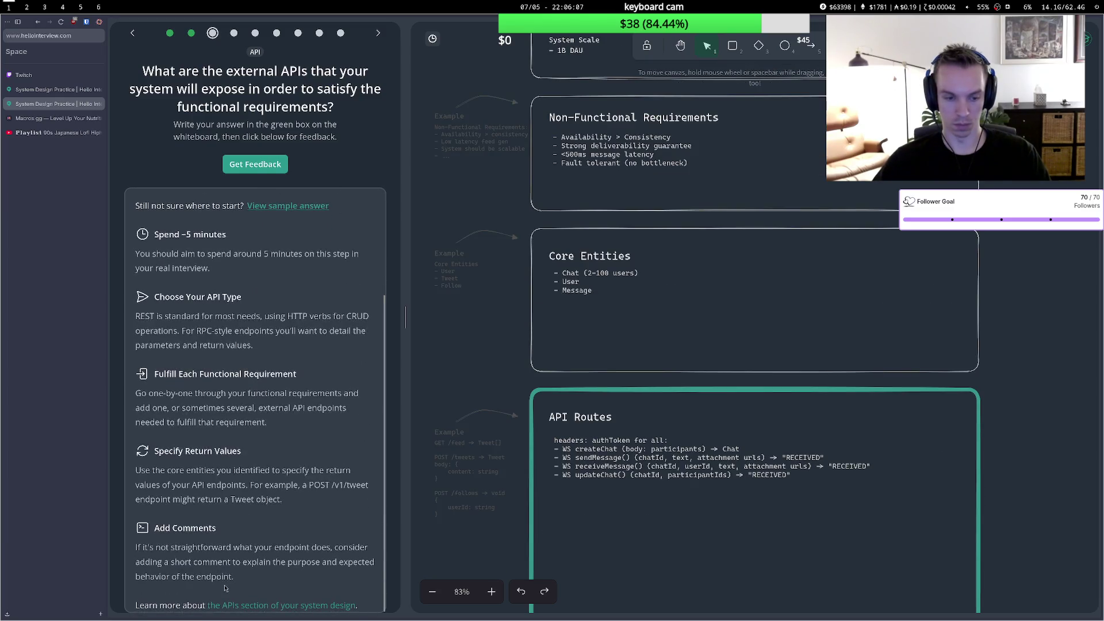
left_click(254, 164)
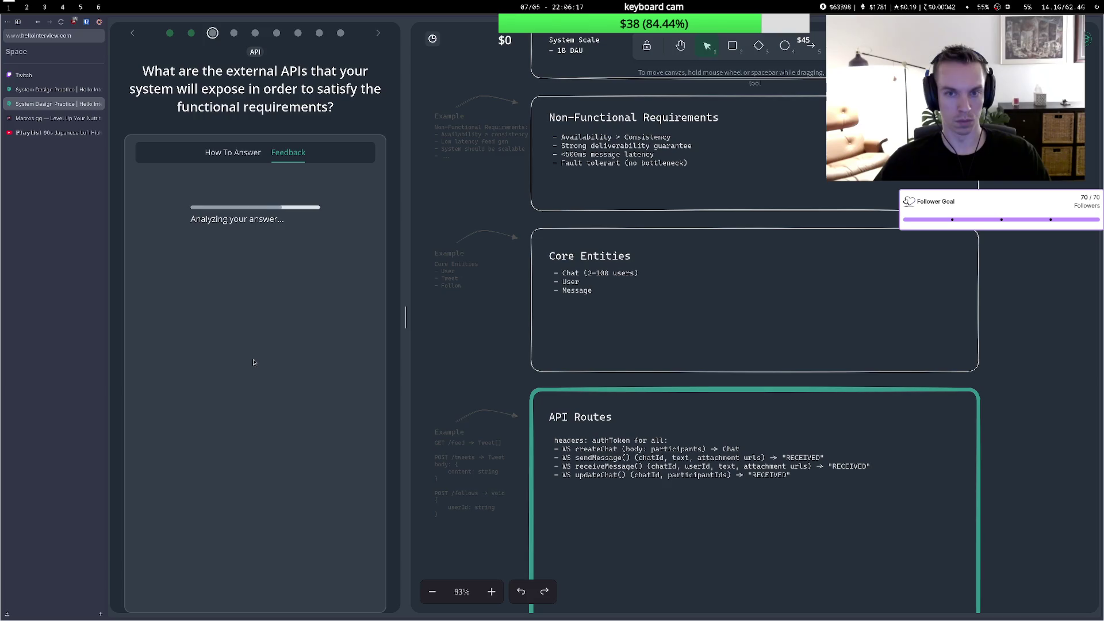
scroll(572, 360, "up", 5)
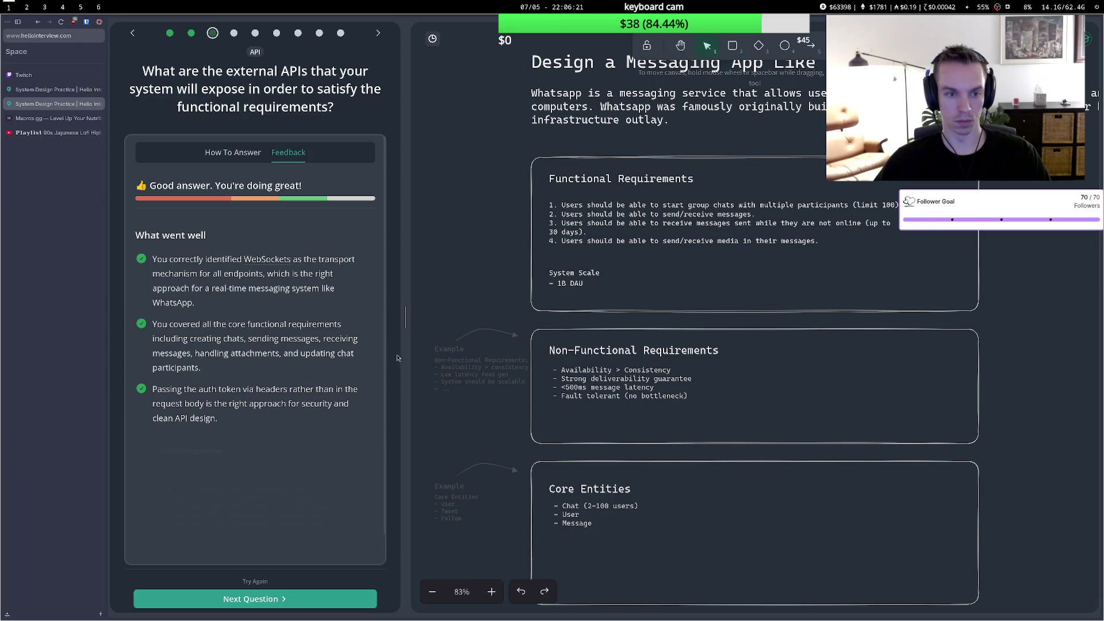
scroll(277, 415, "down", 1)
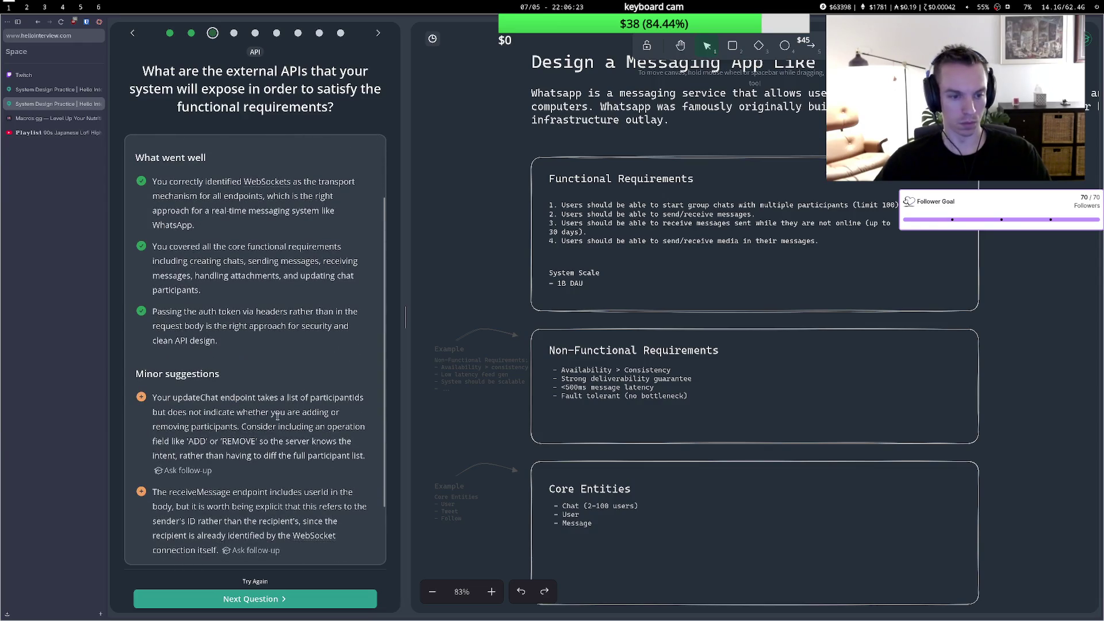
scroll(278, 416, "down", 1)
scroll(600, 459, "down", 1)
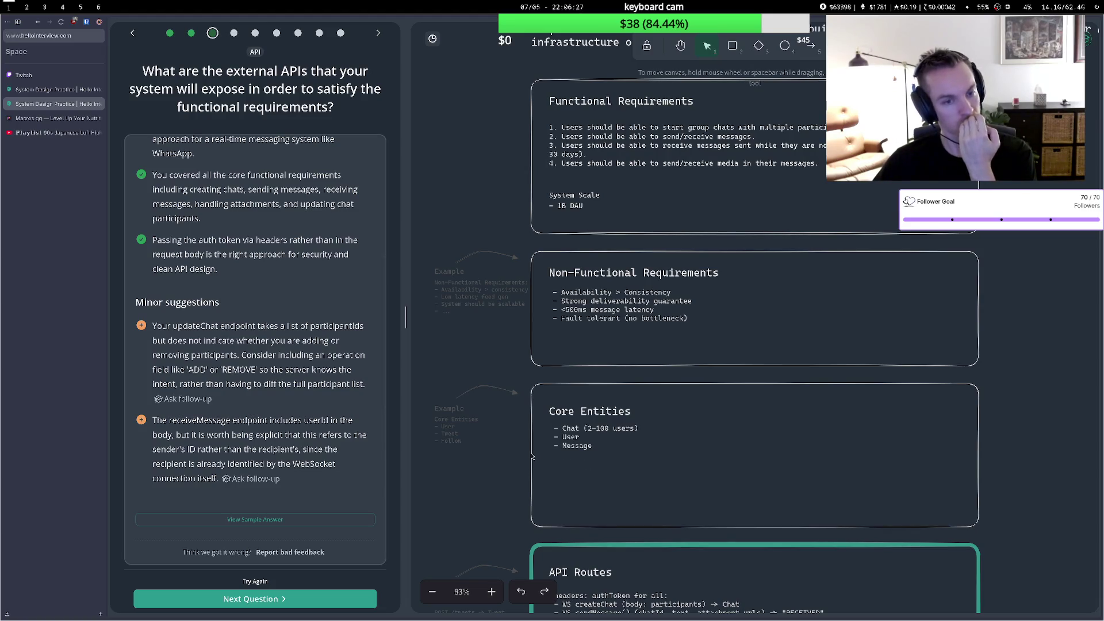
scroll(368, 475, "up", 3)
scroll(322, 506, "down", 3)
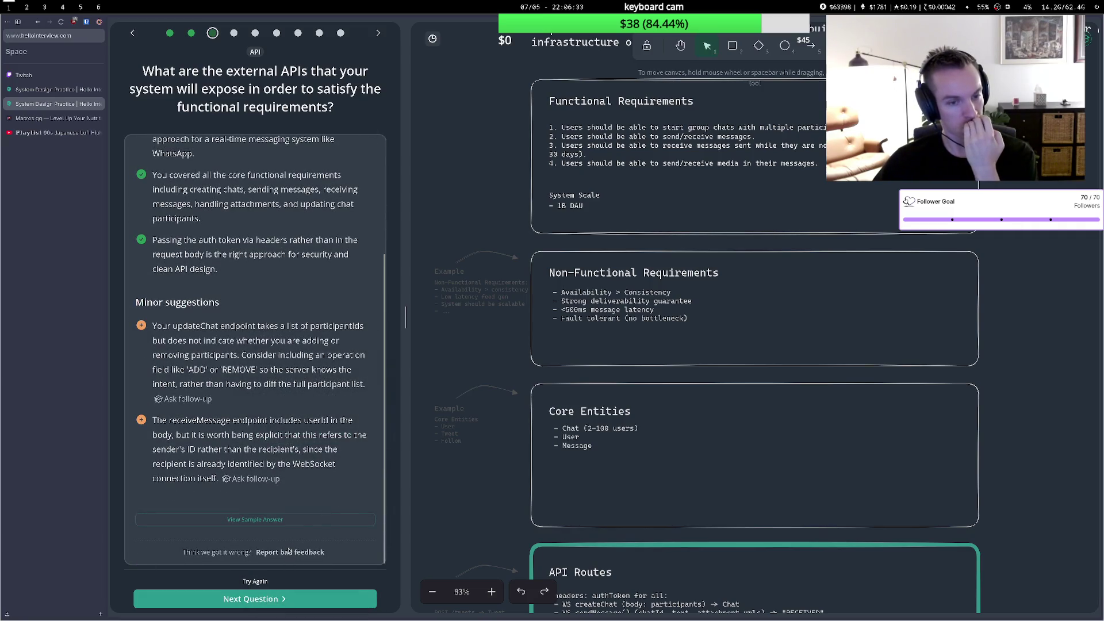
left_click(274, 600)
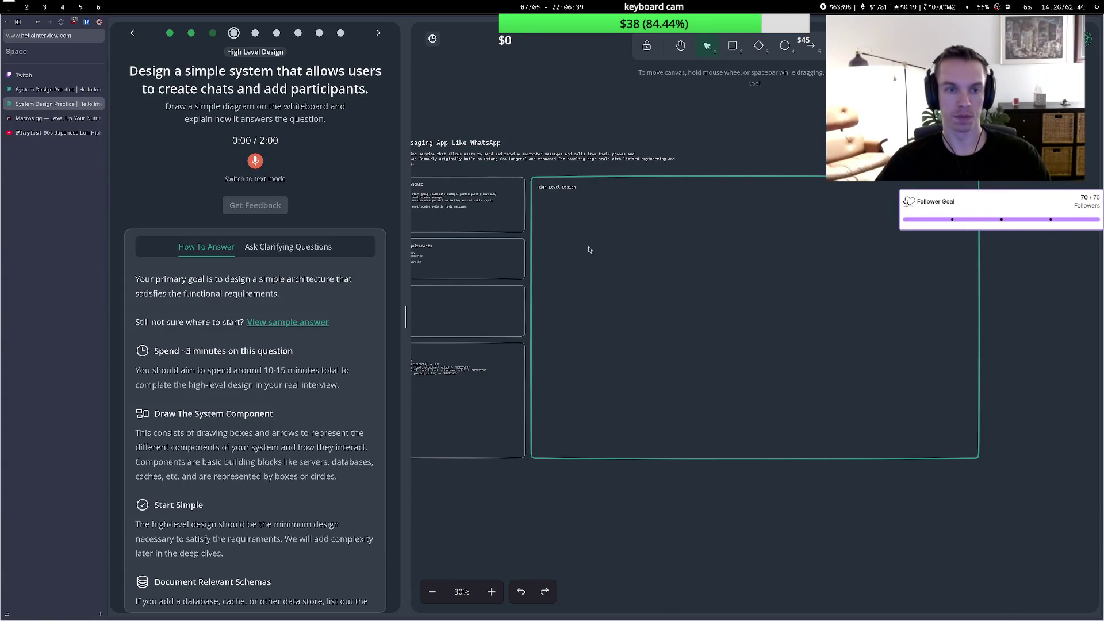
Zoom in and draw a circle labelled 'client' in the High-Level Design area.
scroll(583, 254, "up", 4)
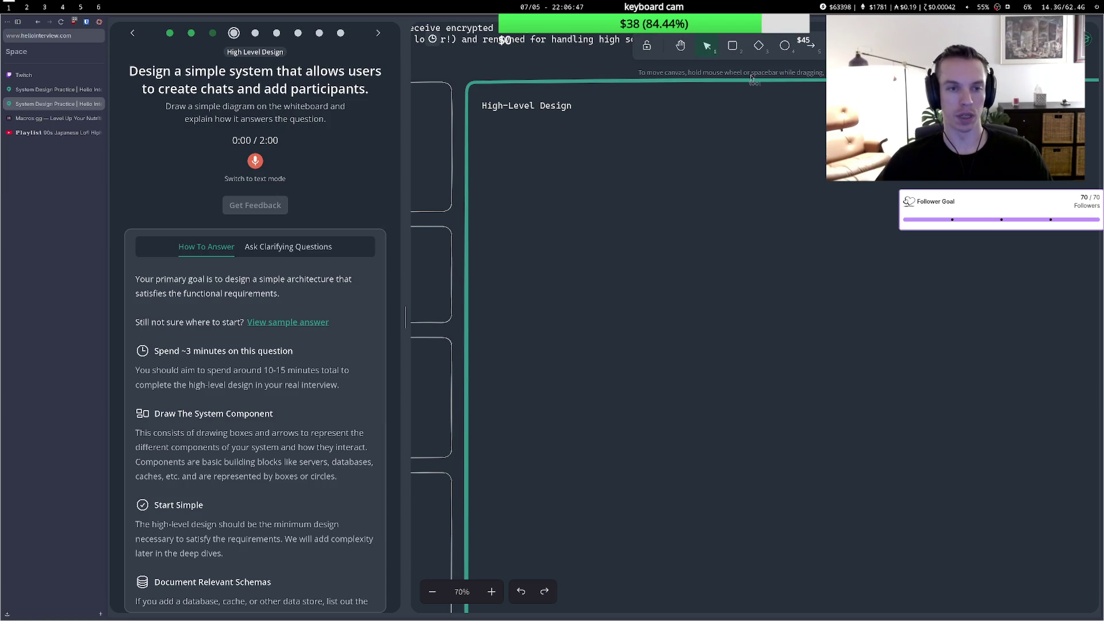
left_click(785, 45)
left_click_drag(515, 173, 578, 235)
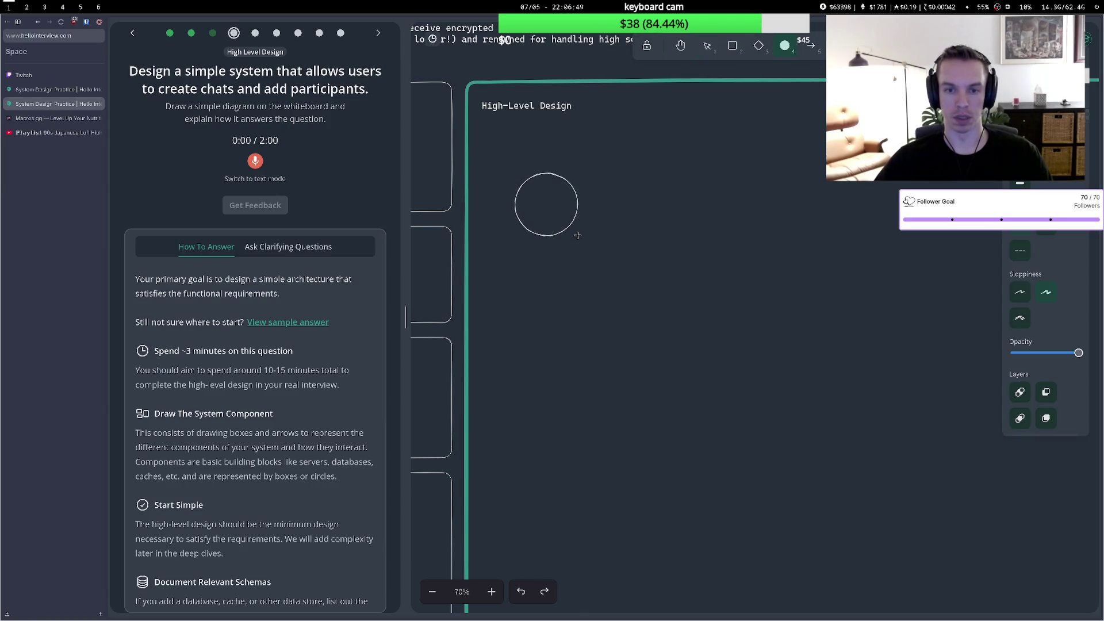
left_click(547, 208)
double_click(547, 208)
type("client")
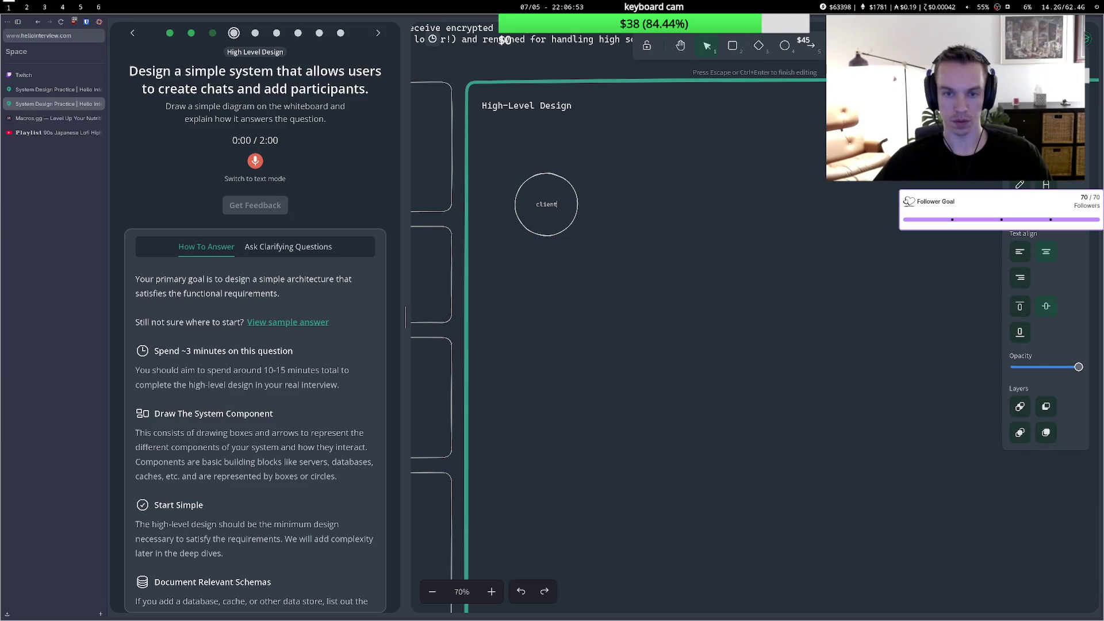
left_click(656, 149)
Draw a box right of the client circle and label it 'Chat Service'.
left_click(732, 46)
mouse_move(659, 182)
left_mouse_down()
mouse_move(726, 240)
mouse_move(765, 245)
left_mouse_up()
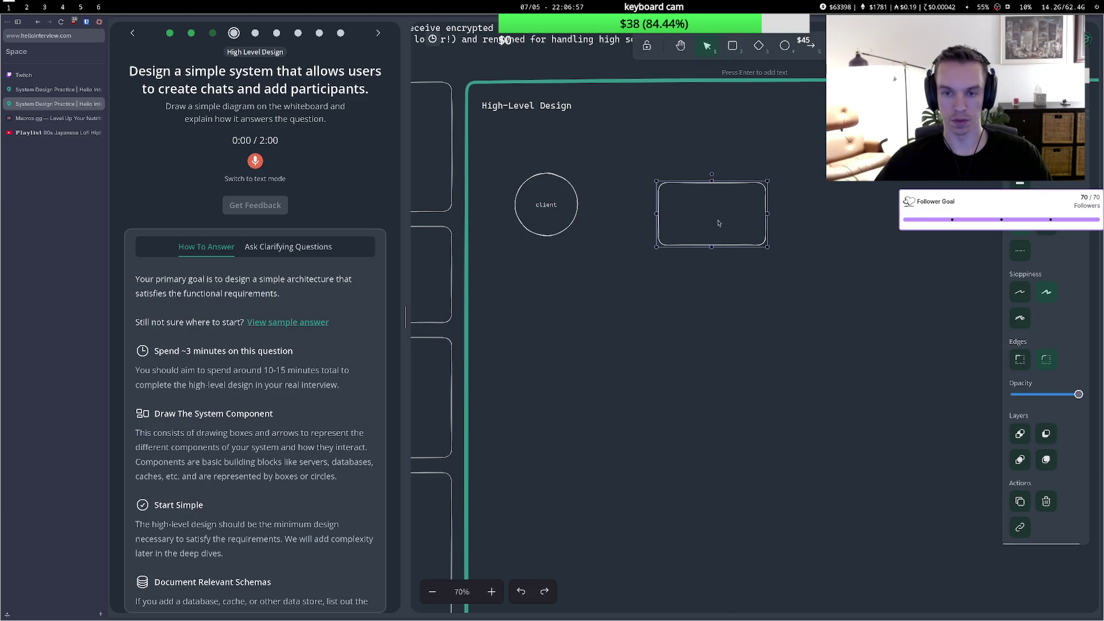
double_click(711, 214)
type("Chat Seriv")
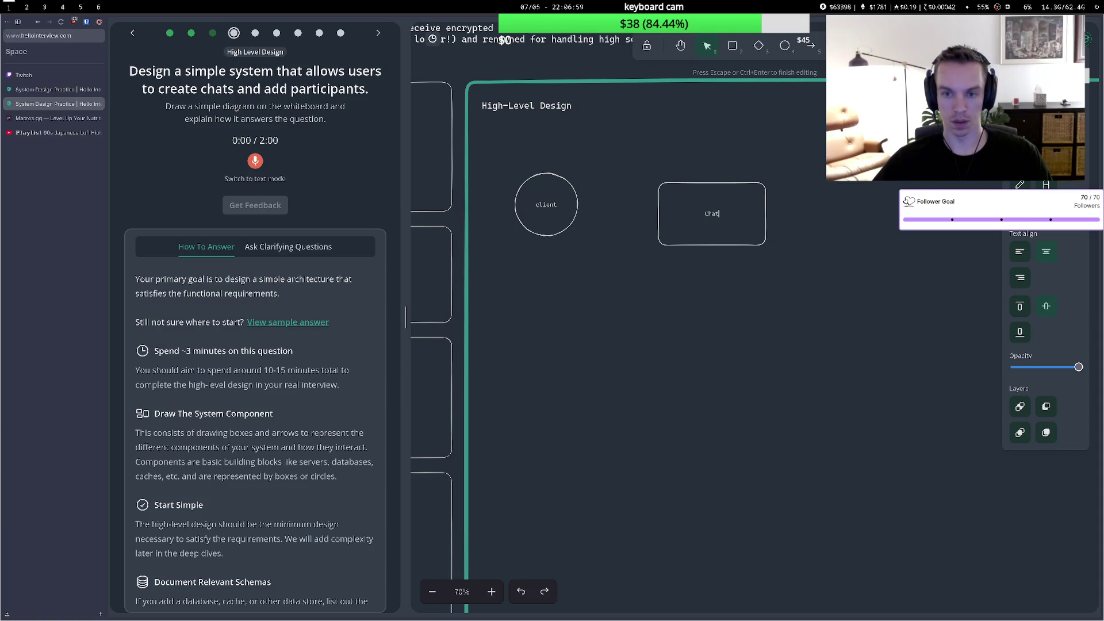
key("BackSpace")
key("BackSpace")
type("vice")
key("Escape")
Draw an ellipse labelled 'DB' to the right of the Chat Service box.
key("4")
mouse_move(829, 168)
left_mouse_down()
mouse_move(872, 197)
mouse_move(906, 244)
left_mouse_up()
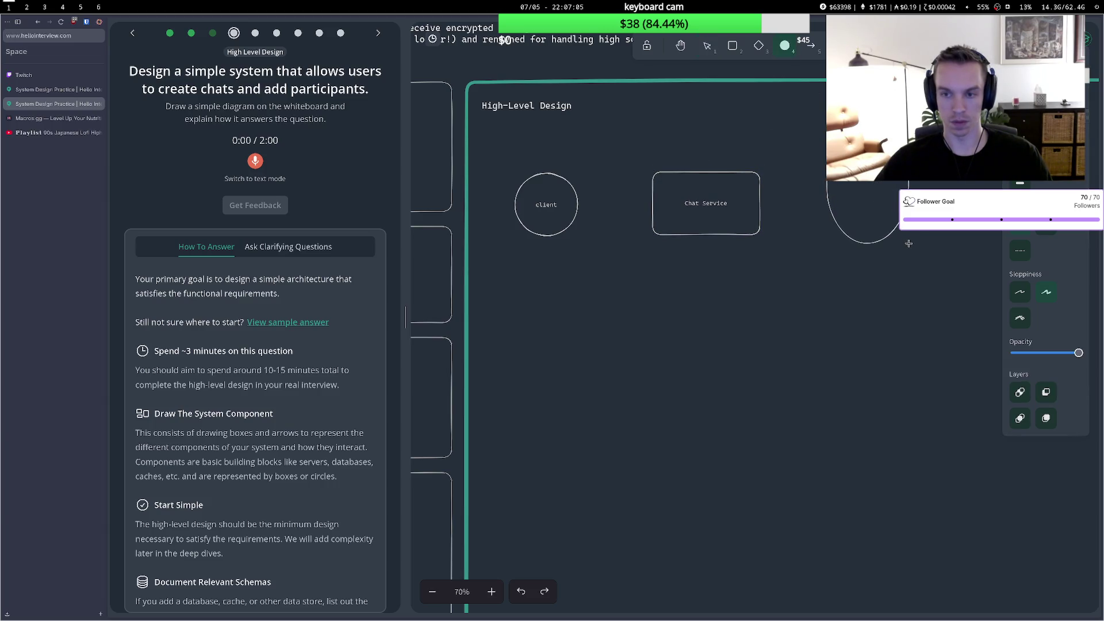
key("Return")
type("DB")
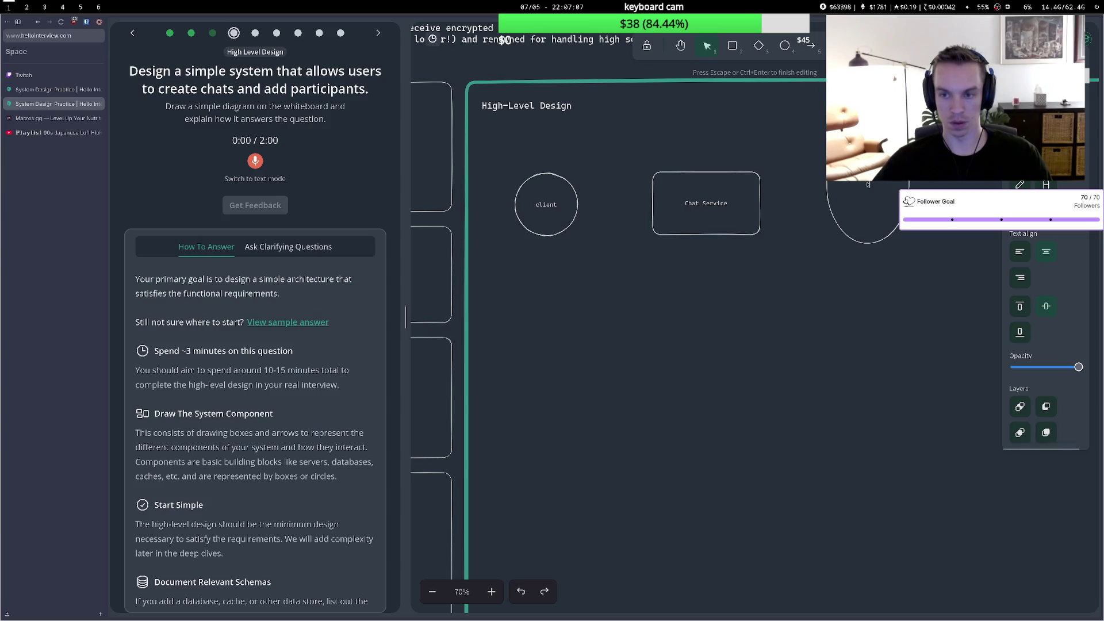
left_click(733, 157)
key("5")
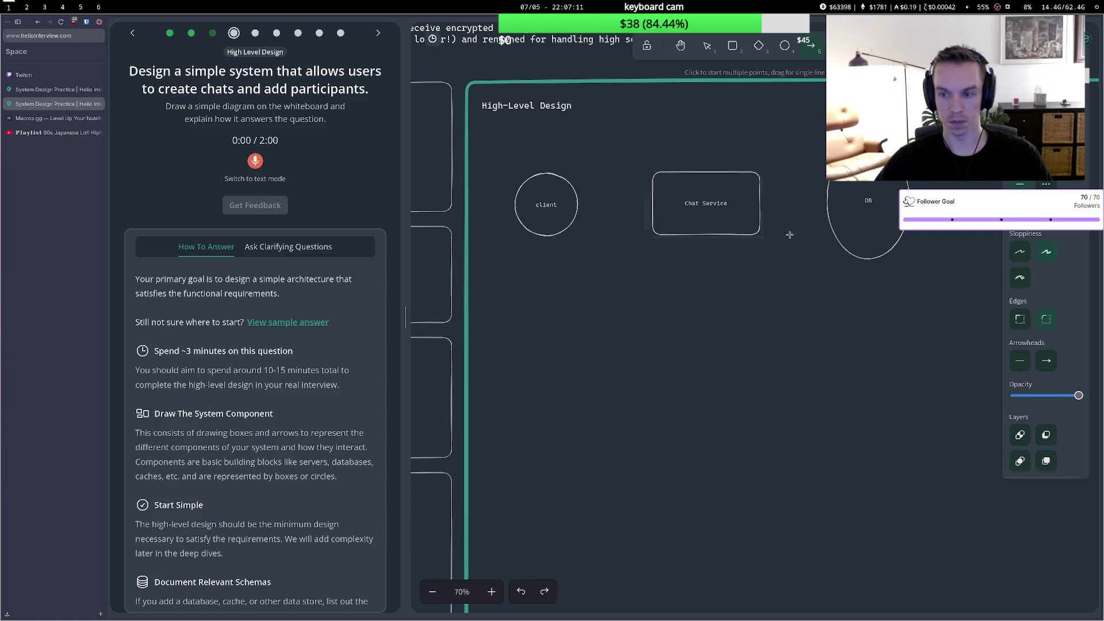
left_click(1020, 360)
Connect Chat Service to DB and client to Chat Service with two-headed arrows.
left_click(1051, 389)
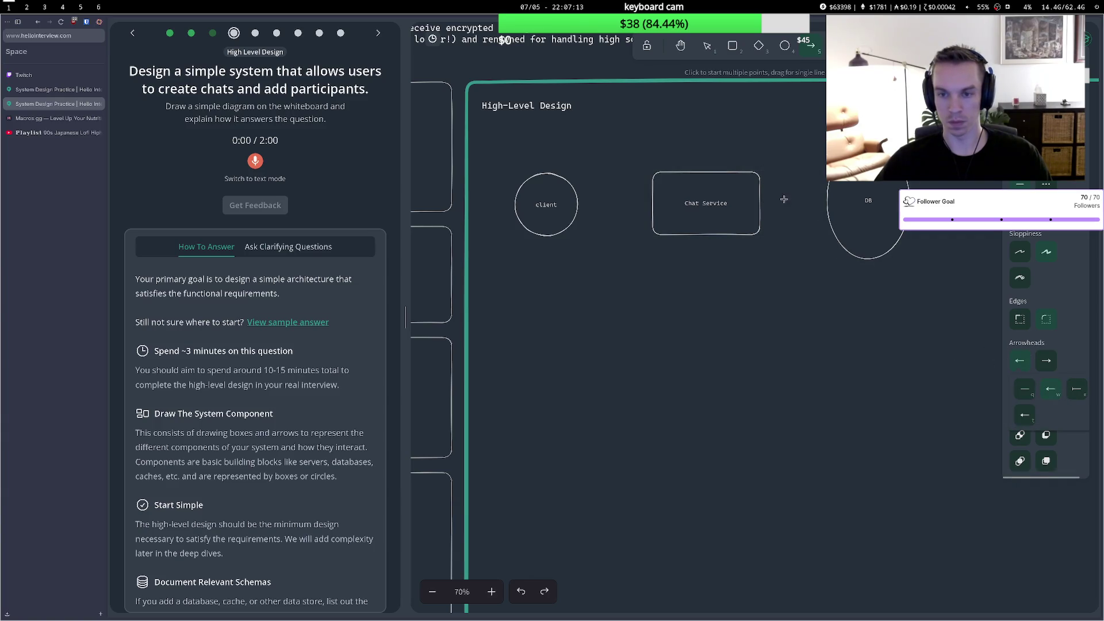
left_click(763, 204)
double_click(820, 203)
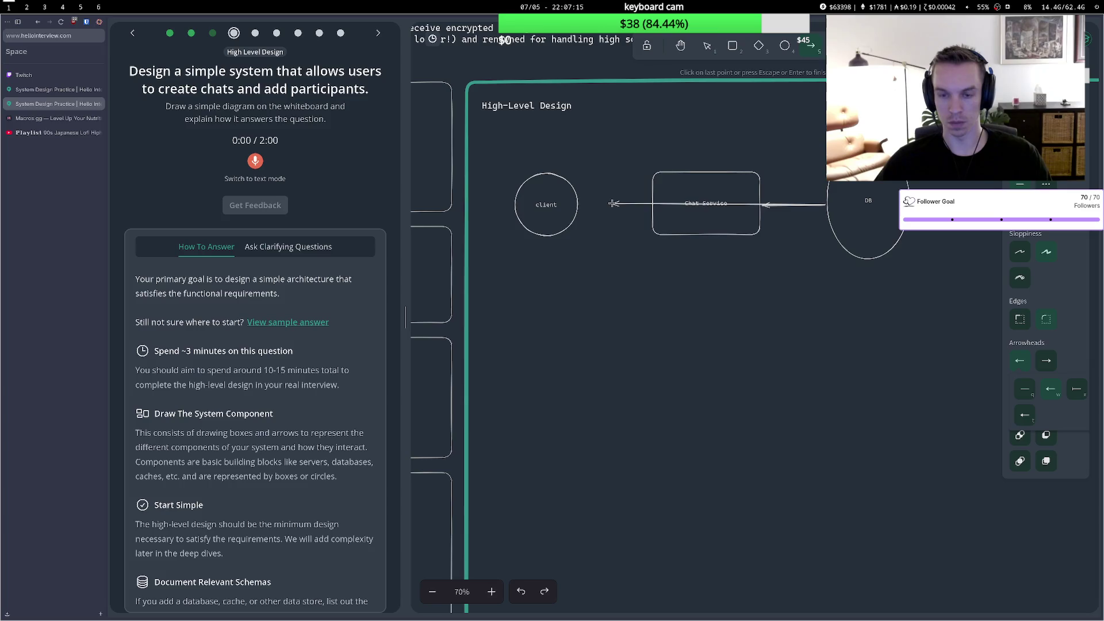
left_click(811, 46)
left_click(582, 208)
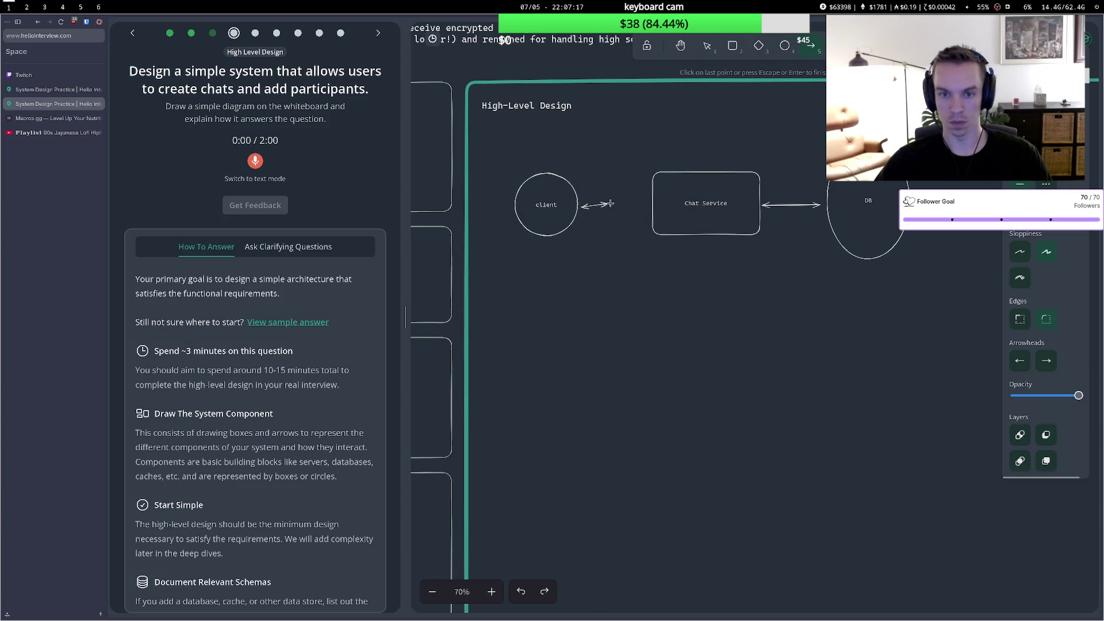
double_click(647, 207)
Spread the shapes apart, moving client left and Chat Service and DB right.
left_click_drag(546, 210, 520, 209)
left_click_drag(706, 207, 739, 203)
left_click_drag(843, 183, 912, 187)
left_click_drag(742, 201, 790, 209)
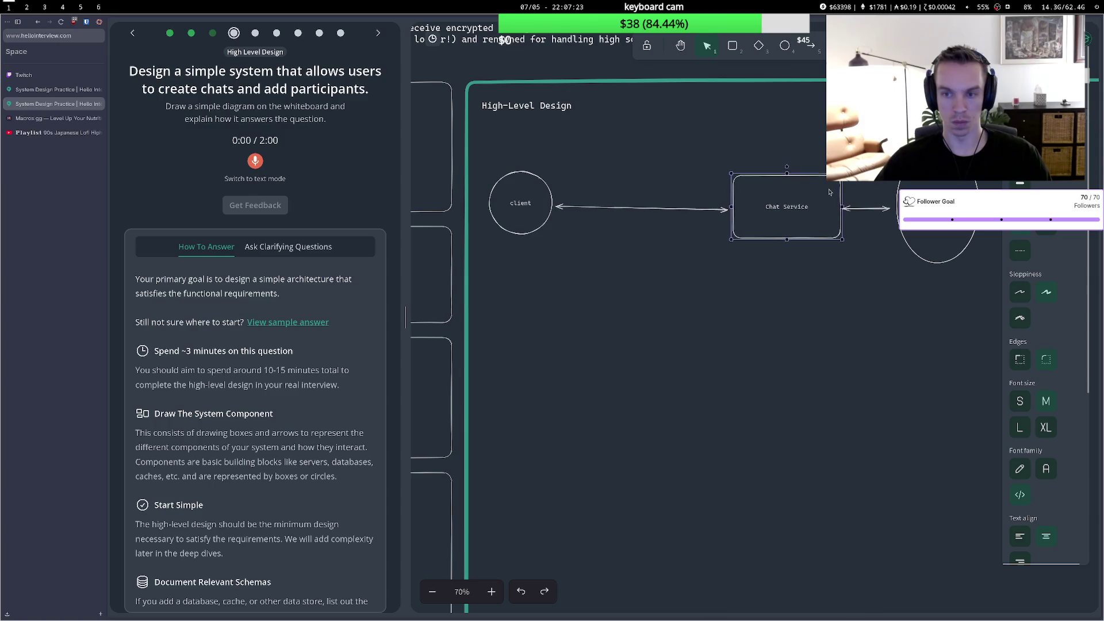
Draw a tall box labelled 'LB' between client and Chat Service.
left_click(732, 46)
left_click_drag(596, 149, 629, 275)
key("Return")
type("LB")
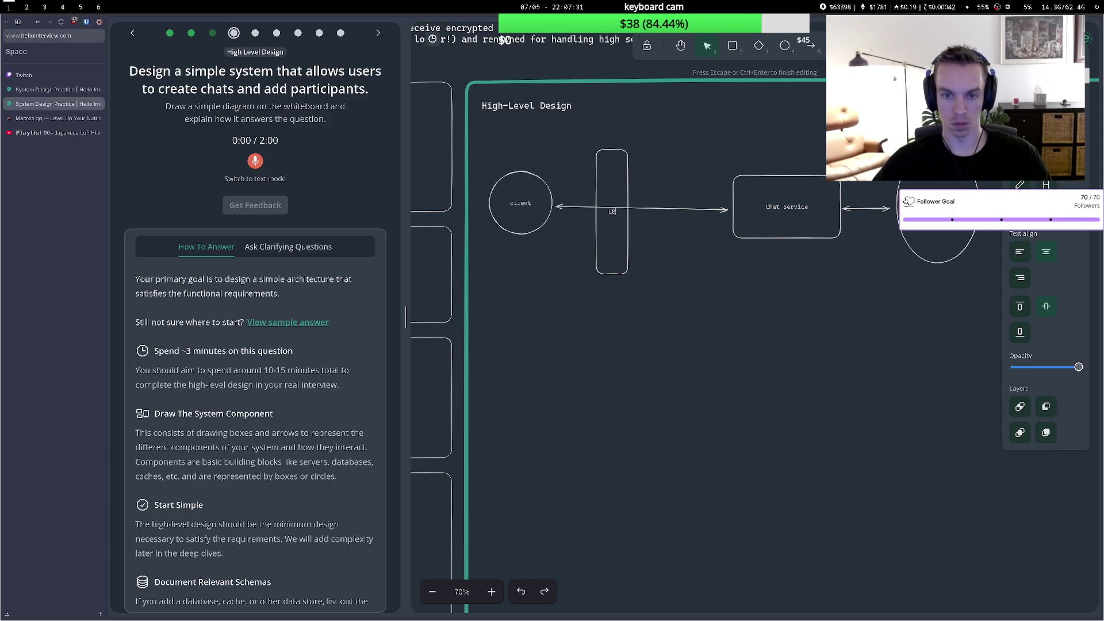
key("Escape")
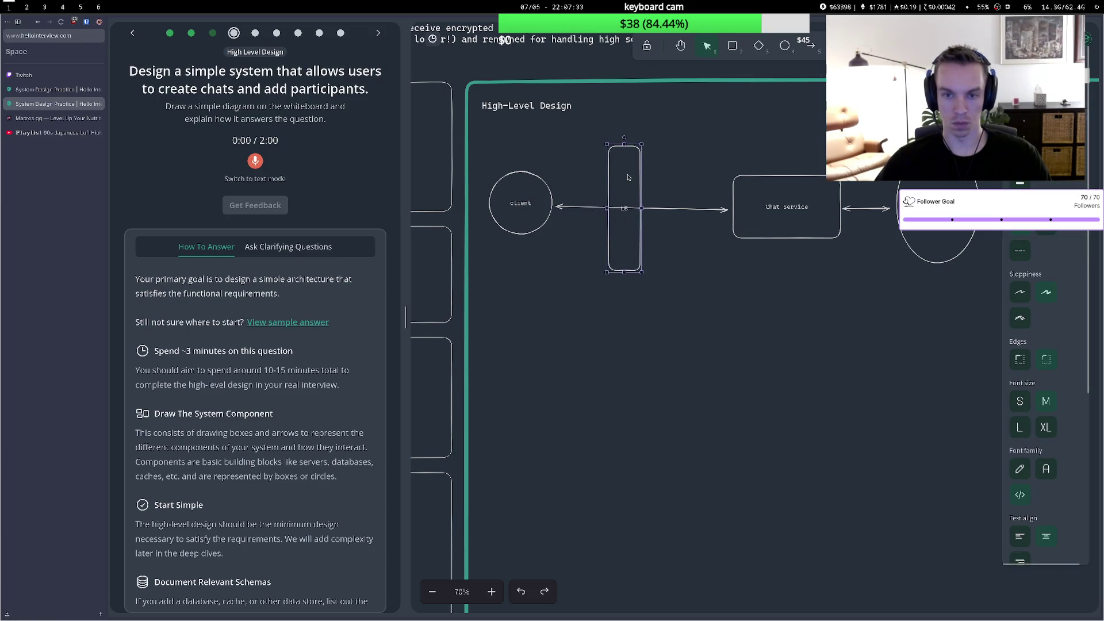
Reattach the client arrow to LB and add an LB-to-Chat Service arrow.
left_click(697, 212)
left_click_drag(728, 210, 604, 206)
key("a")
left_click(644, 208)
double_click(720, 205)
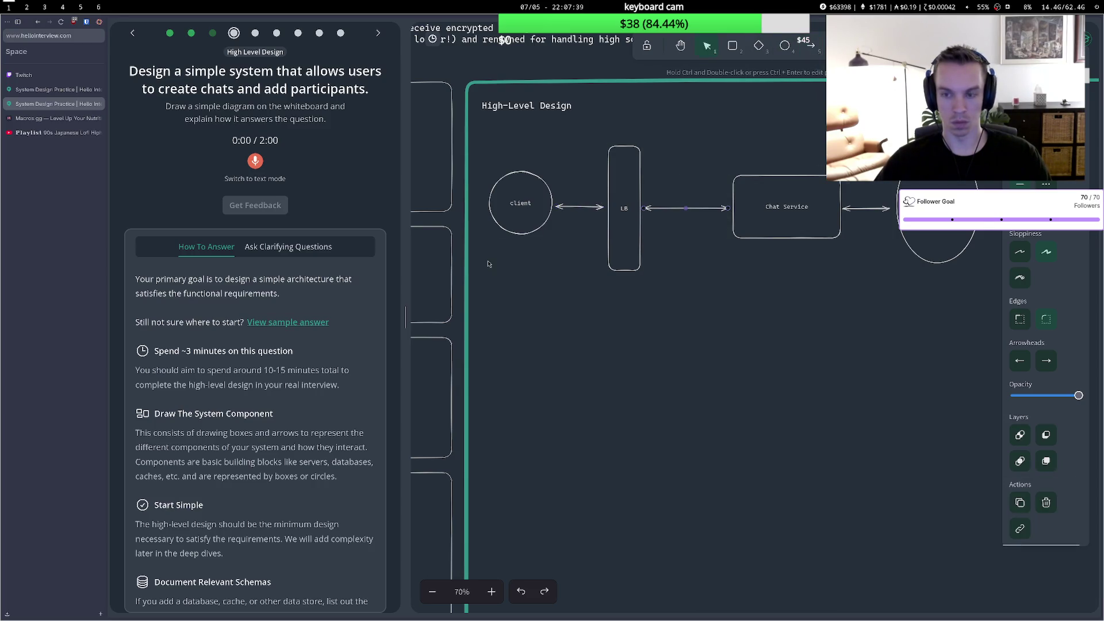
left_click_drag(632, 199, 649, 198)
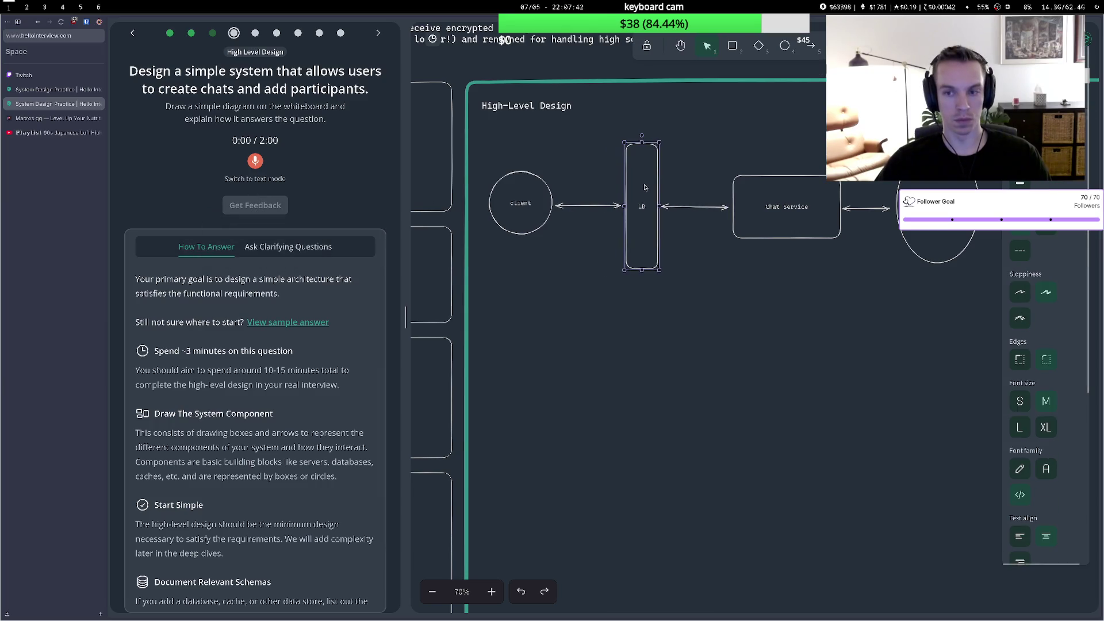
Add a Chat schema note with id and participants below the DB.
double_click(897, 284)
type("Chat")
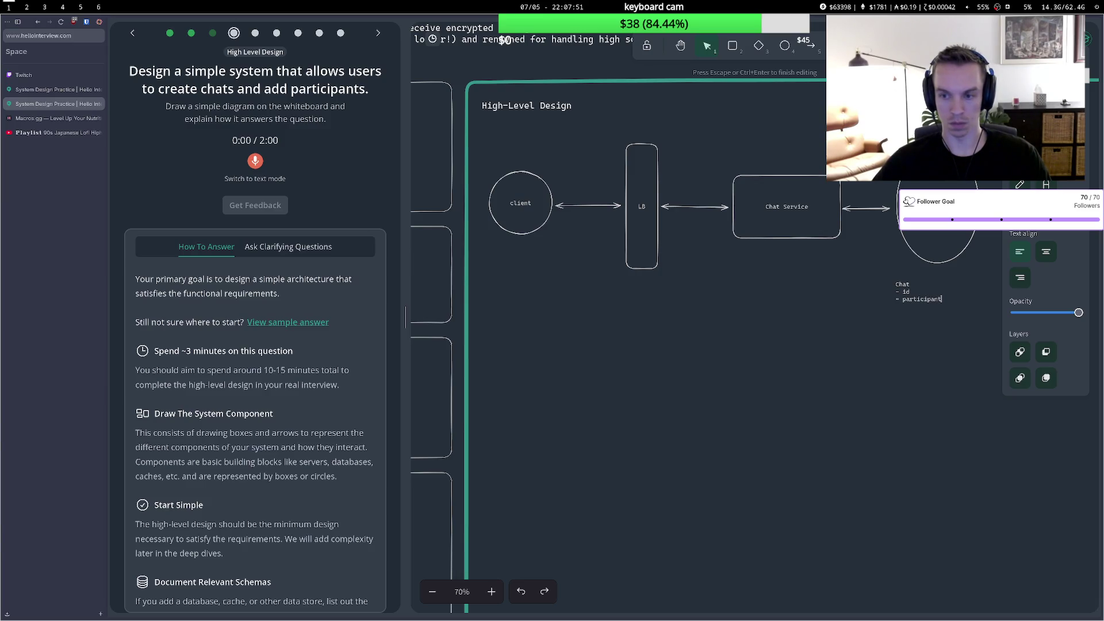
left_click_drag(915, 293, 895, 295)
Add a User schema note with id beside the Chat note, aligned with it.
double_click(943, 291)
type("User")
key("Return")
type(";")
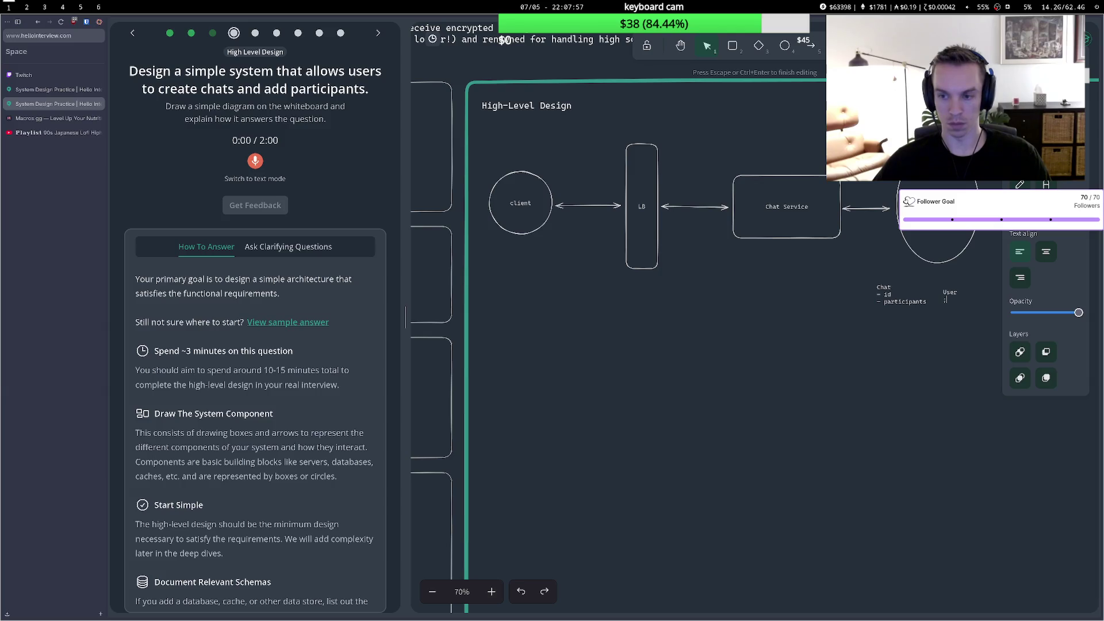
key("Escape")
left_click_drag(950, 299, 950, 293)
left_click(943, 311)
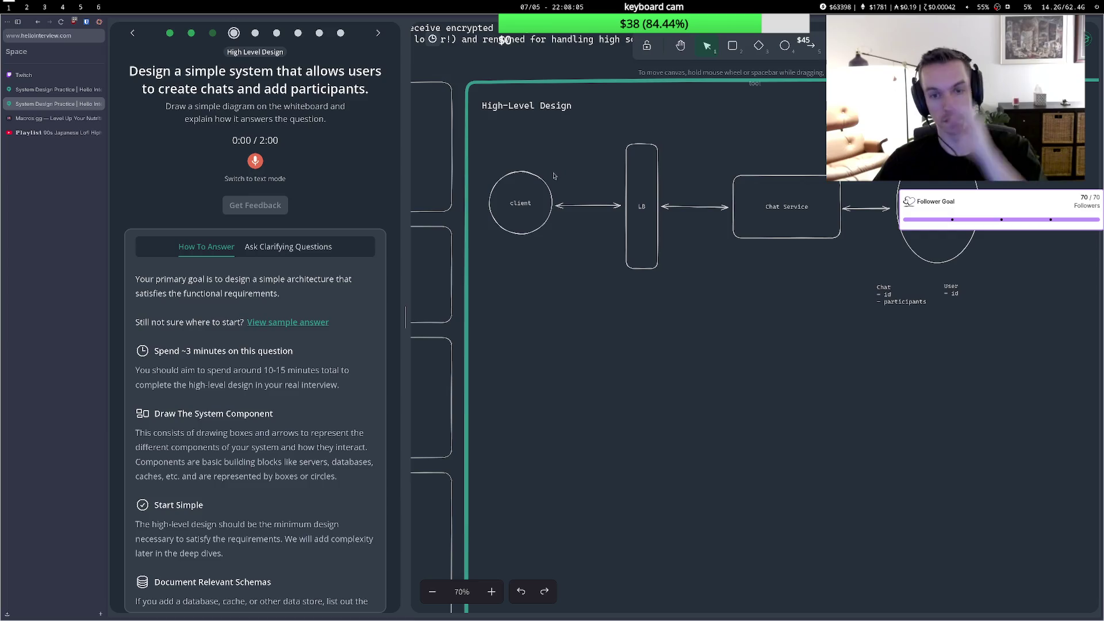
Scroll the view and select the client circle.
scroll(276, 550, "down", 2)
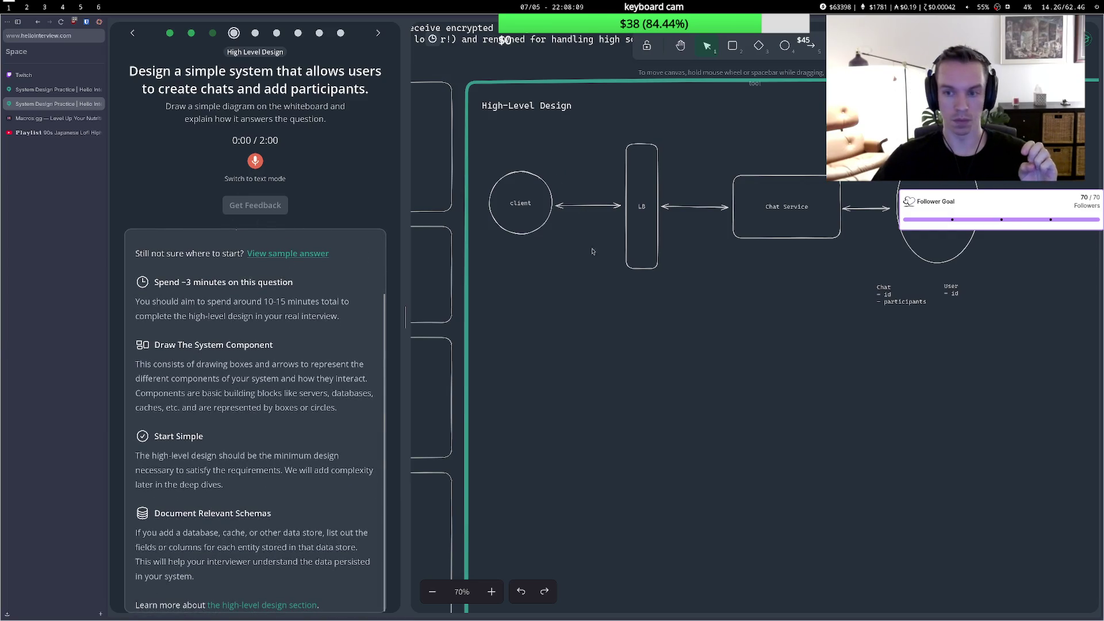
scroll(286, 280, "up", 2)
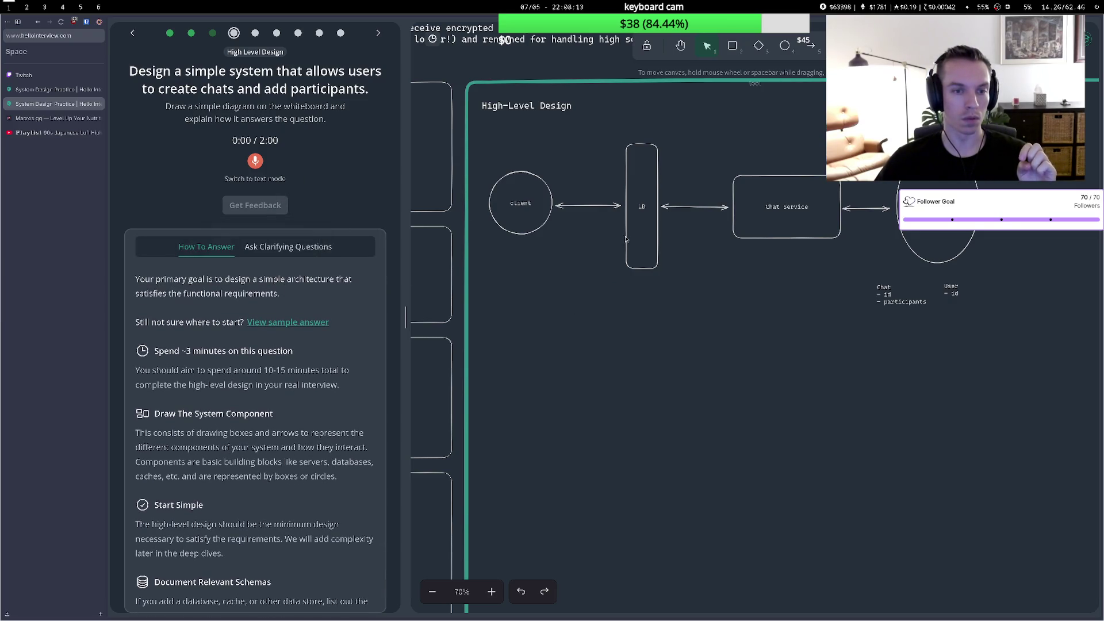
left_click(642, 207)
left_click(512, 223)
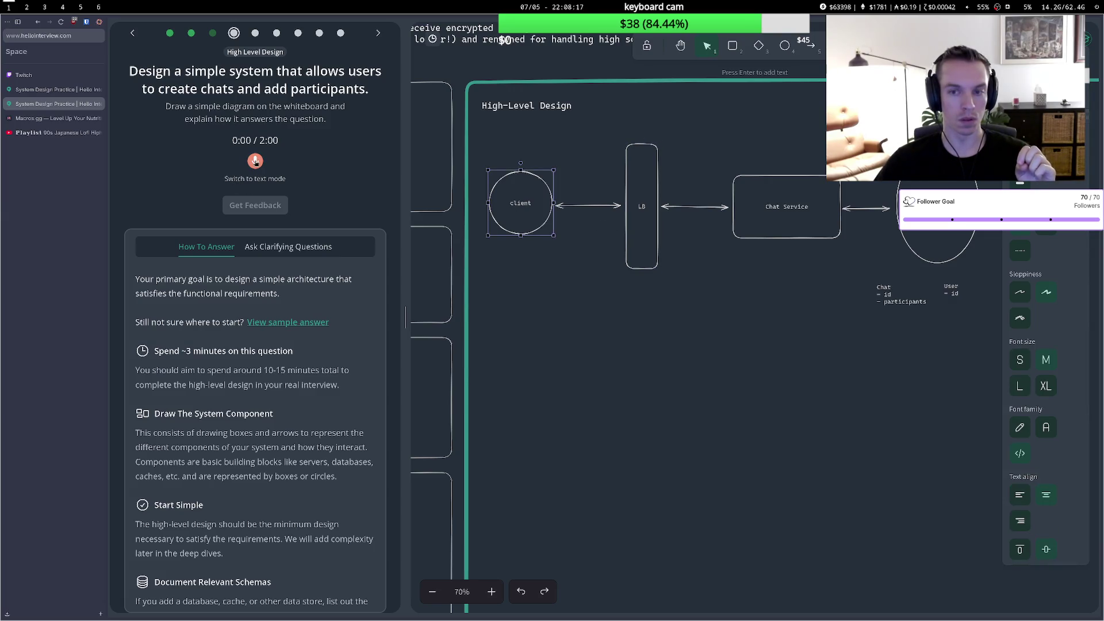
Record a walkthrough of client WebSocket/API chat creation, re-recording once, and request feedback.
left_click(255, 162)
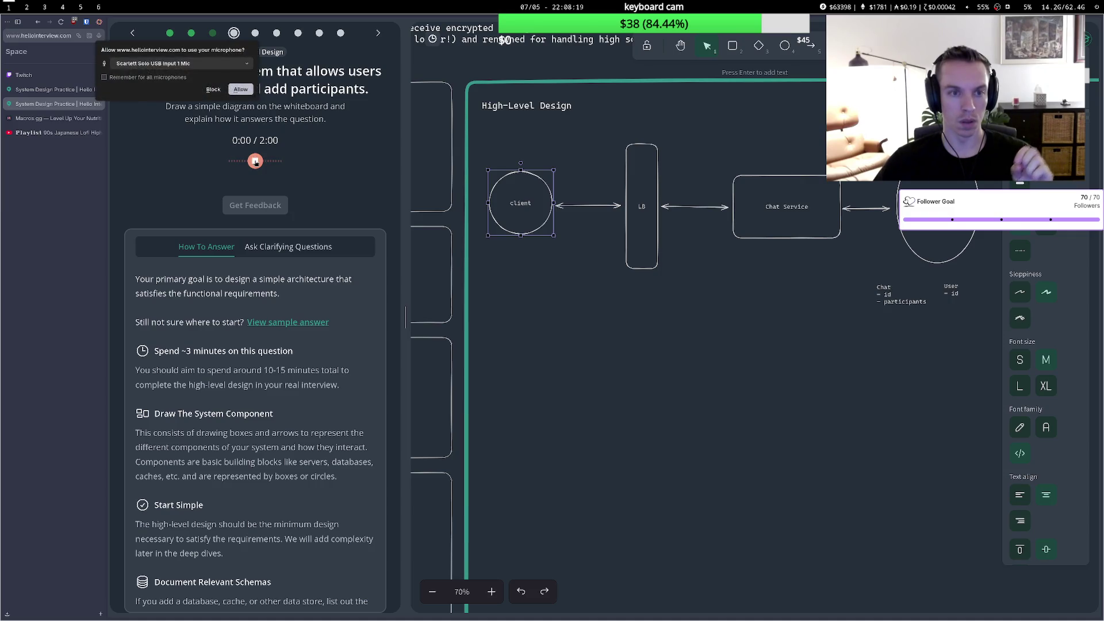
left_click(241, 90)
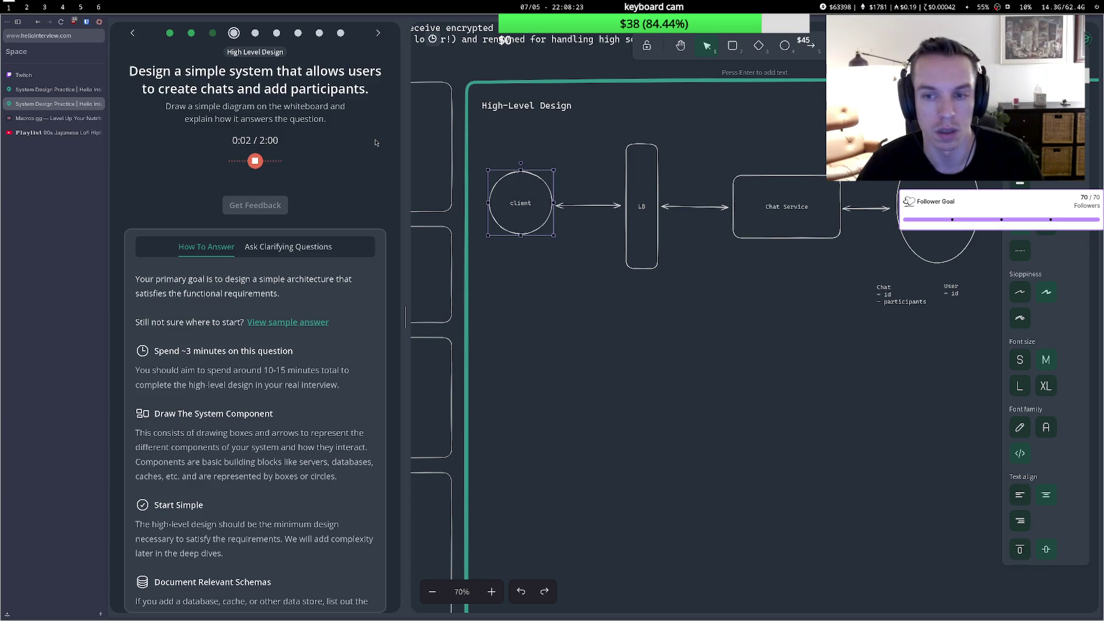
left_click(256, 162)
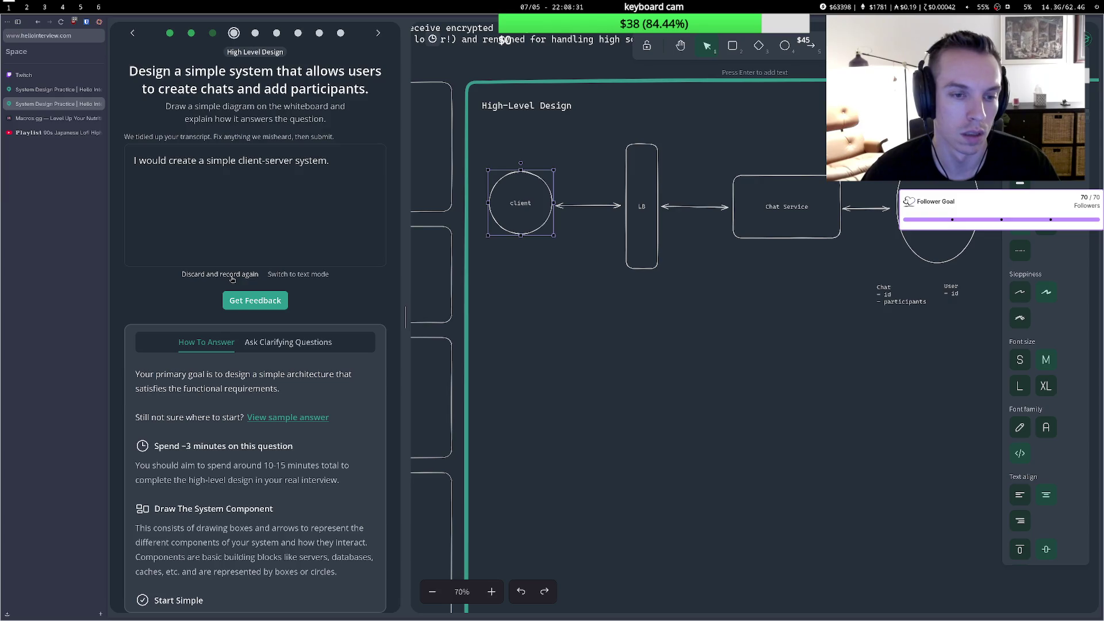
left_click(220, 274)
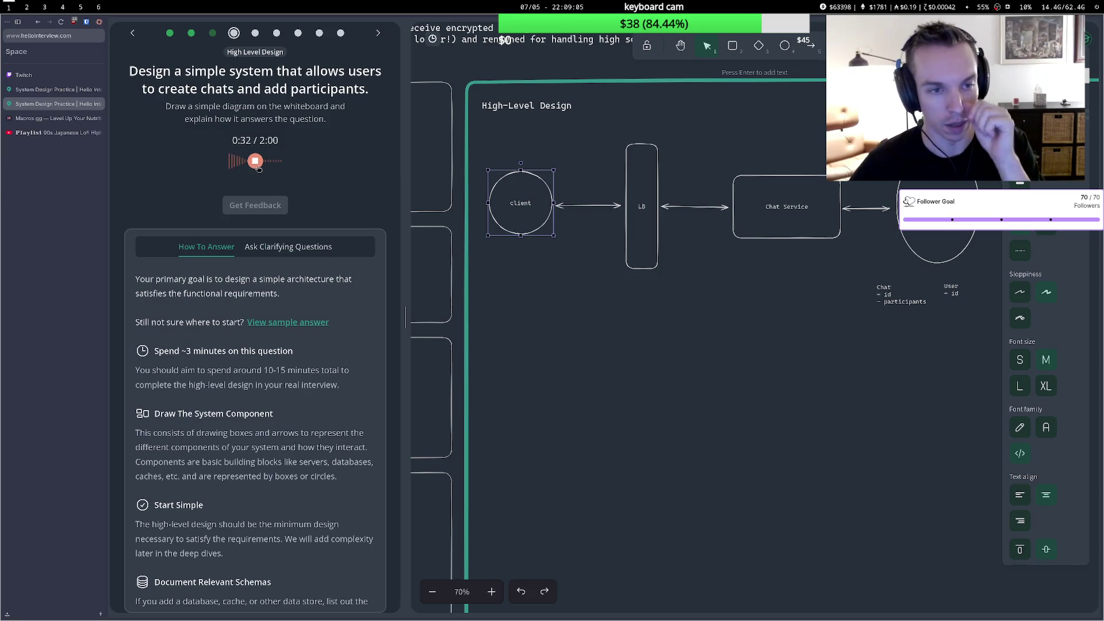
left_click(256, 161)
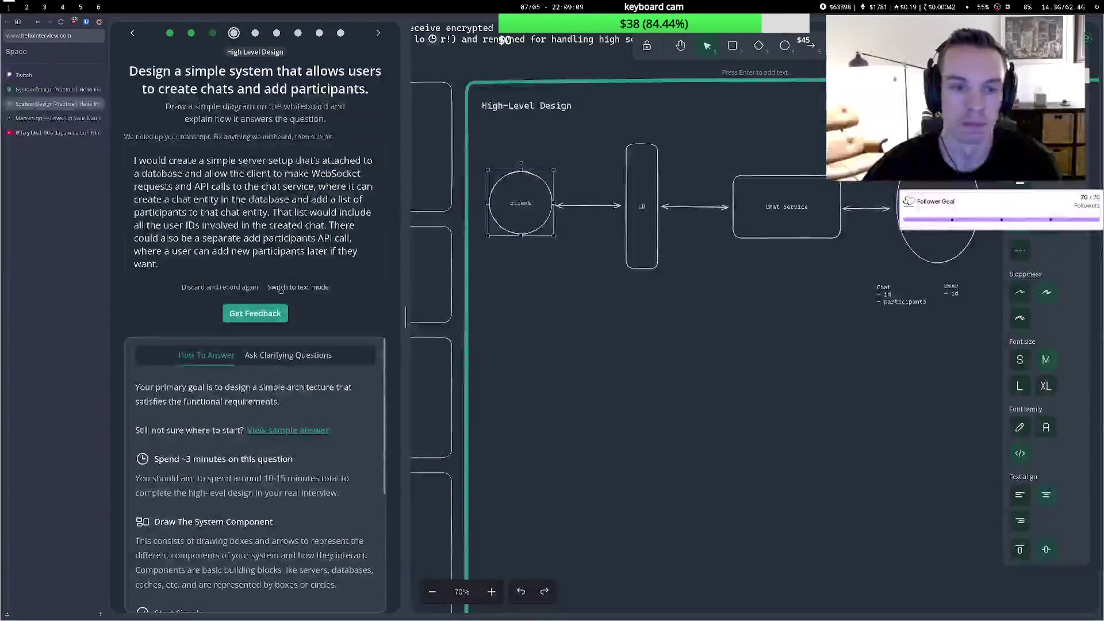
left_click(256, 314)
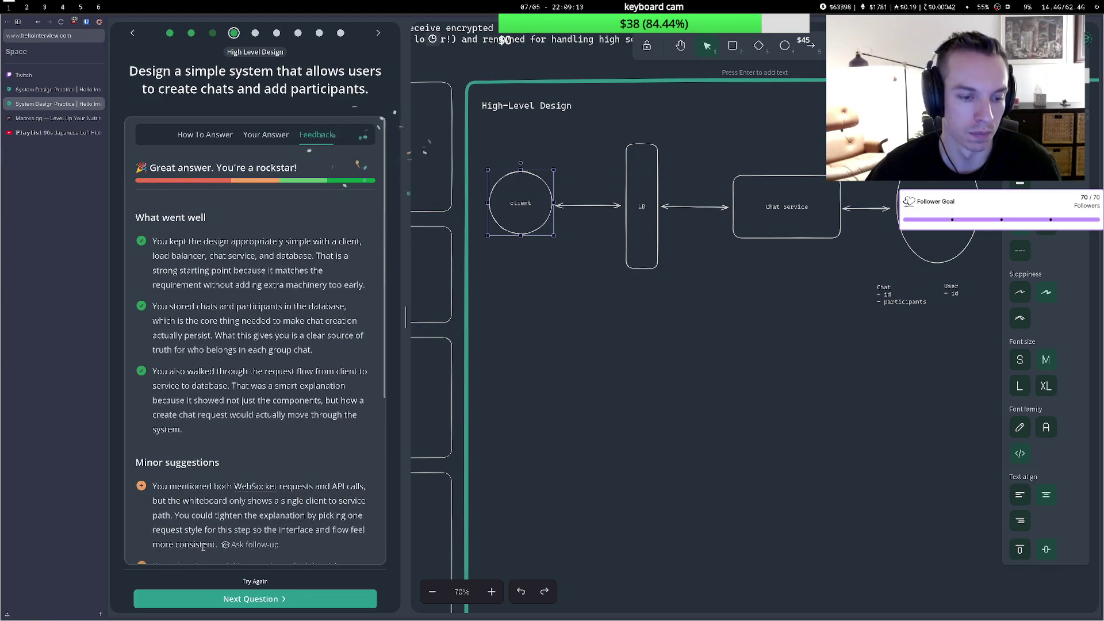
Read through the high-level design feedback and go to the next question.
scroll(198, 540, "down", 5)
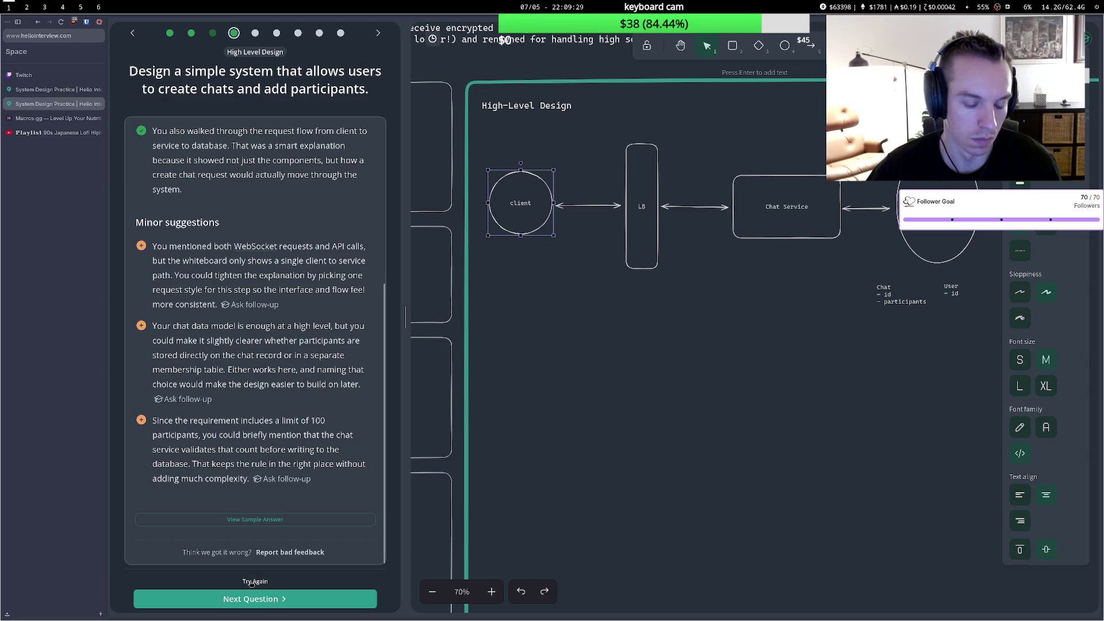
left_click(255, 598)
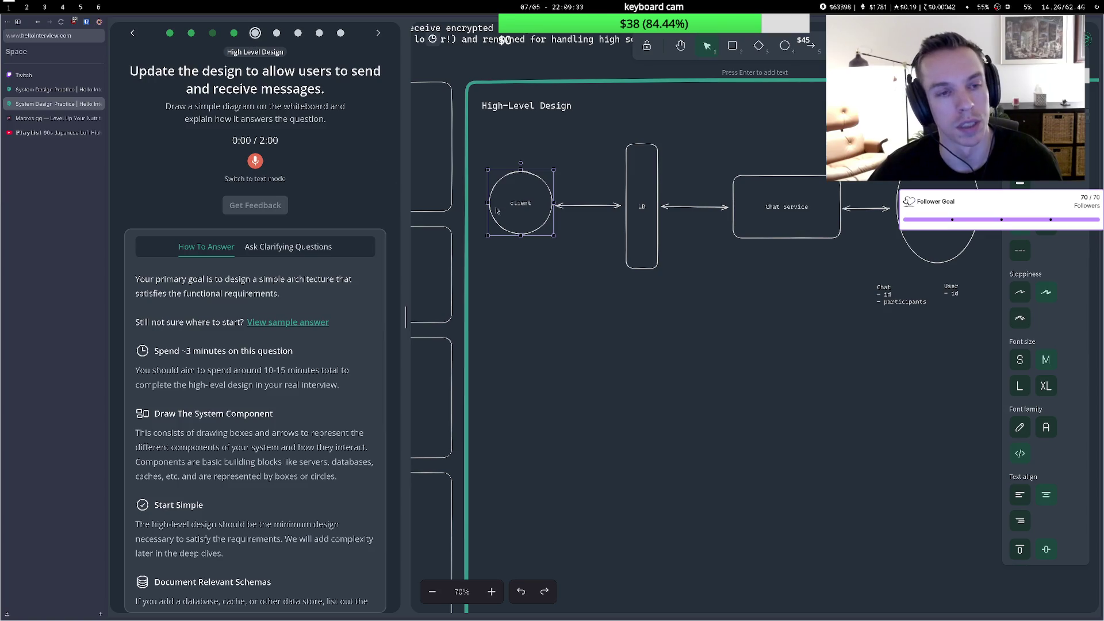
Nudge the LB and Chat Service boxes left and start a Message note with id.
left_click_drag(645, 174, 627, 178)
left_click_drag(734, 186, 710, 185)
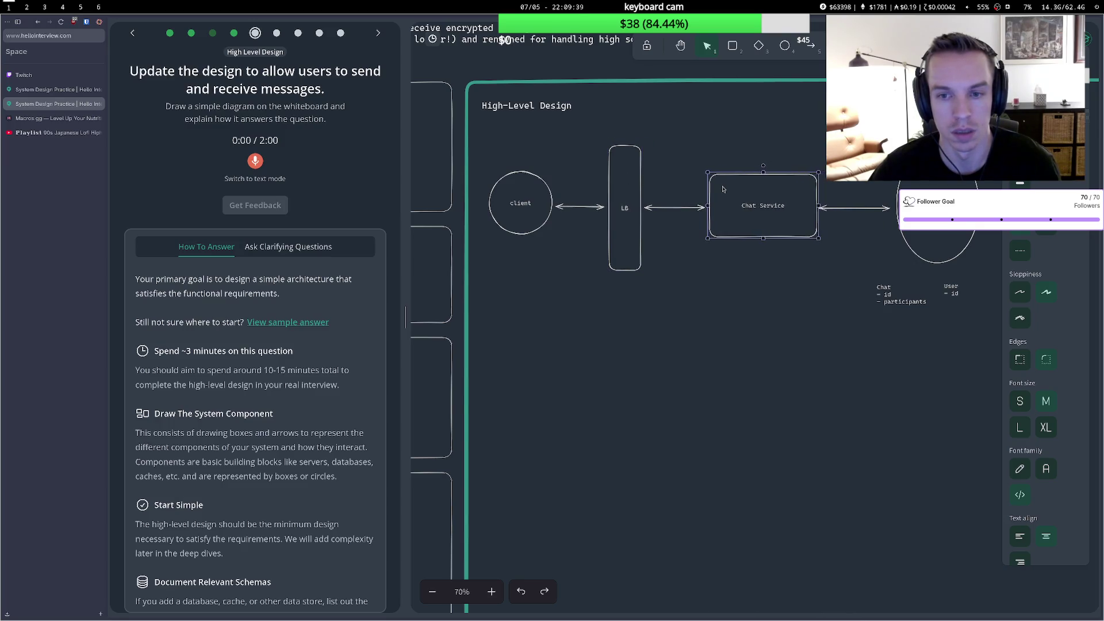
double_click(890, 332)
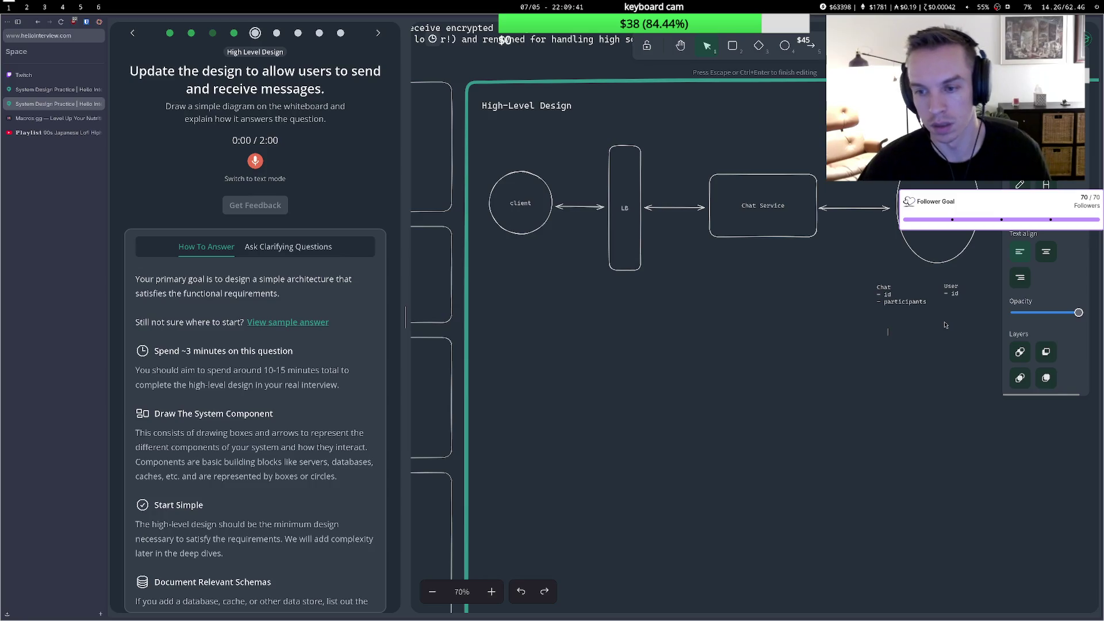
type("Message")
key("Return")
type("- id")
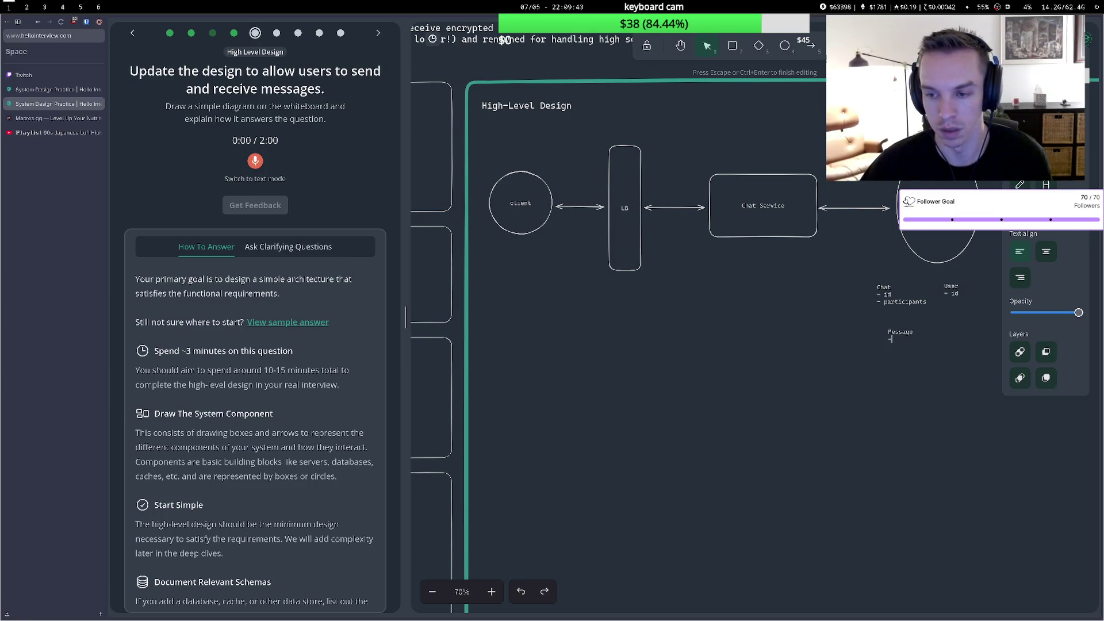
key("Return")
Add chatId, text, attachmentUrls[] and createdAt lines to the Message note.
type("- chat")
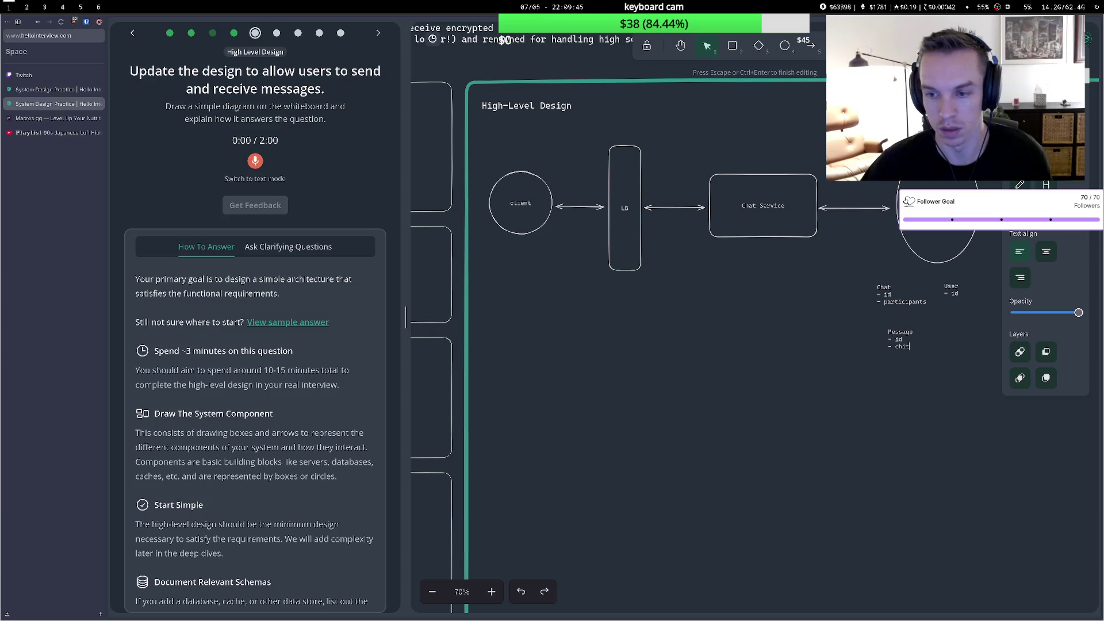
type("Id")
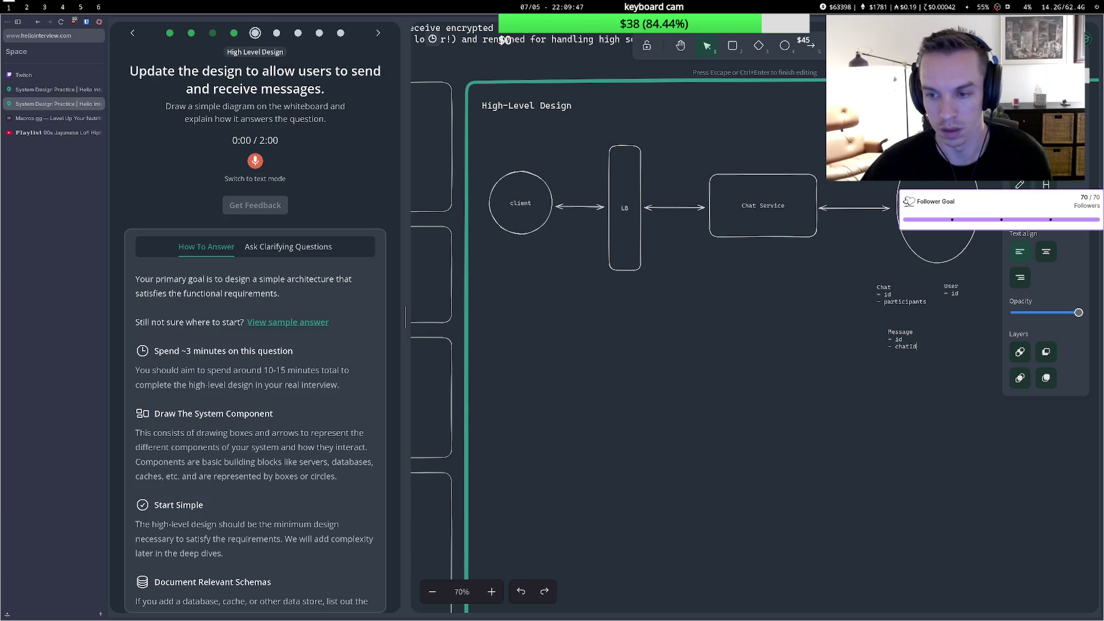
key("Return")
type("- text")
key("Return")
type("- attachmentU")
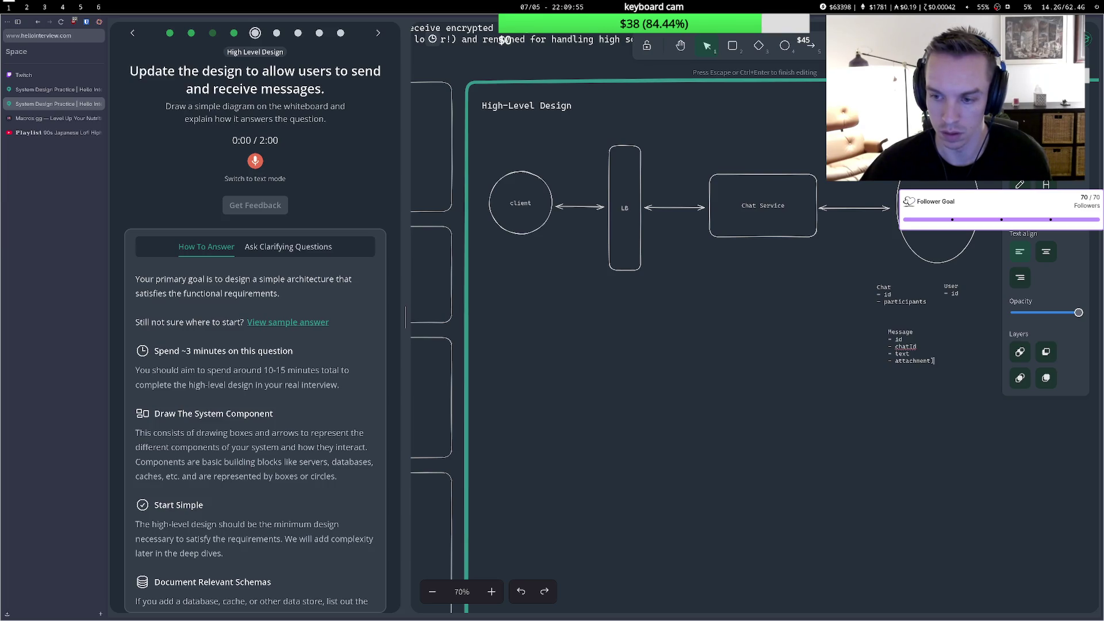
type("rls[]")
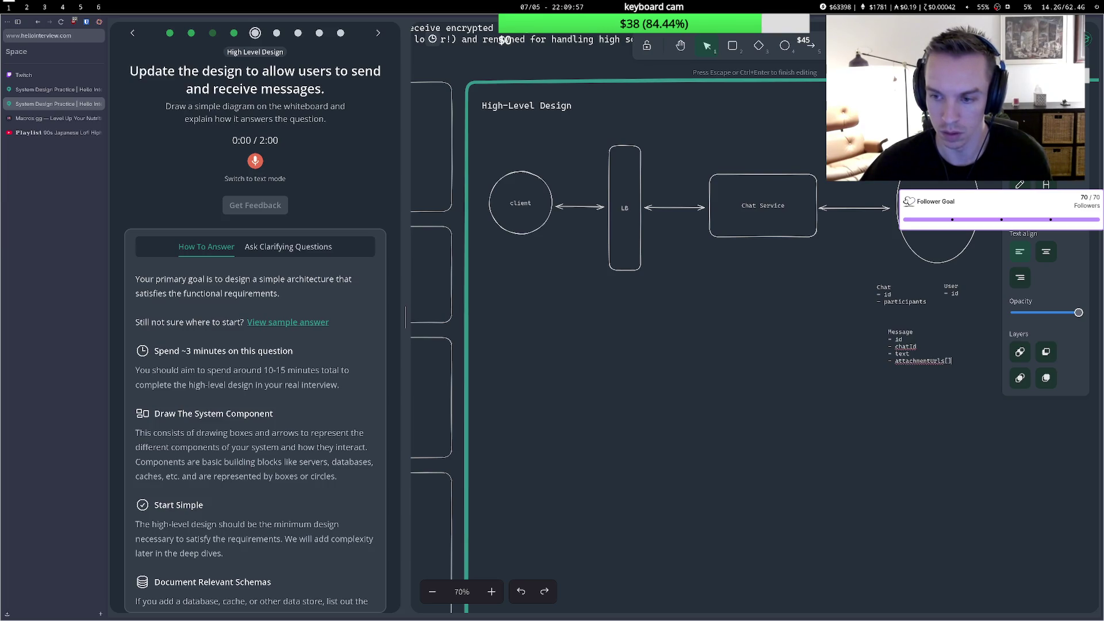
key("Return")
type("- createdAt")
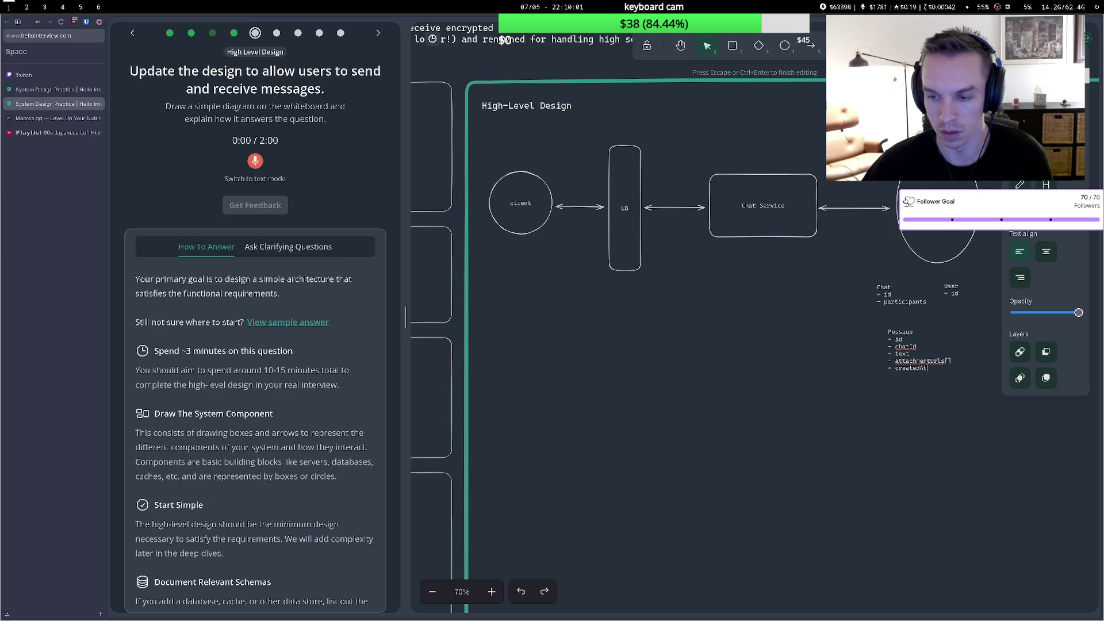
left_click(825, 309)
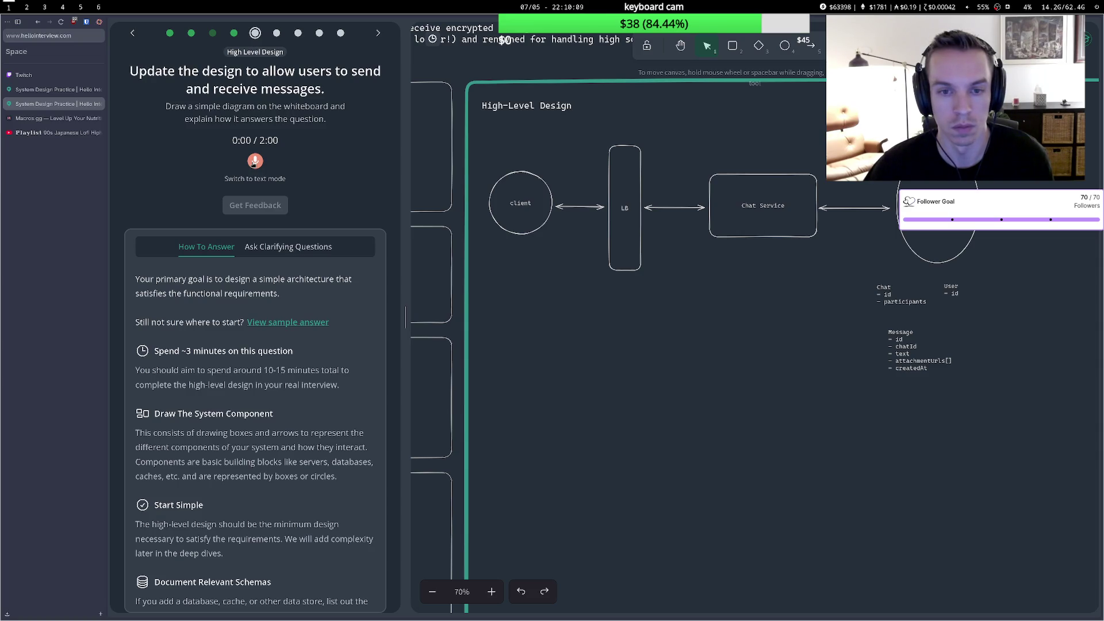
Record the send-and-receive answer, get feedback, and read down to Minor suggestions.
left_click(253, 164)
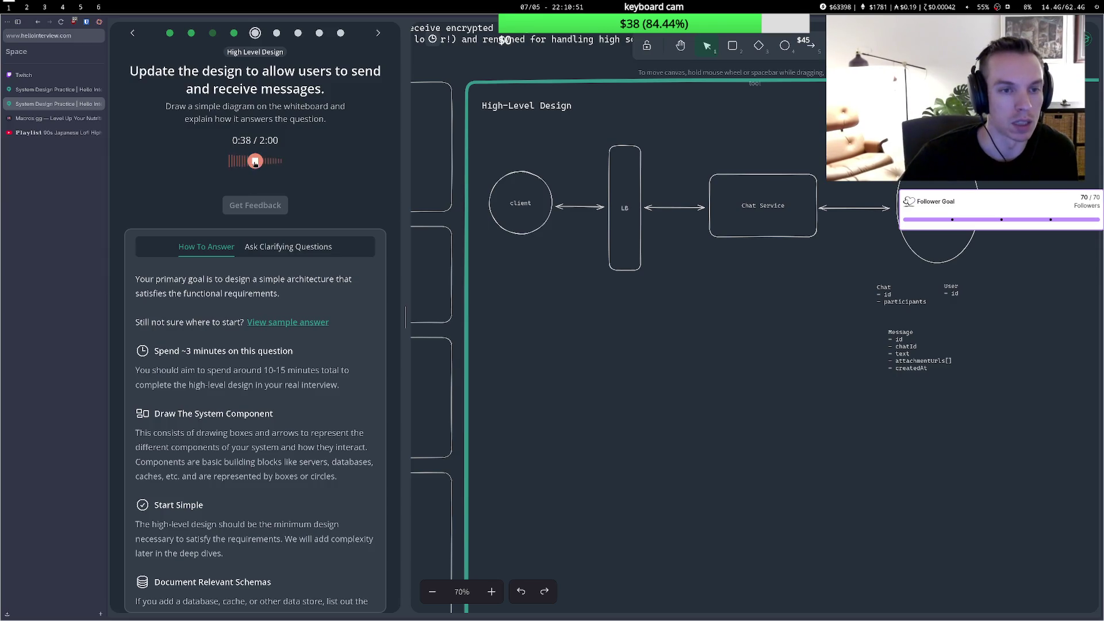
left_click(256, 162)
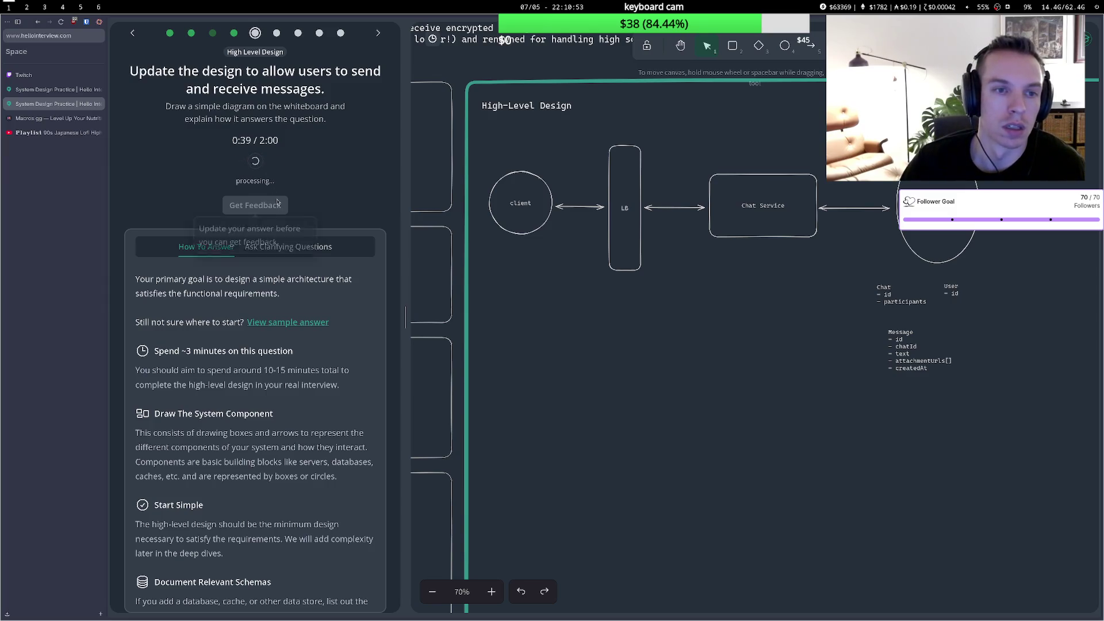
left_click(255, 327)
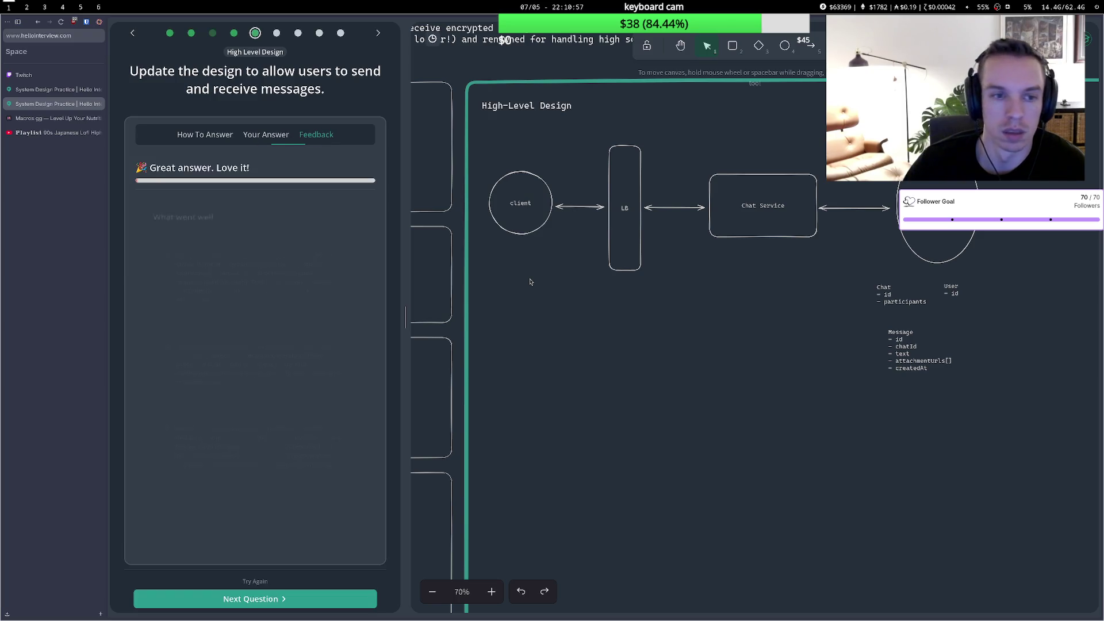
scroll(294, 461, "down", 4)
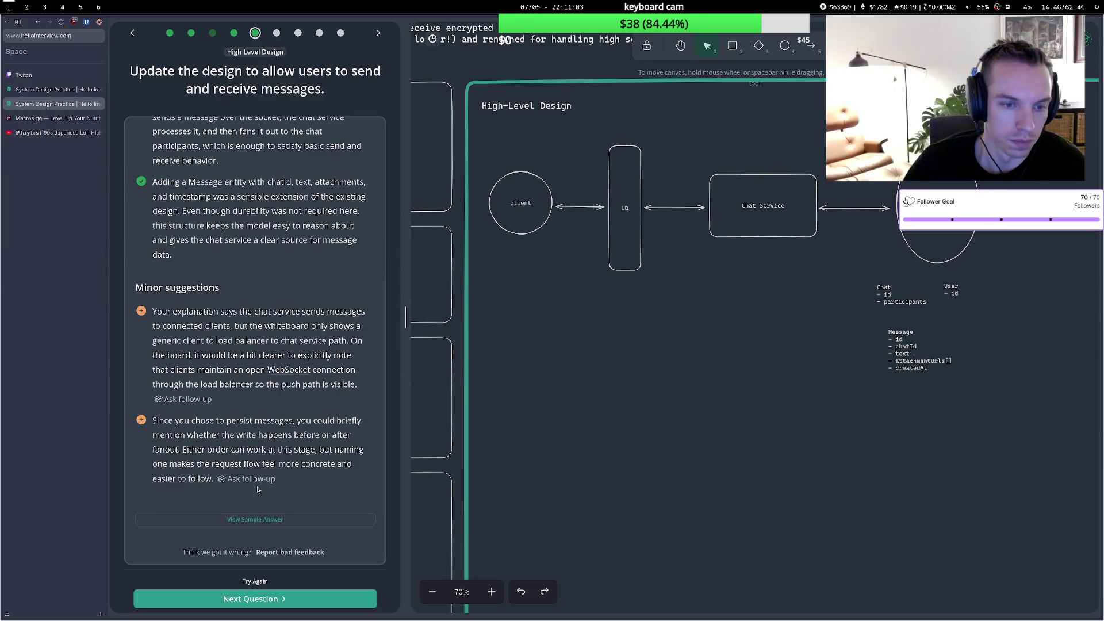
double_click(567, 181)
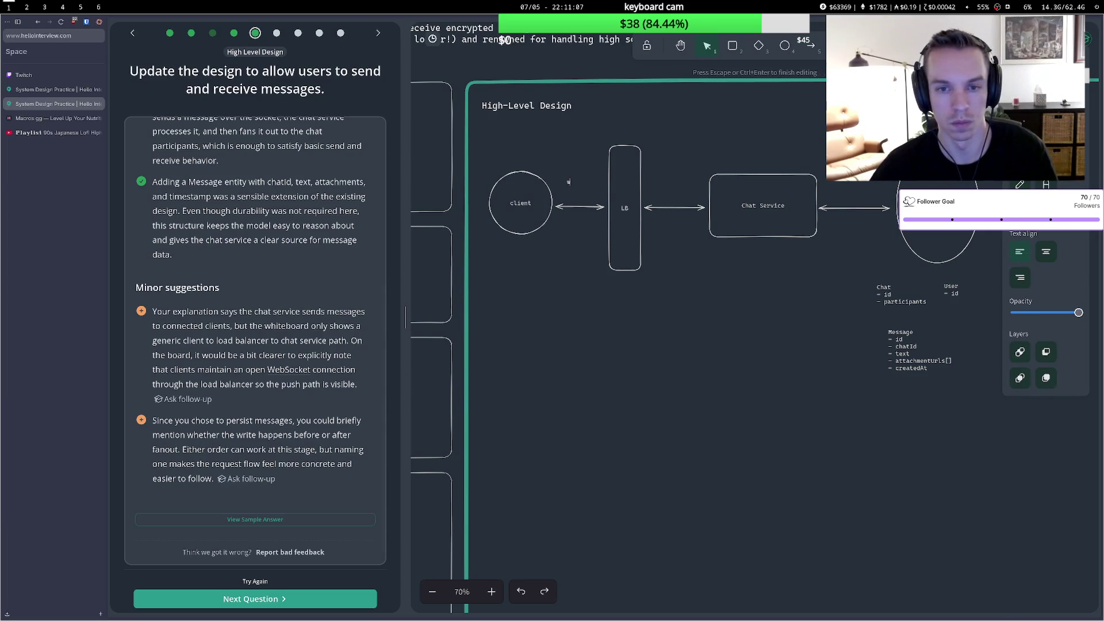
Label the client–LB arrow 'ws connection' and position the label just above it.
type("ws connection")
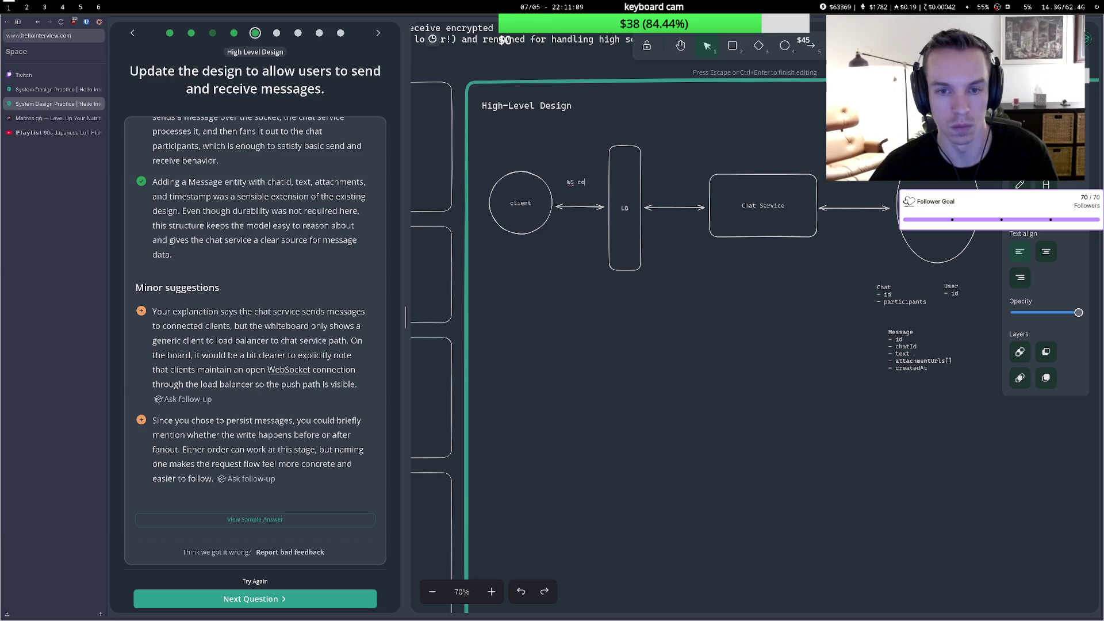
key("Escape")
mouse_move(577, 182)
left_mouse_down()
mouse_move(559, 170)
mouse_move(565, 196)
mouse_move(560, 177)
mouse_move(528, 188)
mouse_move(566, 176)
mouse_move(554, 199)
left_mouse_up()
left_click(544, 155)
left_click(540, 160)
left_click(552, 178)
left_click(535, 231)
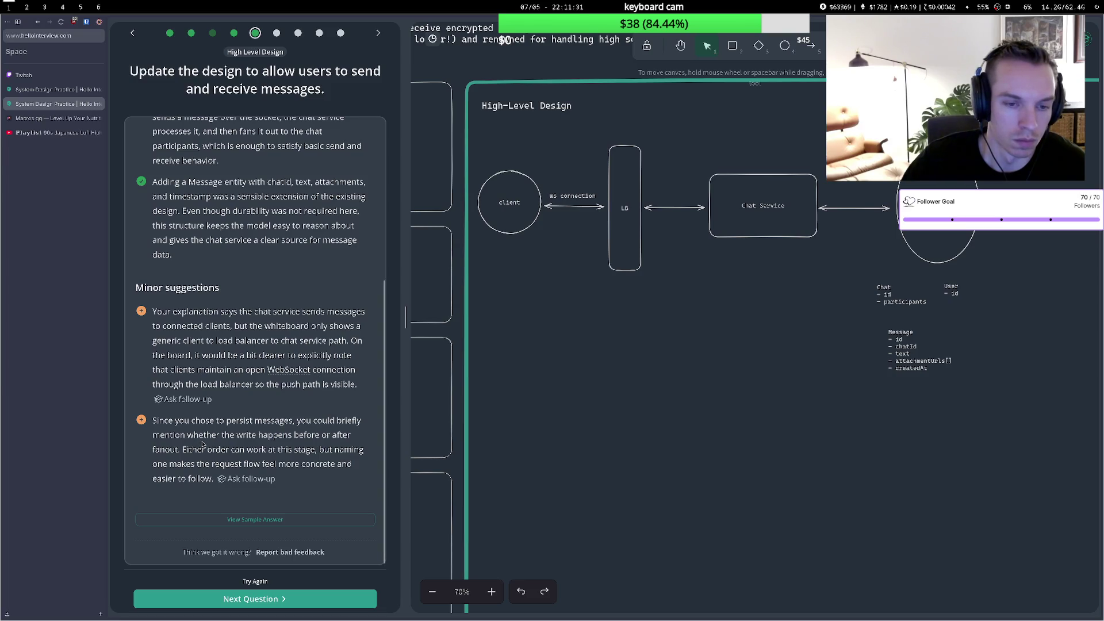
mouse_move(572, 201)
left_mouse_down()
mouse_move(626, 194)
mouse_move(626, 141)
mouse_move(575, 198)
left_mouse_up()
left_click(487, 268)
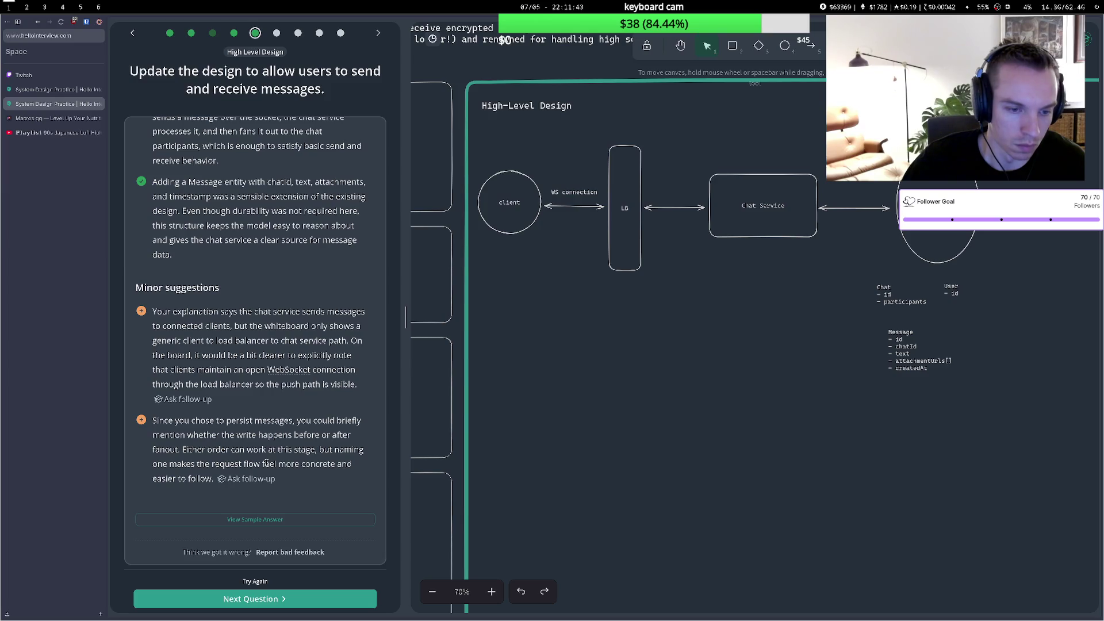
left_click(276, 598)
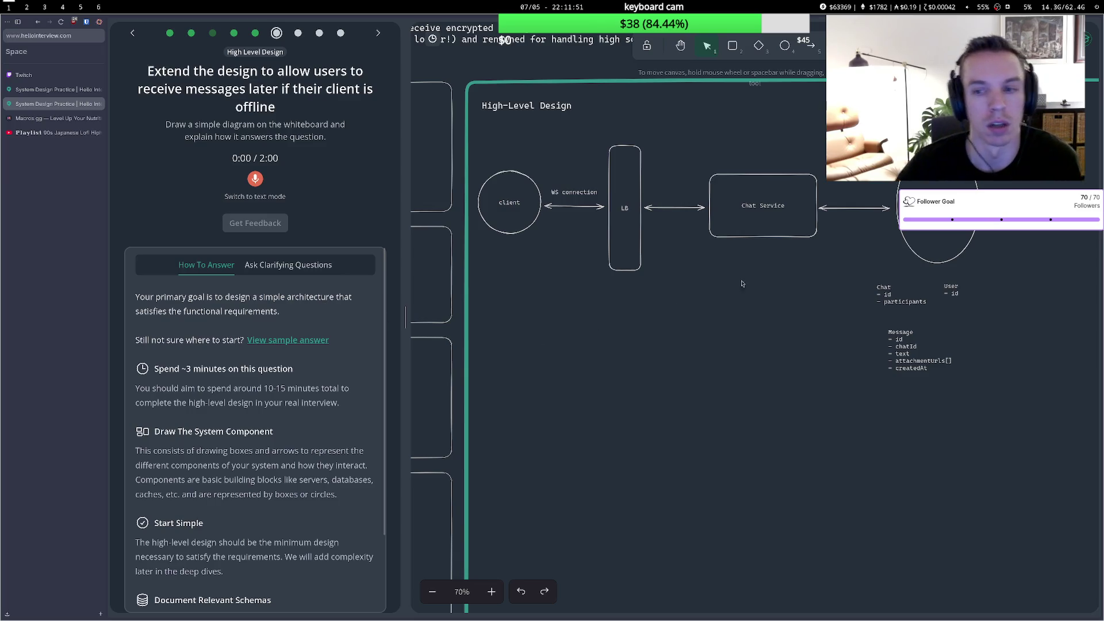
Shift the Message schema up and left, discarding stray empty text notes.
left_click_drag(890, 332, 884, 324)
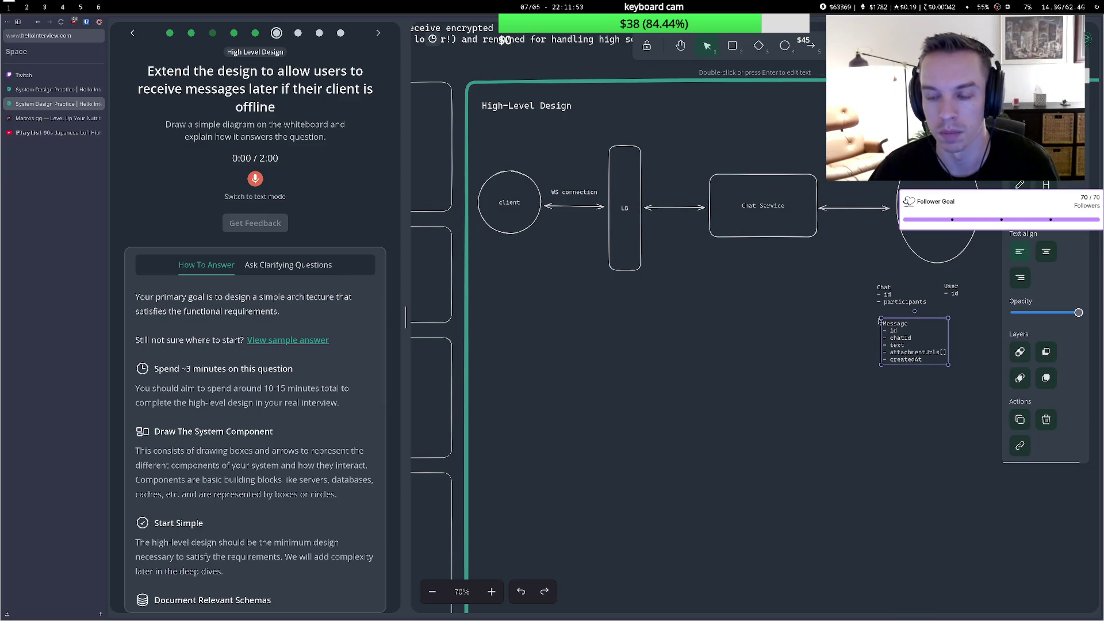
key("Escape")
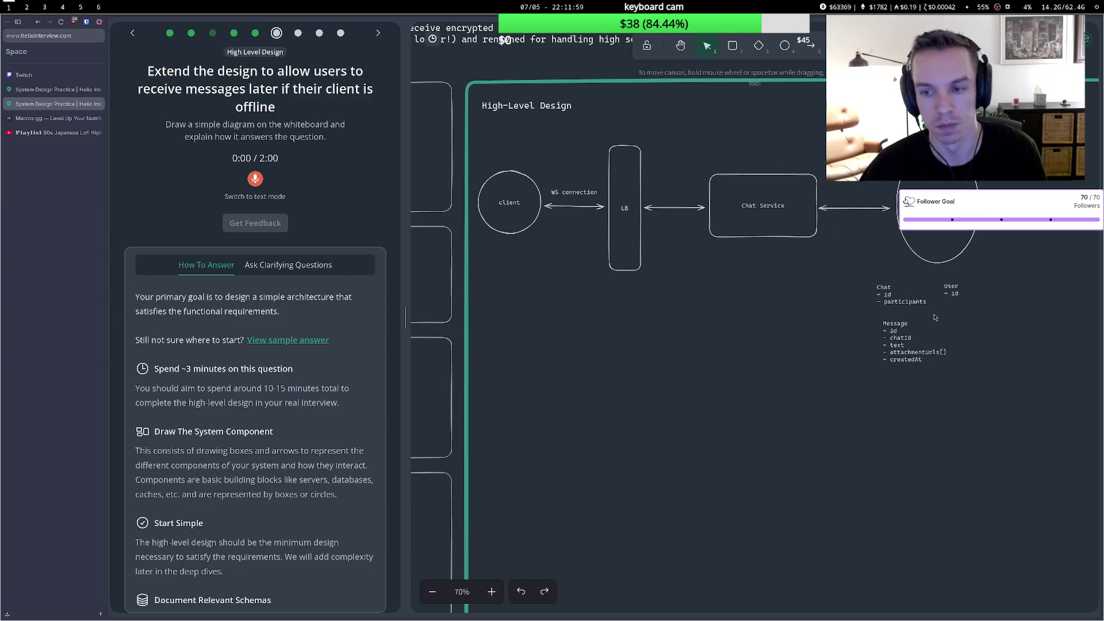
double_click(958, 324)
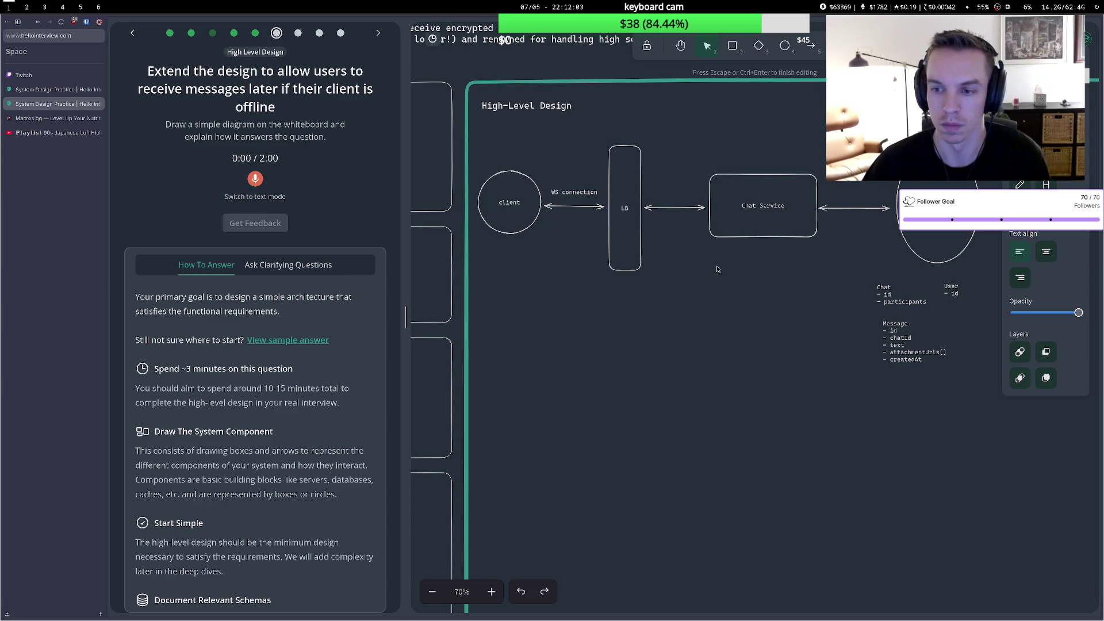
key("Escape")
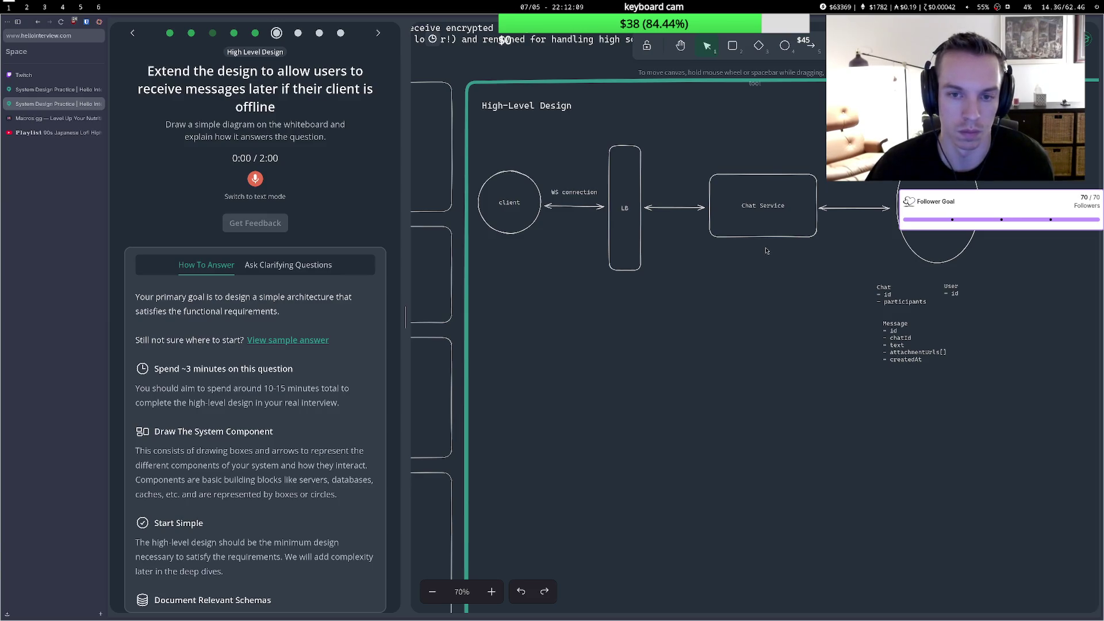
double_click(557, 218)
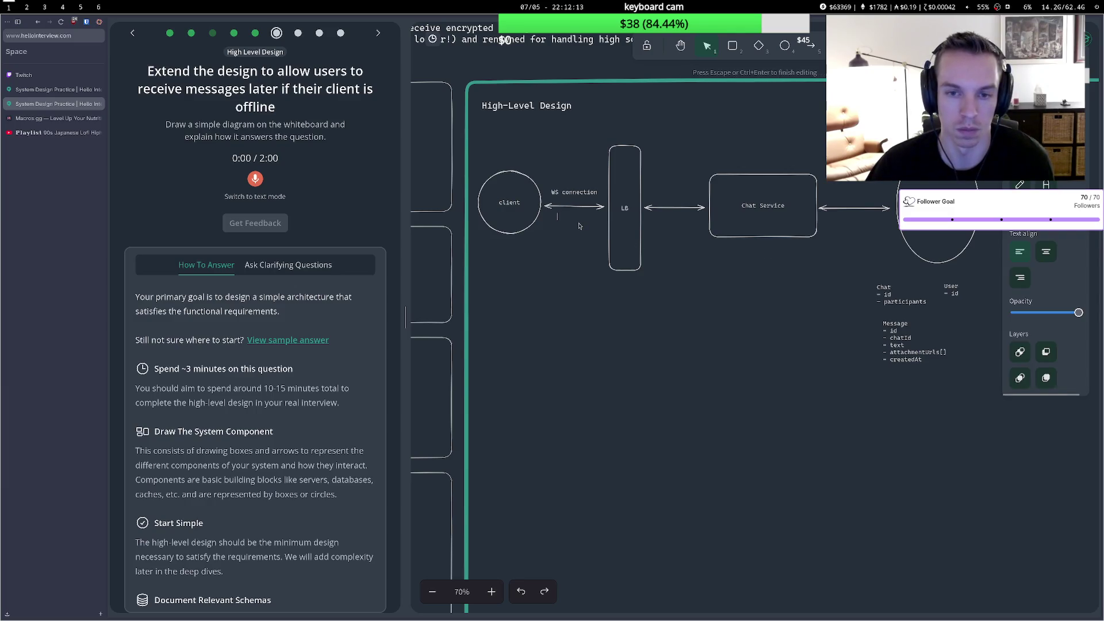
key("Escape")
Nudge the Message schema slightly left and cancel another stray note beneath it.
left_click(738, 227)
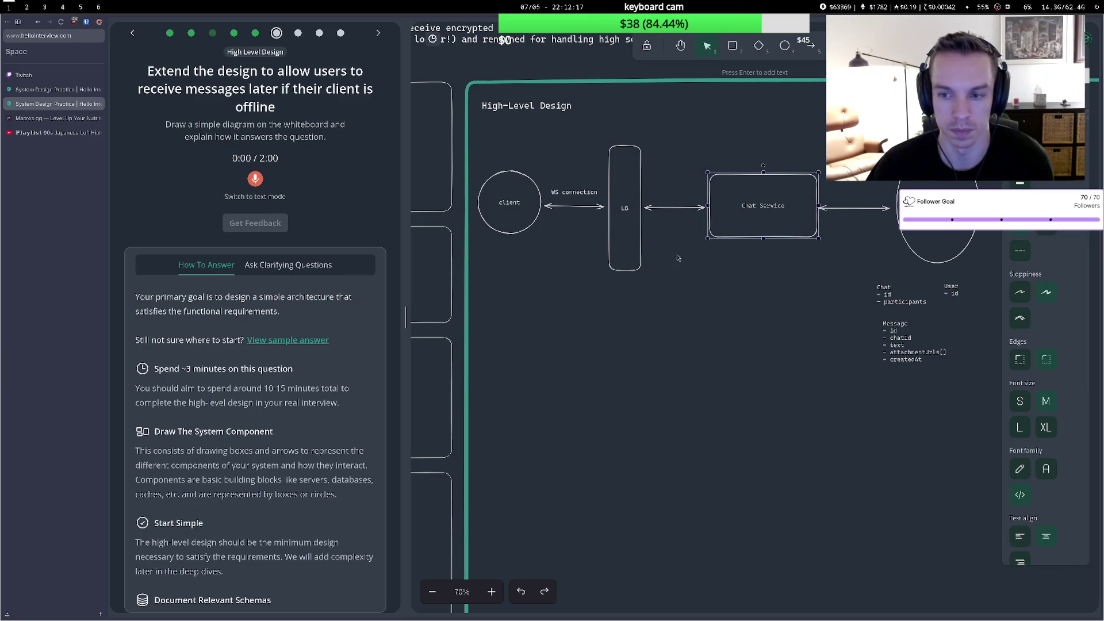
left_click(915, 359)
left_click_drag(905, 346, 896, 345)
left_click(907, 379)
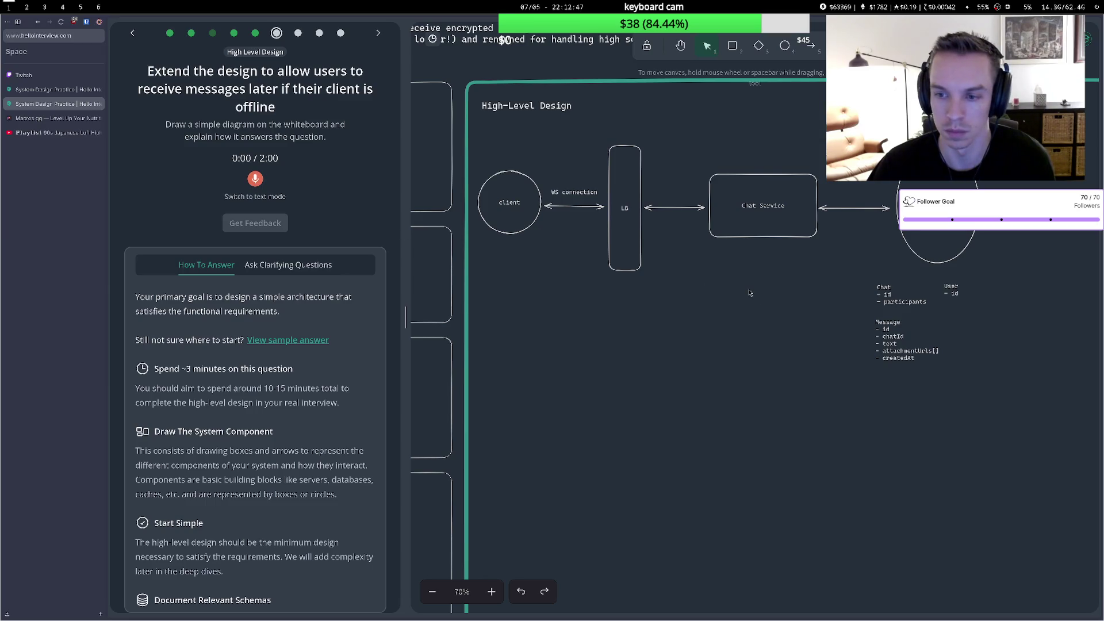
left_click(907, 338)
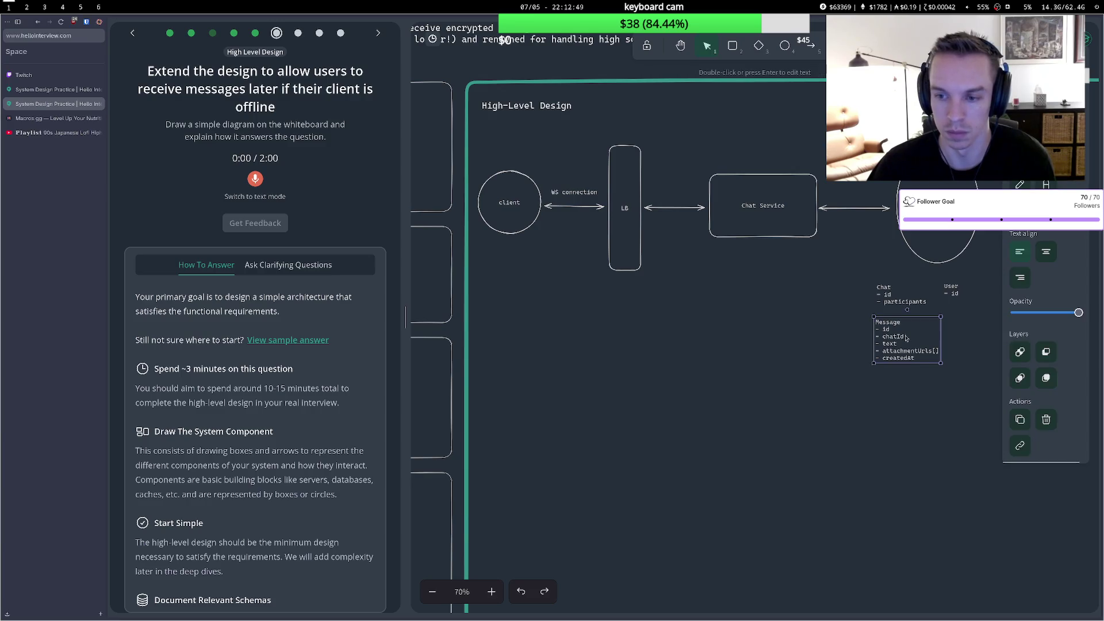
left_click(918, 376)
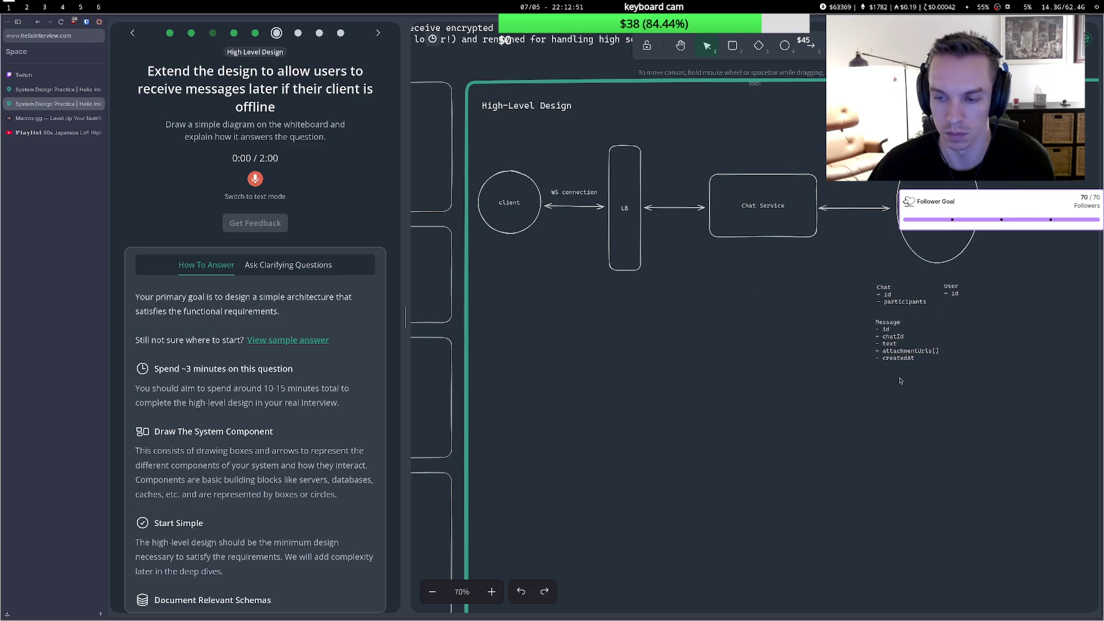
double_click(901, 381)
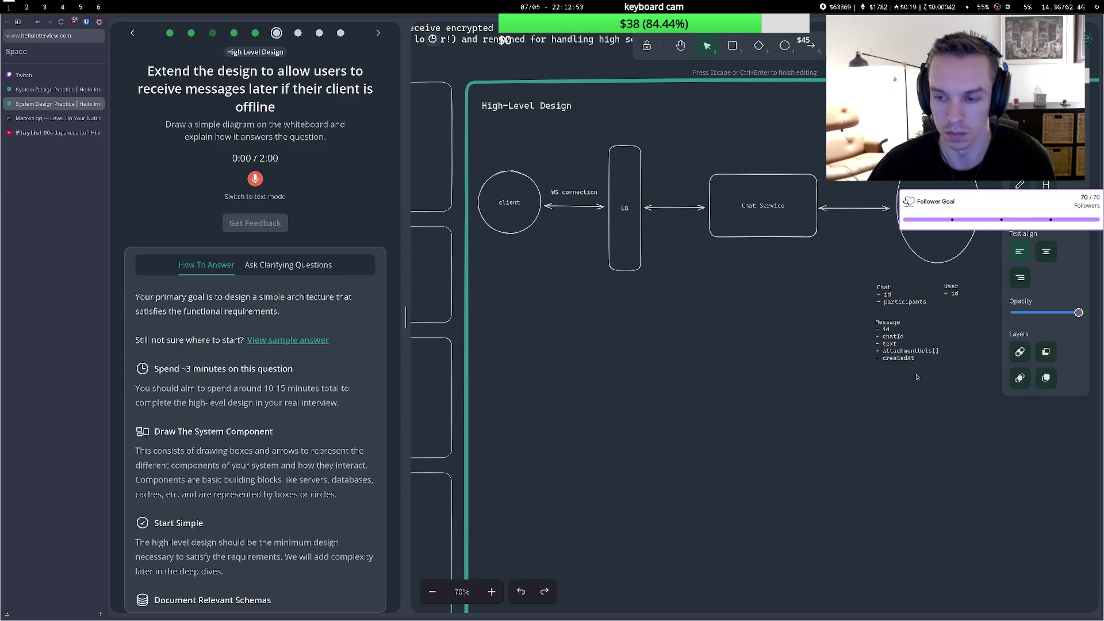
left_click(917, 377)
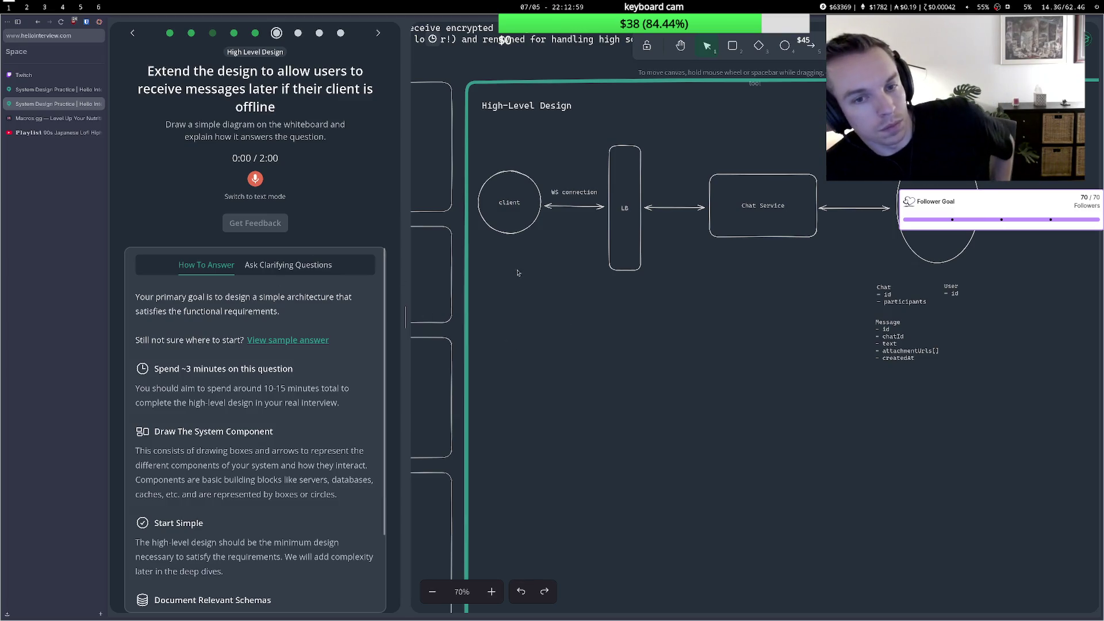
Write a 'sync(chatId, lastUpdatedAt)' note below the WS connection arrow.
double_click(561, 222)
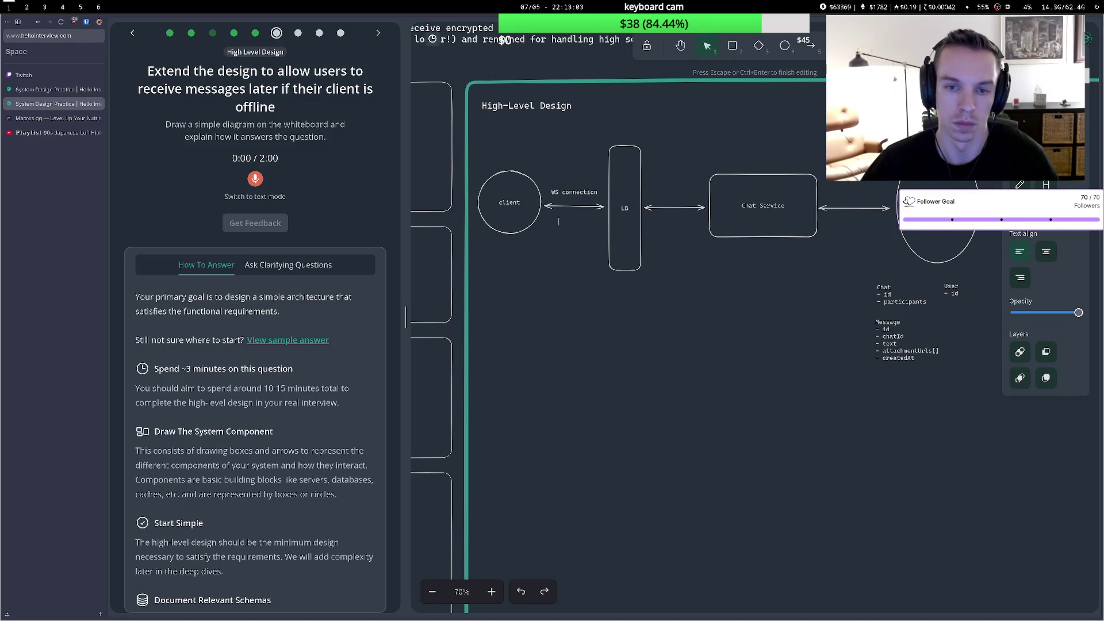
type("getssage")
key("BackSpace")
key("BackSpace")
key("BackSpace")
key("BackSpace")
key("BackSpace")
key("BackSpace")
type("sd")
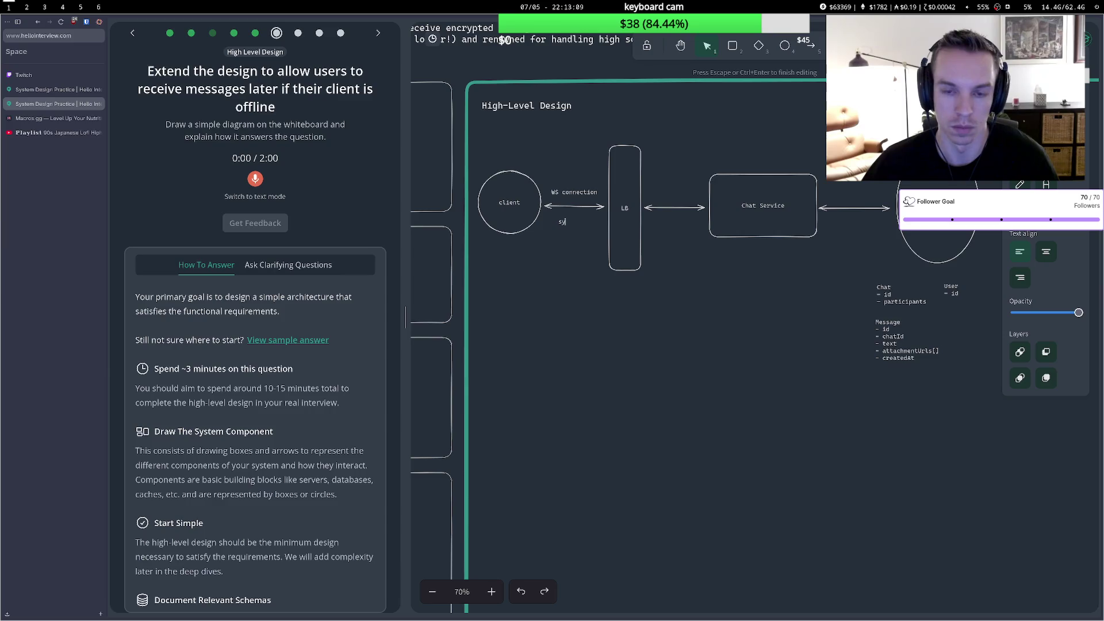
type("chatId, last")
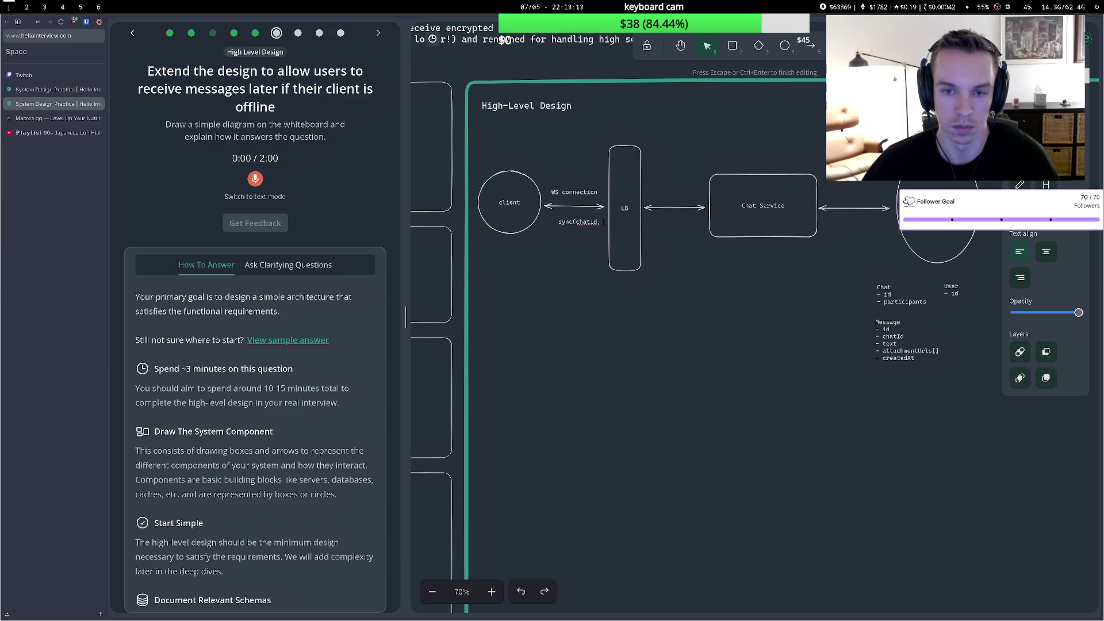
type("ate")
type("At)")
key("Escape")
Move the sync label down and left so it sits beneath the client circle.
left_click_drag(566, 229, 516, 256)
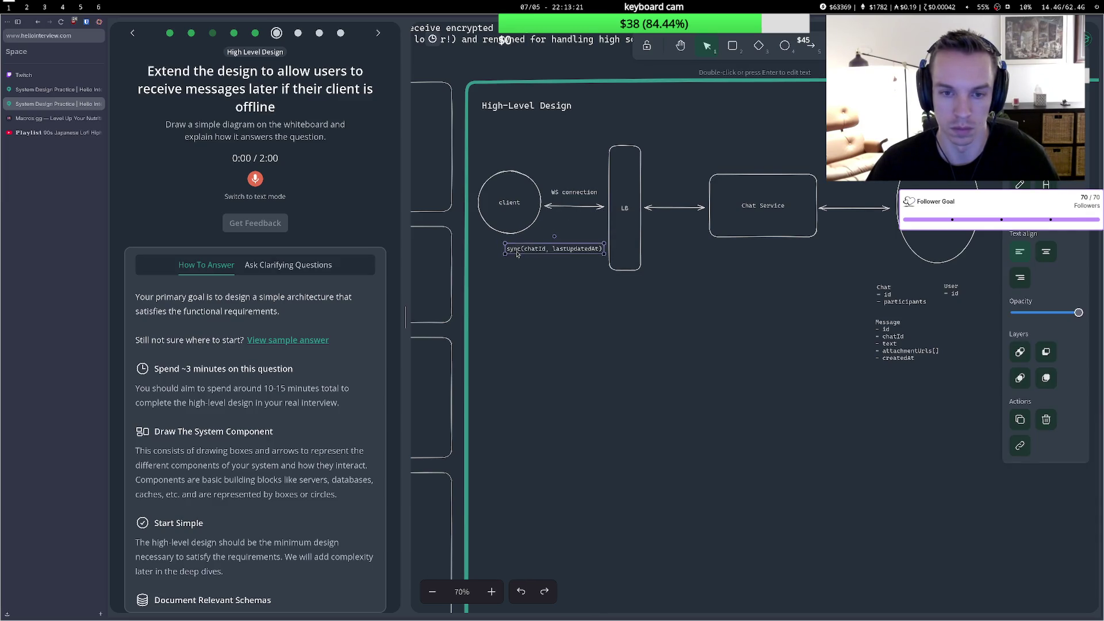
left_click(536, 228)
left_click(539, 250)
left_click_drag(544, 255, 536, 259)
left_click(485, 286)
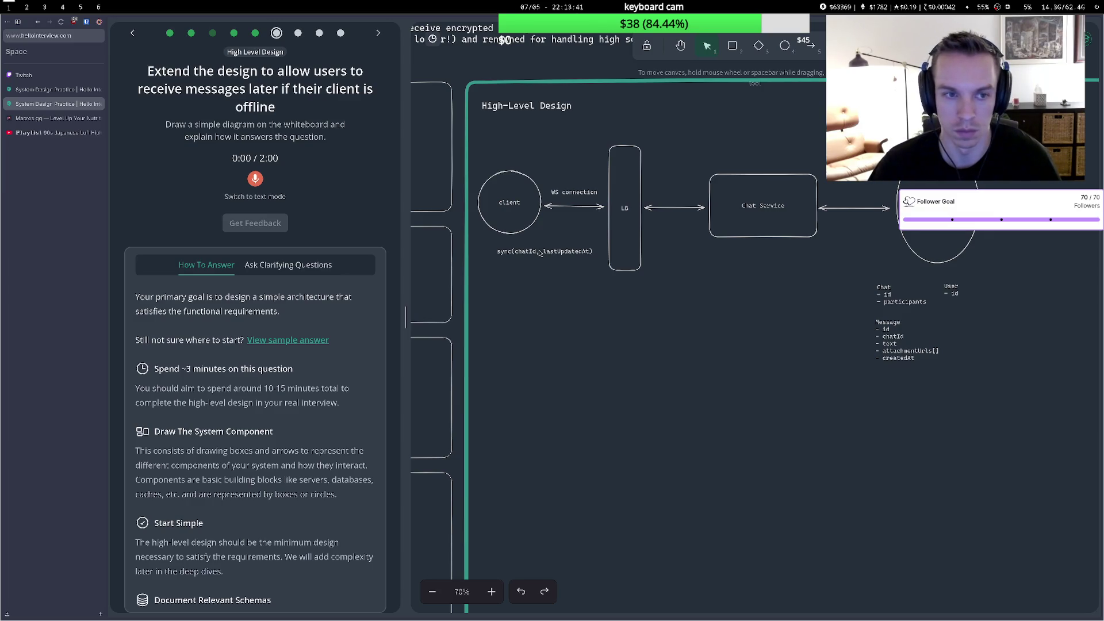
Record a short spoken offline-delivery answer and submit it for feedback.
left_click(256, 180)
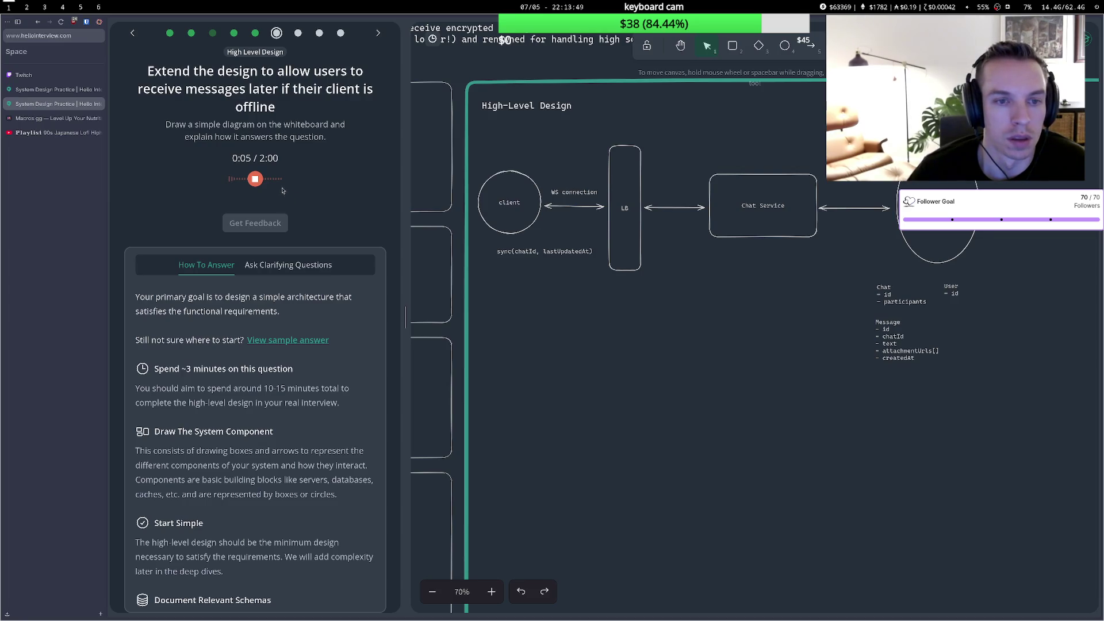
left_click(256, 179)
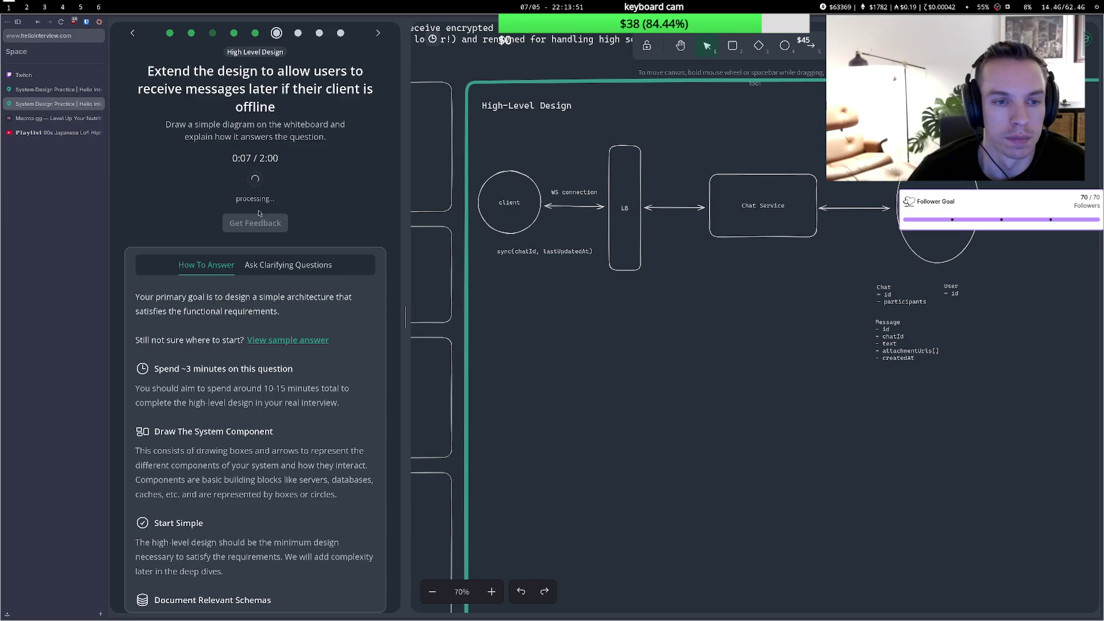
left_click(241, 293)
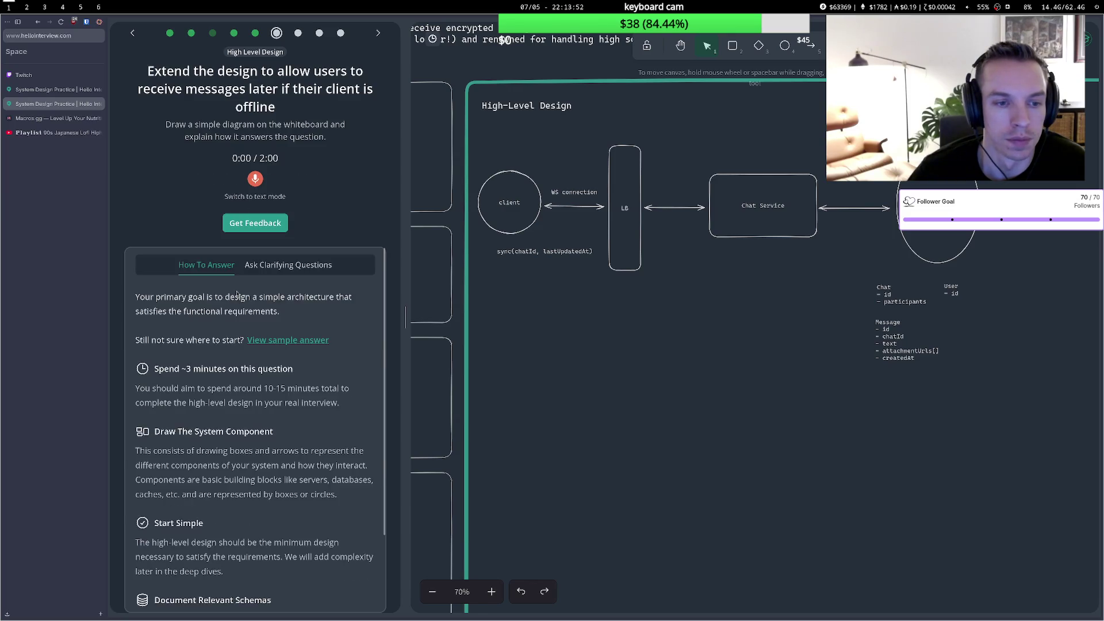
left_click(257, 229)
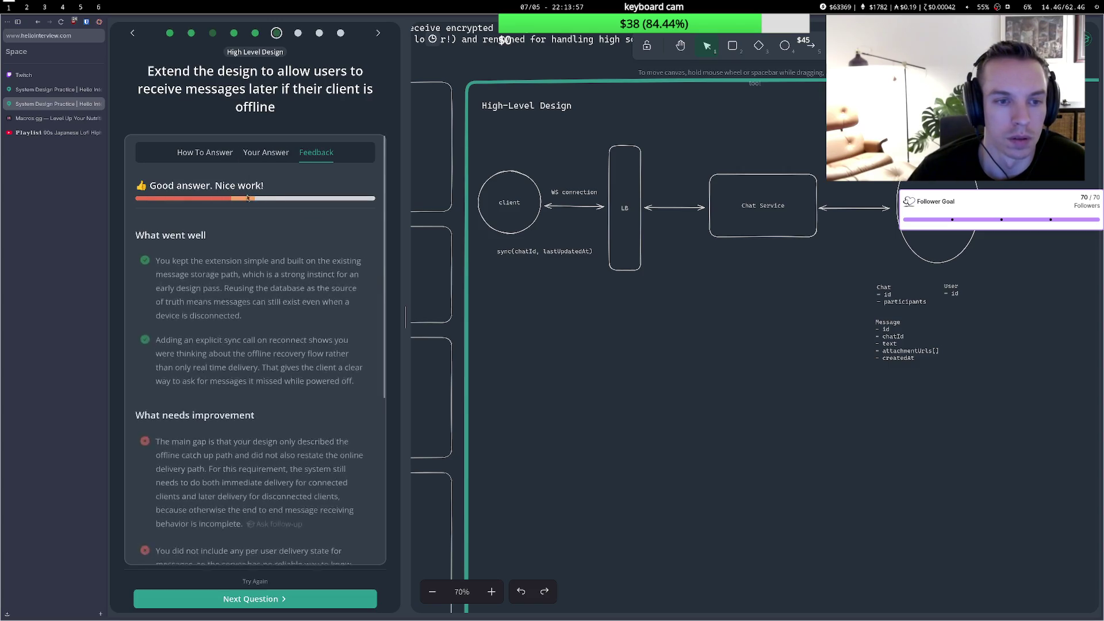
Review the feedback on missing online delivery and per-recipient state, then reopen the answer in voice mode.
scroll(256, 460, "down", 3)
left_click(263, 582)
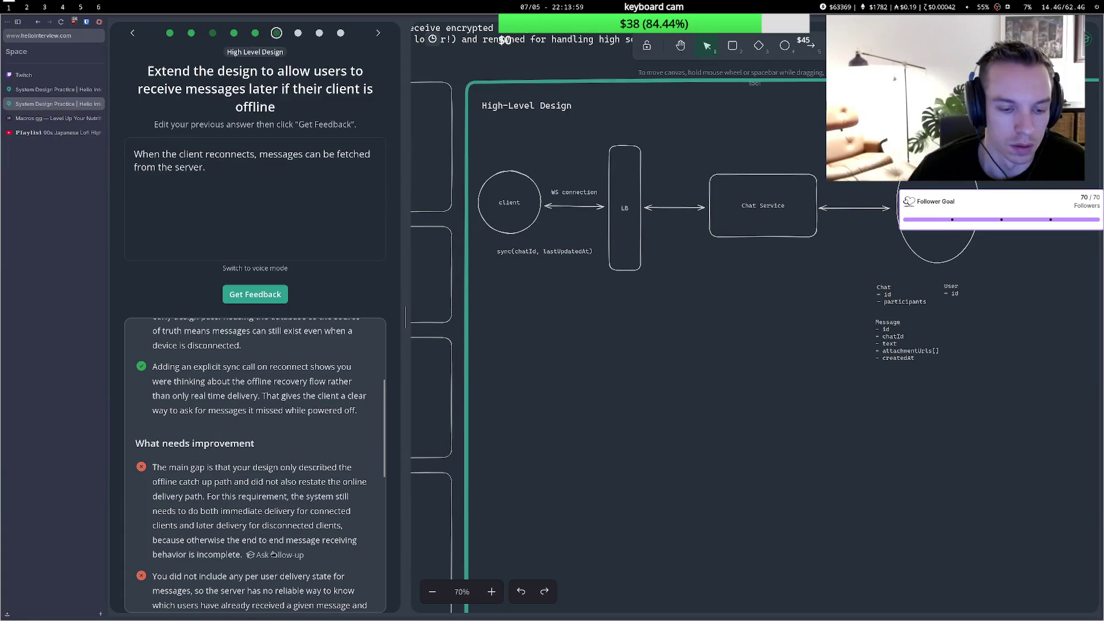
left_click(257, 269)
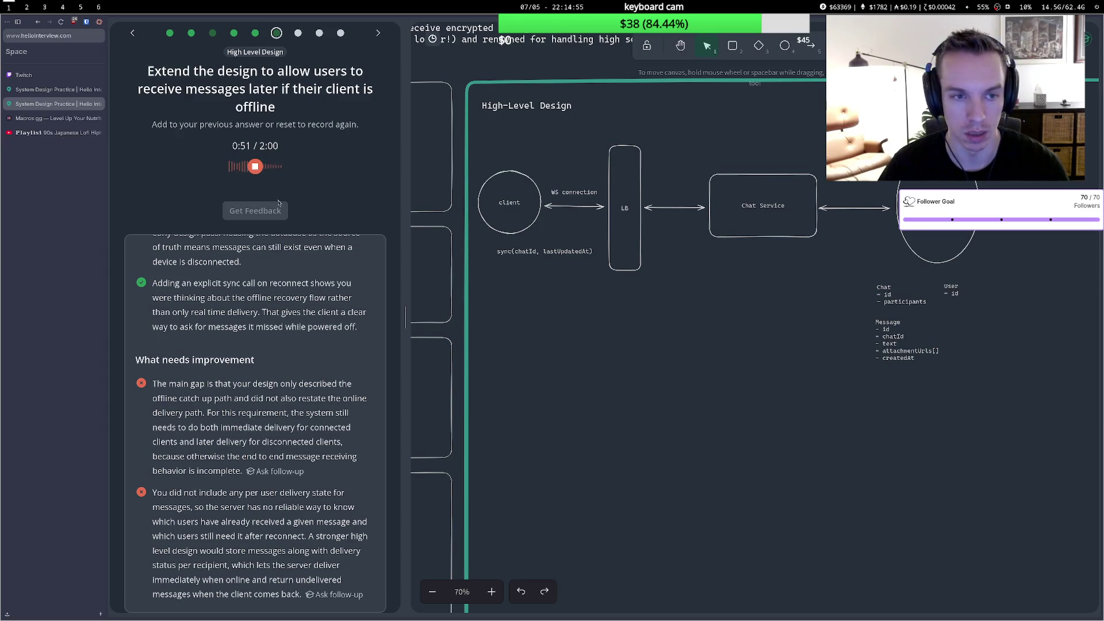
Finish the spoken answer about persisting undelivered messages as inbox rows so its transcript is ready.
left_click(260, 167)
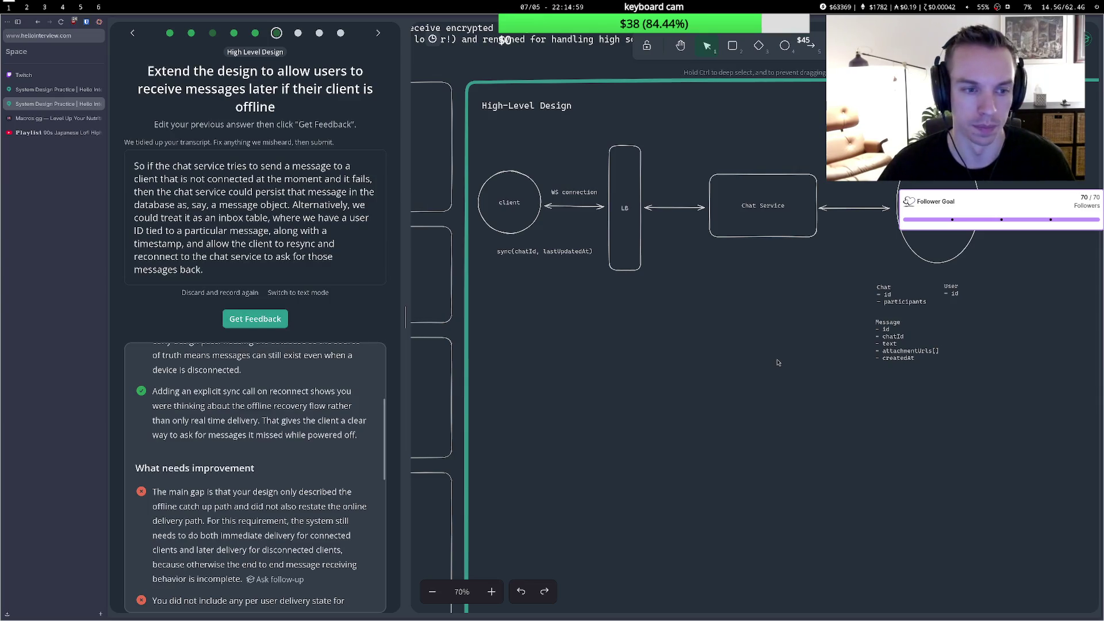
Start an Inbox text note beside the Message schema with a '- userId' field line.
double_click(962, 323)
type("Inbox")
key("Return")
type("- ")
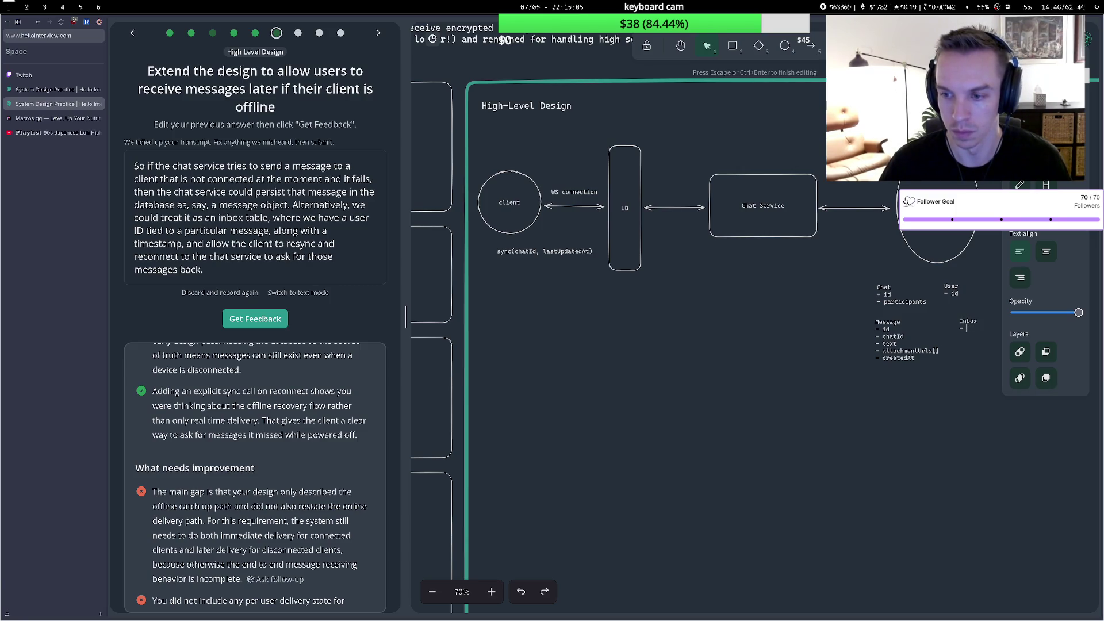
type("userId")
key("Return")
type("- c")
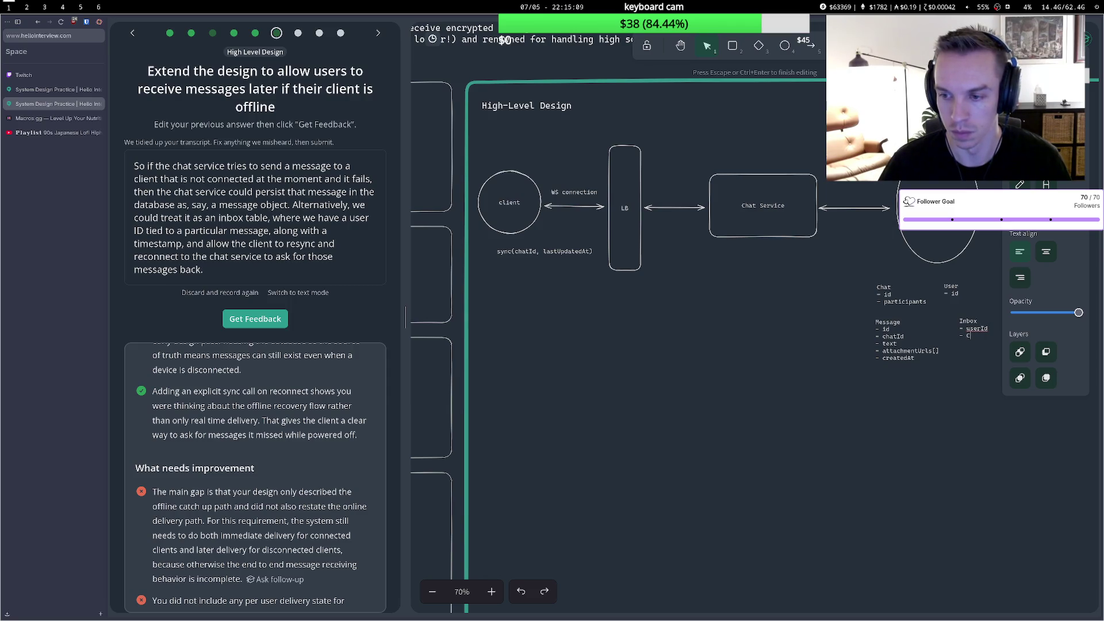
Settle the Inbox fields as userId and messageId, removing the stray chatId line.
key("BackSpace")
key("BackSpace")
type("chatId")
key("Return")
type("- sen")
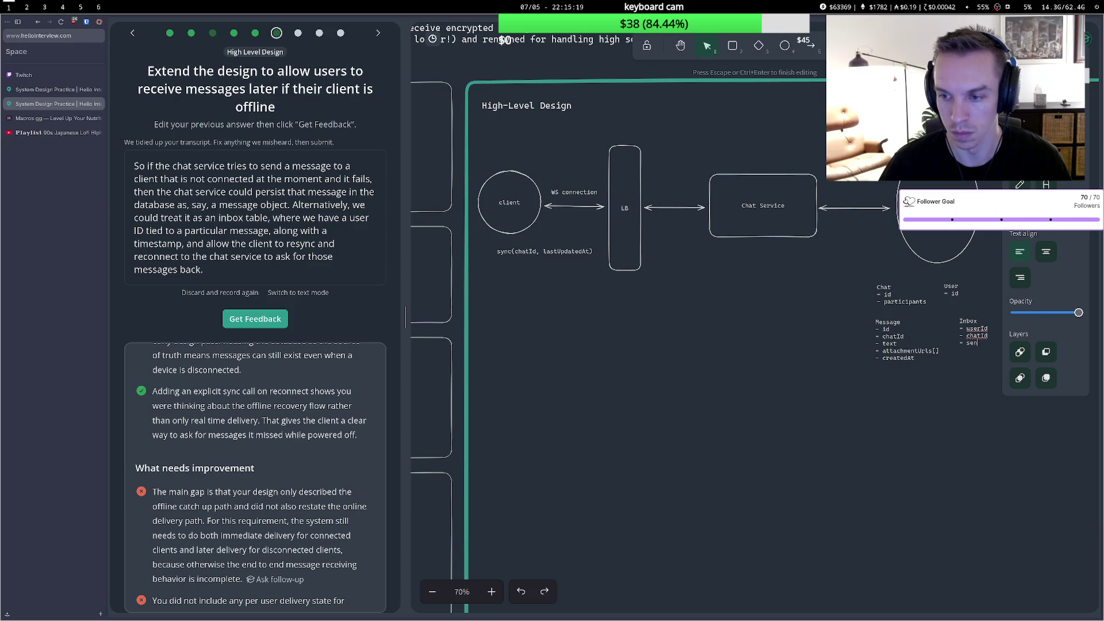
type("ssi")
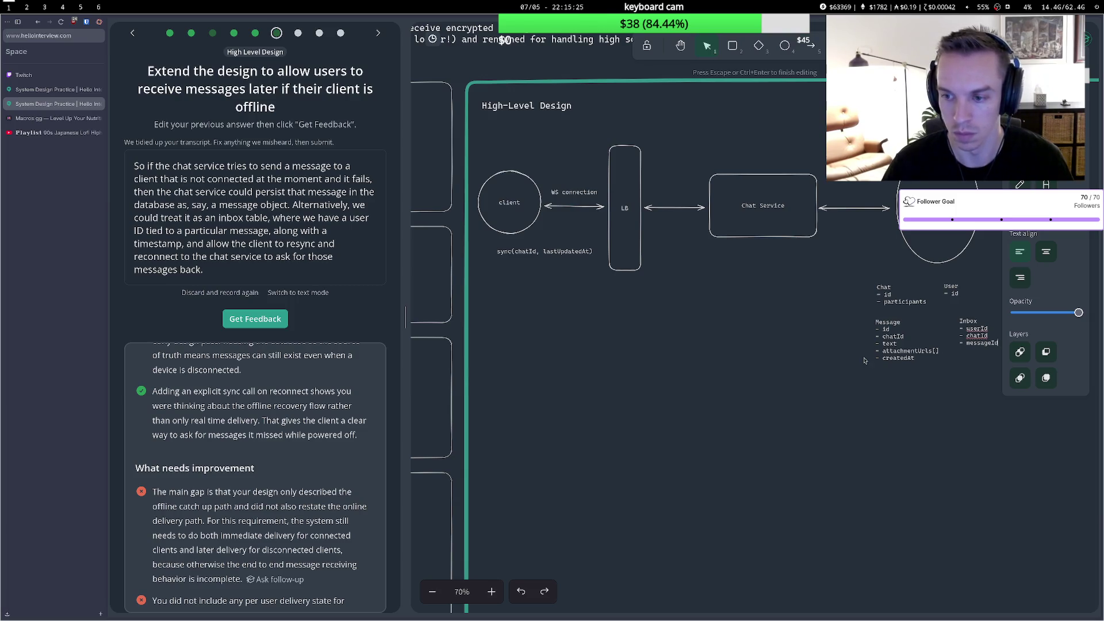
key("Up")
key("BackSpace")
key("BackSpace")
key("BackSpace")
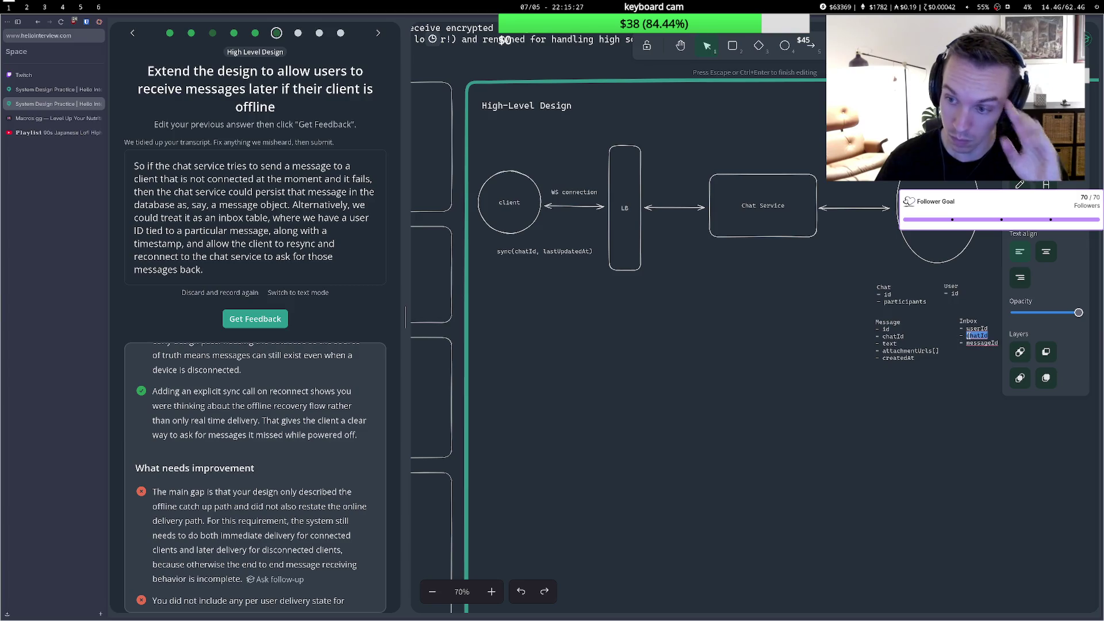
key("BackSpace")
key("BackSpace")
key("BackSpace")
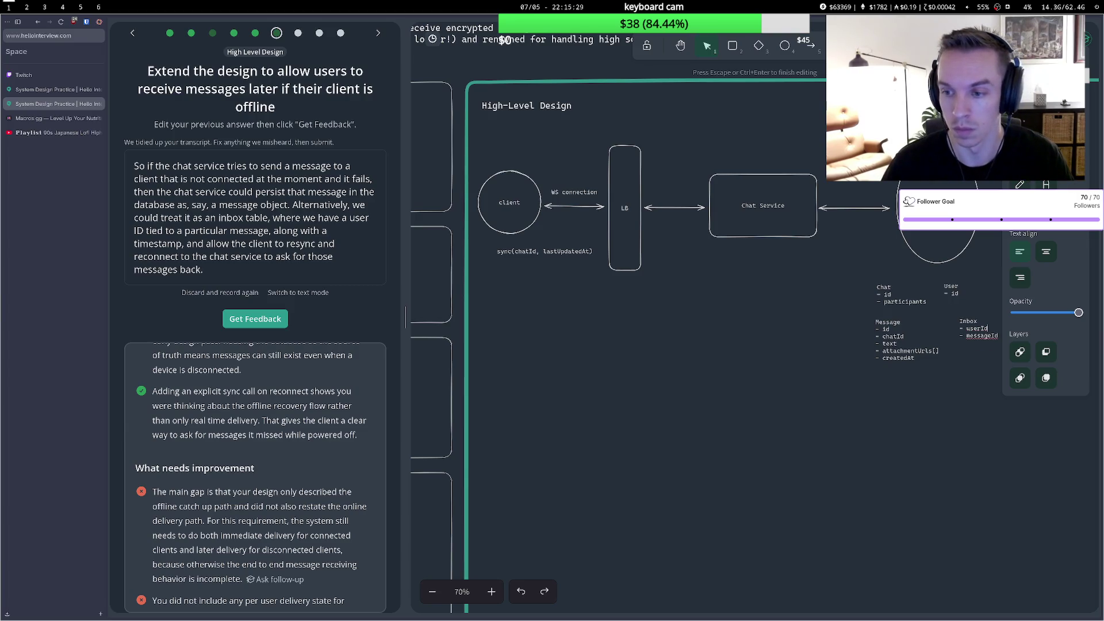
key("Escape")
Abandon an attempted createdAt field in Inbox and discard the transcript to re-record.
double_click(964, 340)
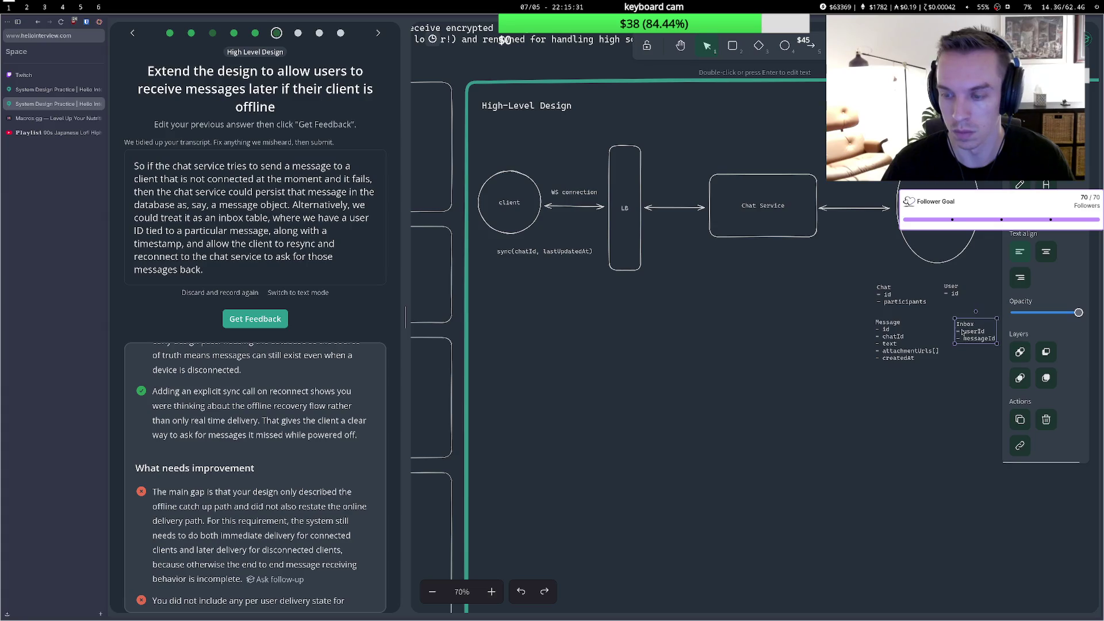
key("ctrl+a")
left_click(994, 338)
key("Return")
type("- ")
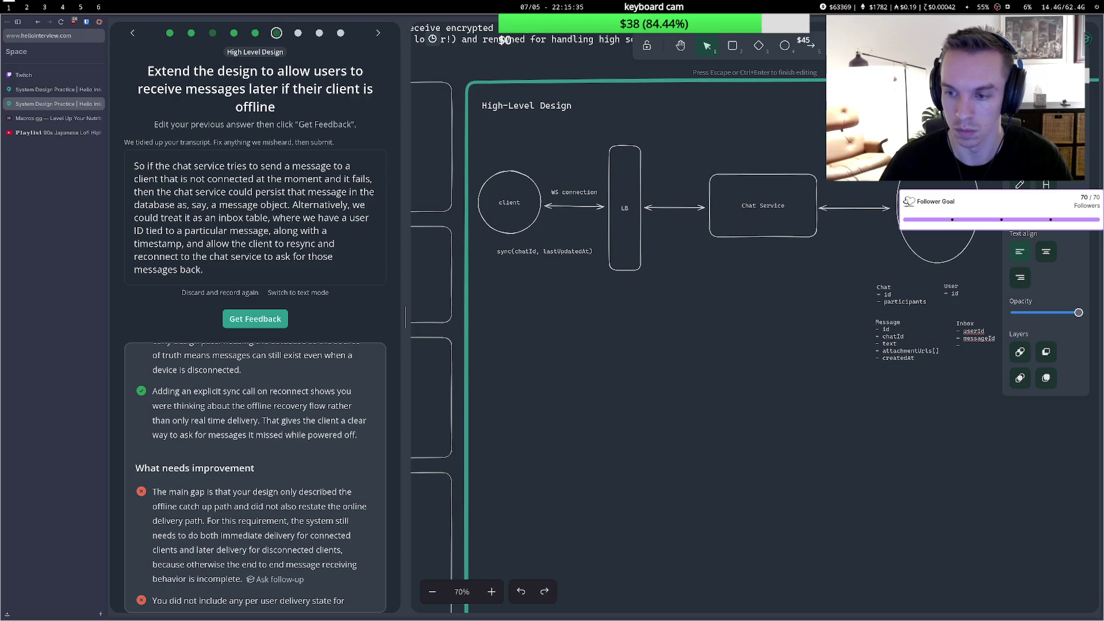
type("createdAt")
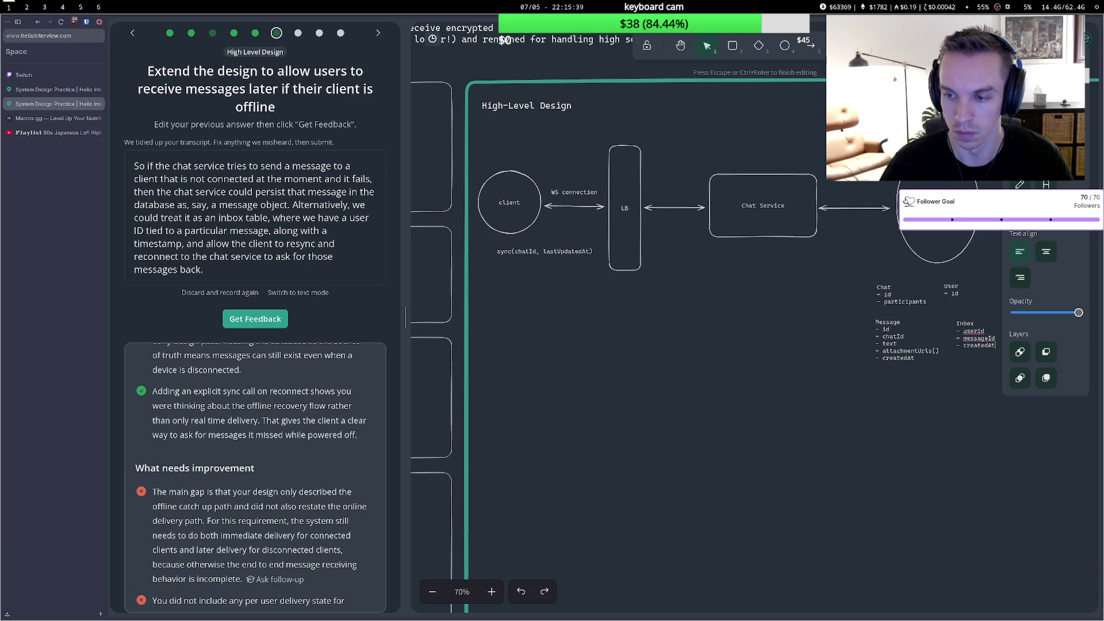
key("BackSpace")
key("BackSpace")
key("BackSpace")
key("BackSpace")
key("BackSpace")
key("BackSpace")
key("Escape")
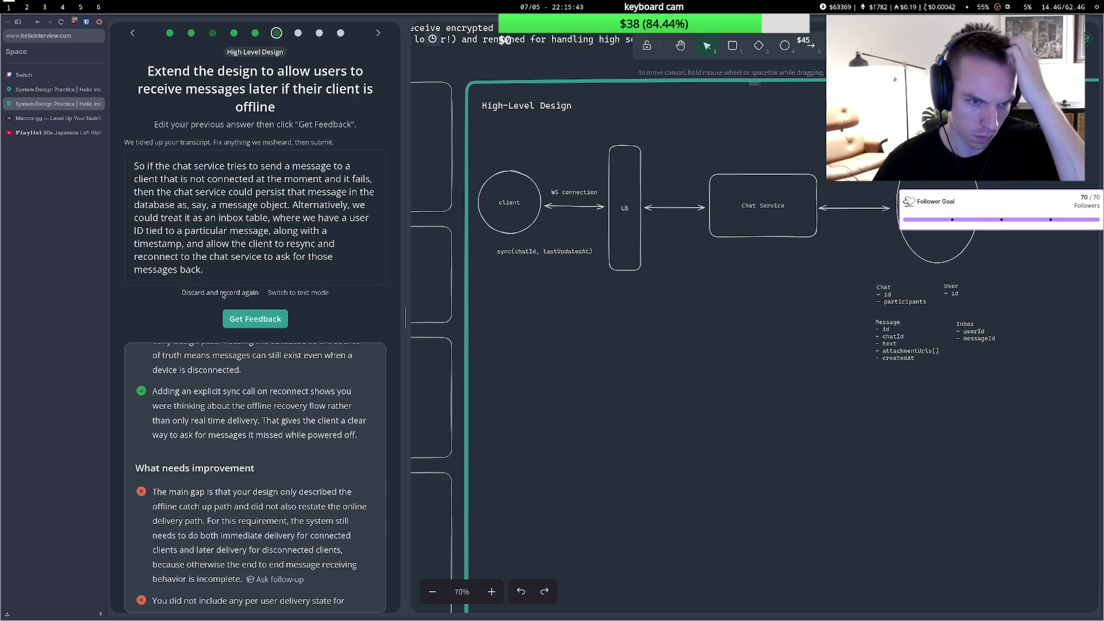
left_click(220, 293)
Record a new answer and delete the sync(chatId, lastUpdatedAt) label from the diagram.
left_click(257, 169)
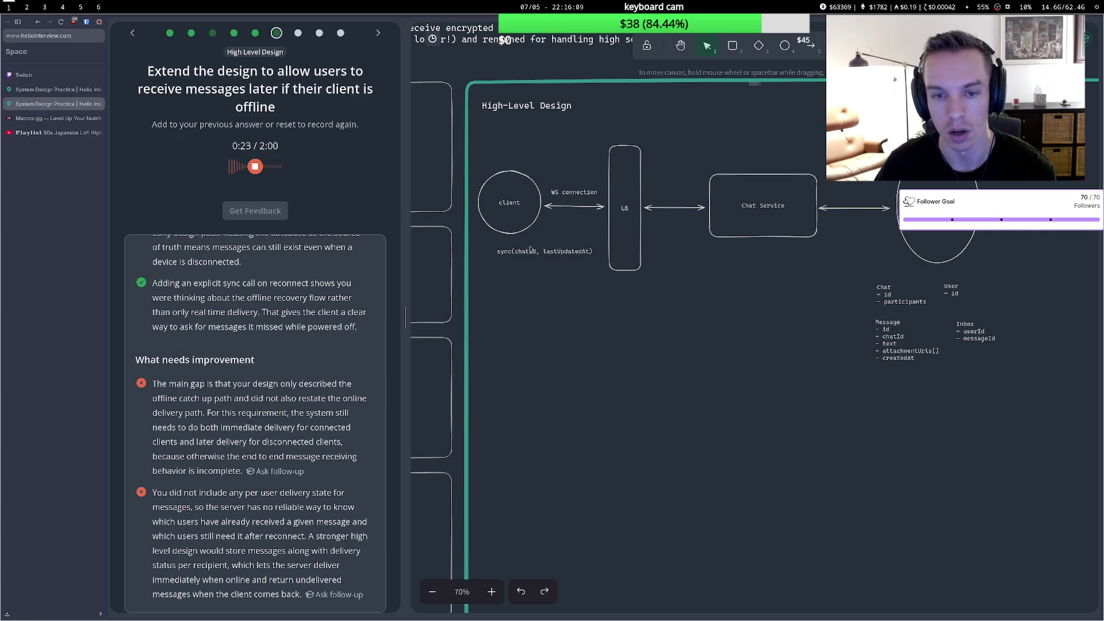
left_click(255, 167)
left_click(537, 251)
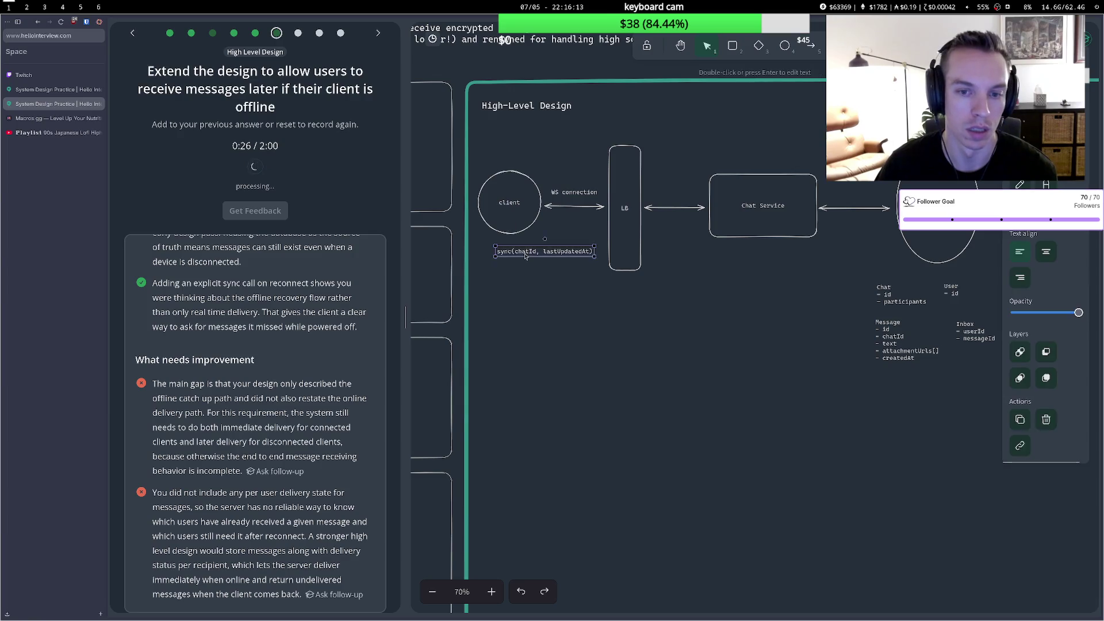
left_click(537, 252)
key("Delete")
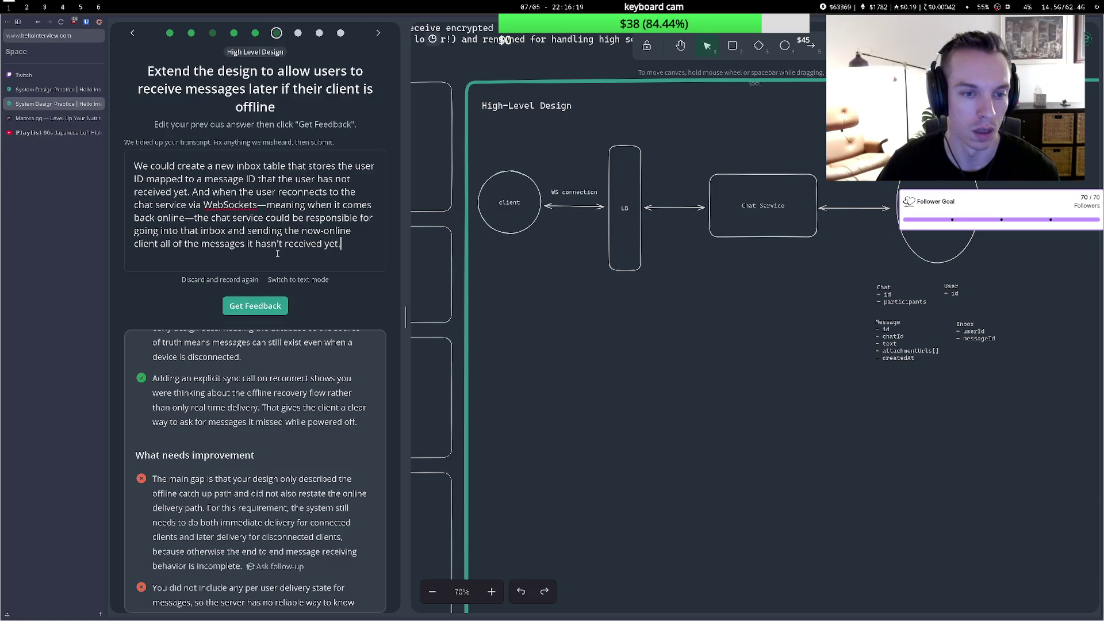
Re-record the inbox-table answer by voice and submit it for feedback.
left_click(289, 280)
left_click(286, 278)
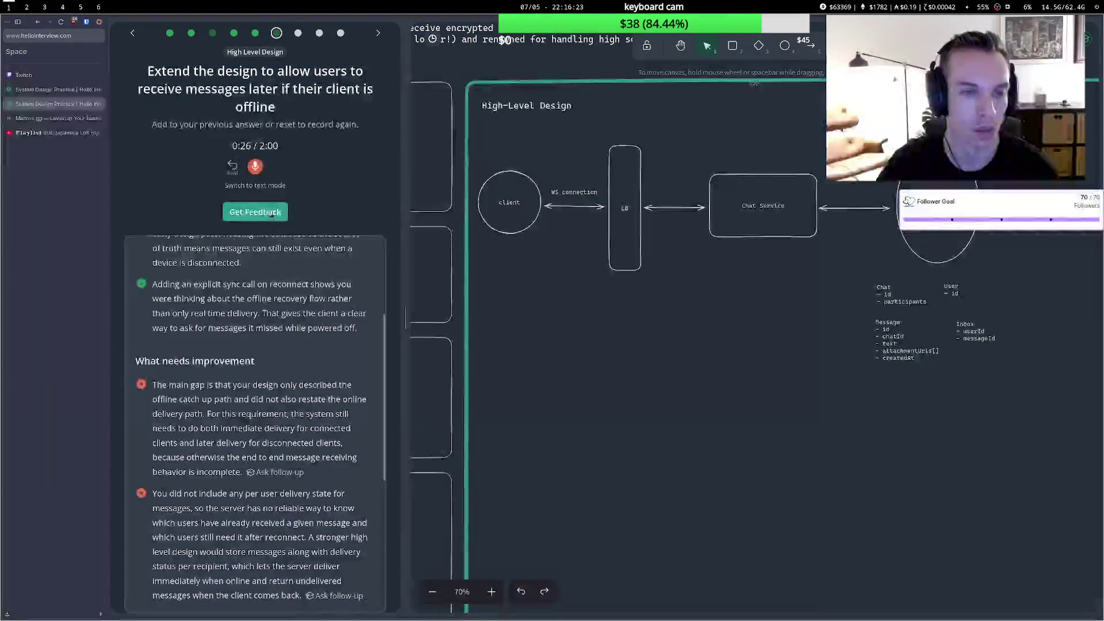
left_click(257, 166)
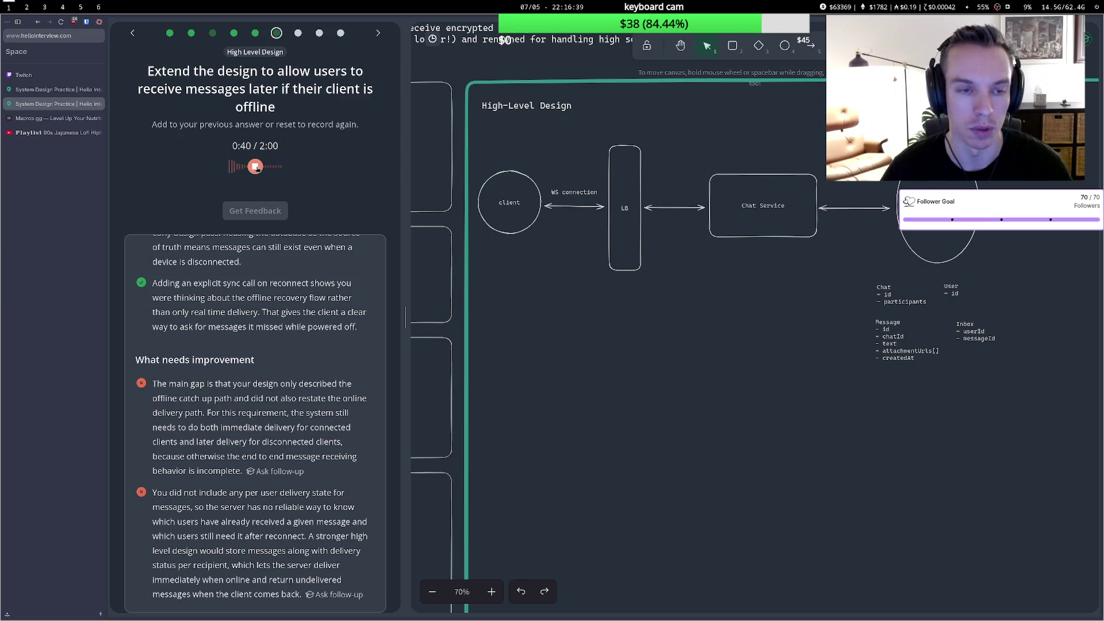
left_click(256, 167)
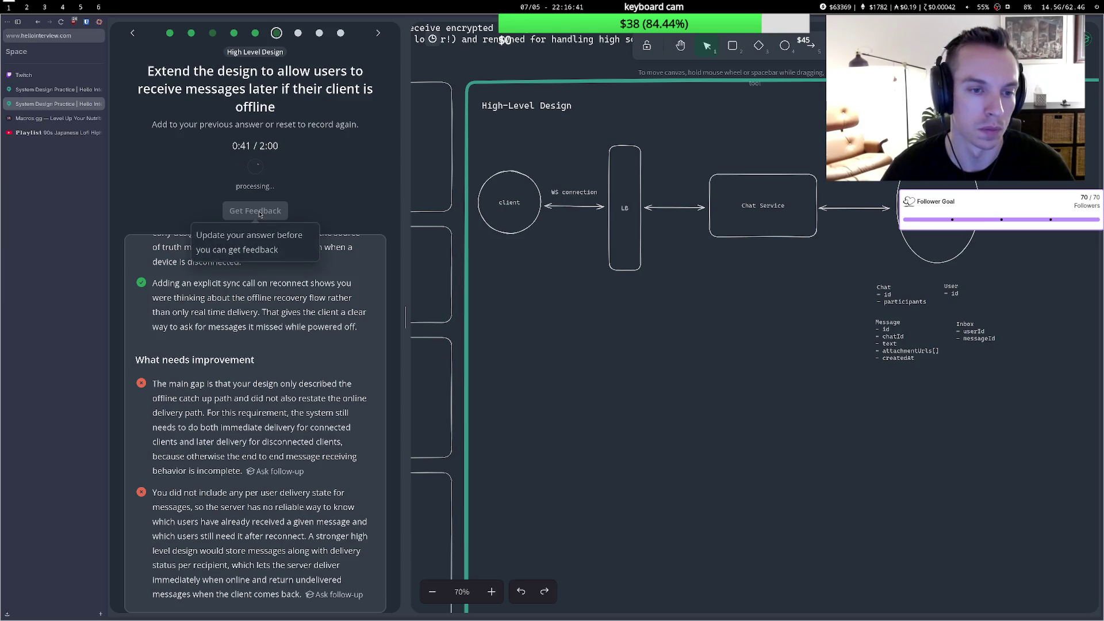
left_click(255, 345)
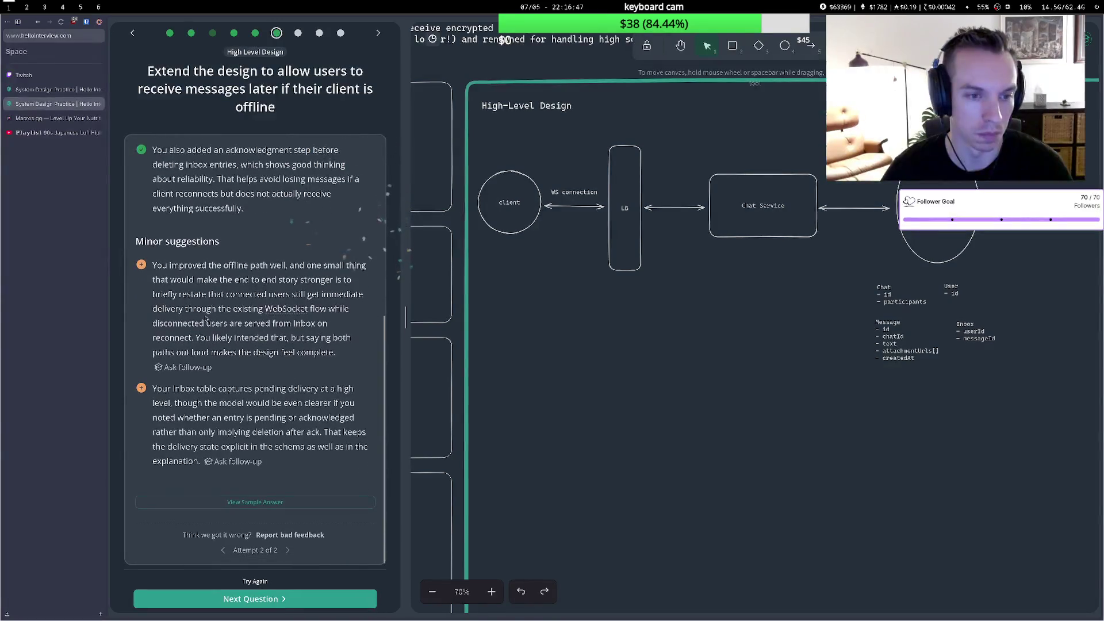
left_click_drag(217, 265, 264, 308)
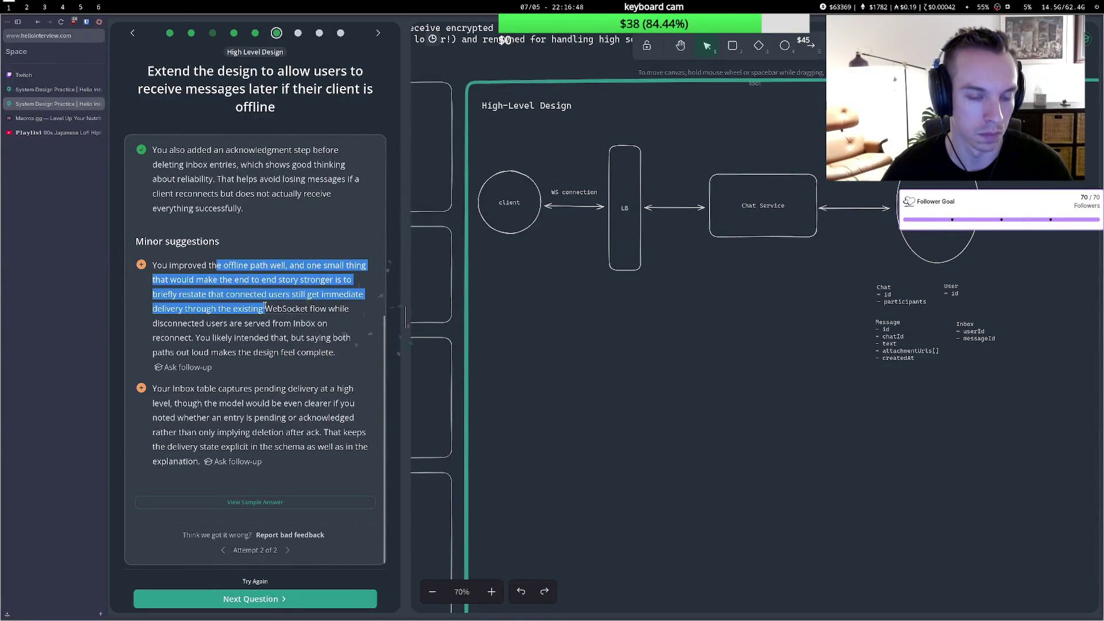
left_click(177, 305)
left_click_drag(163, 296, 216, 325)
left_click(219, 336)
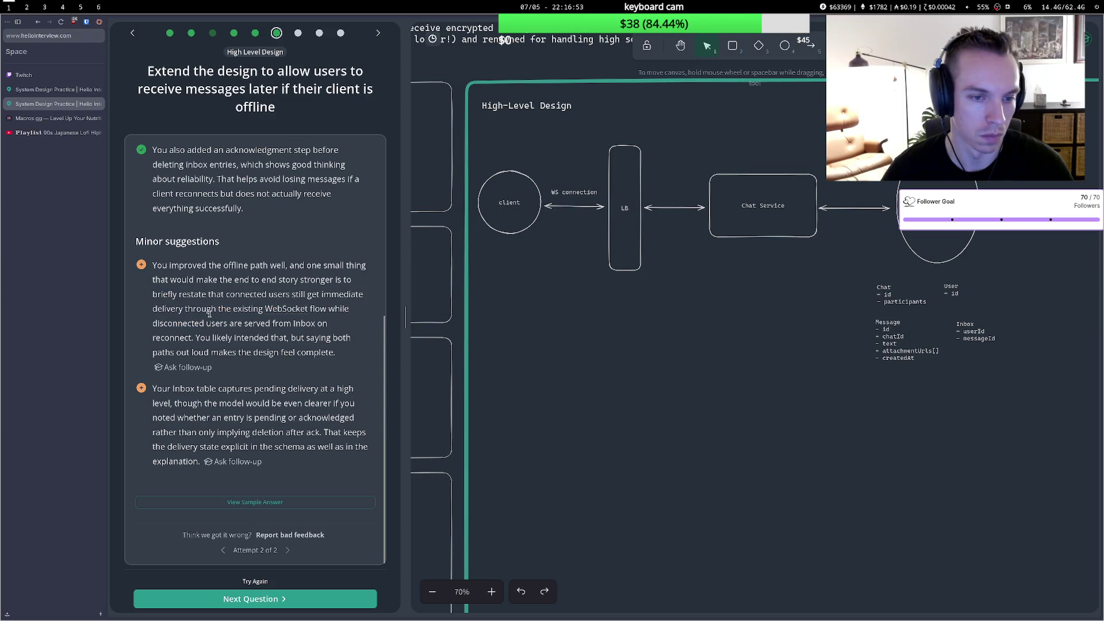
left_click_drag(171, 332, 276, 338)
left_click(191, 338)
left_click(276, 340)
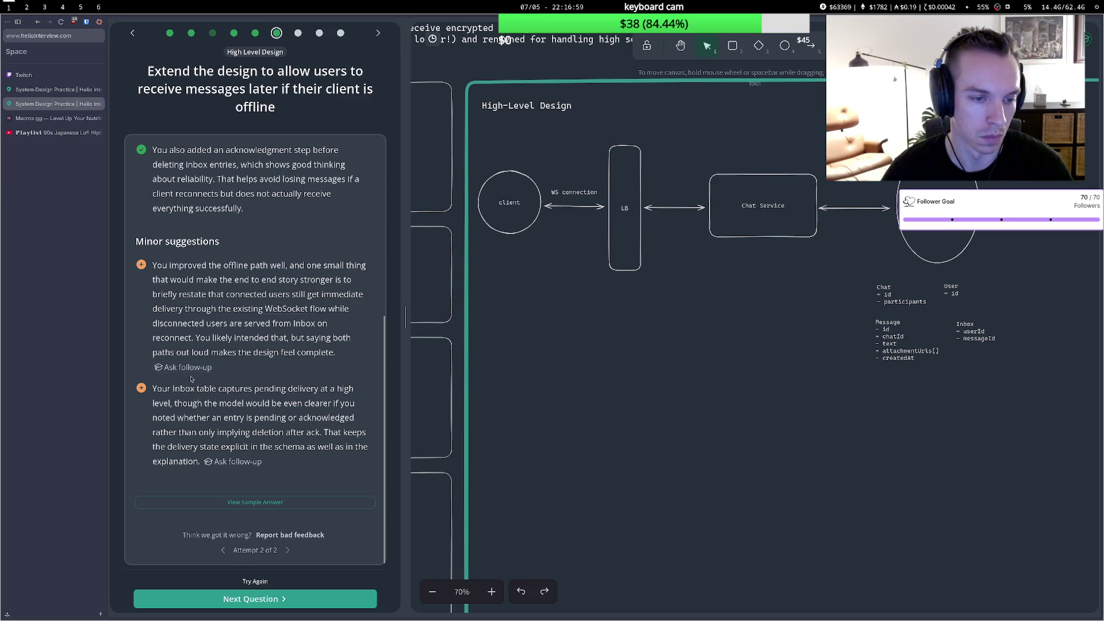
left_click_drag(180, 390, 241, 391)
left_click(241, 391)
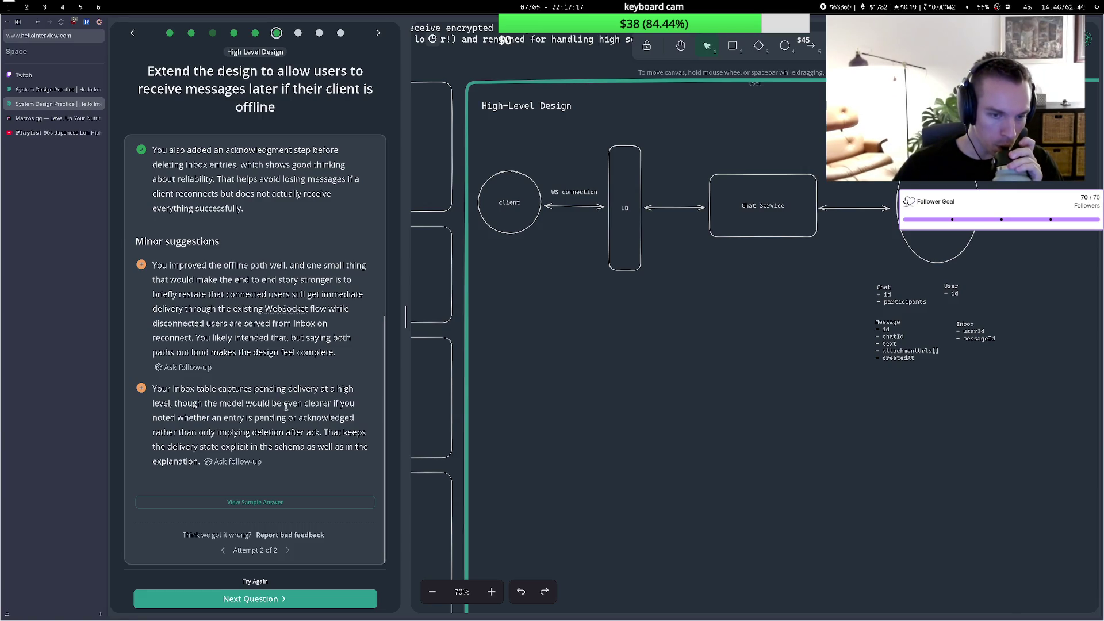
left_click(264, 504)
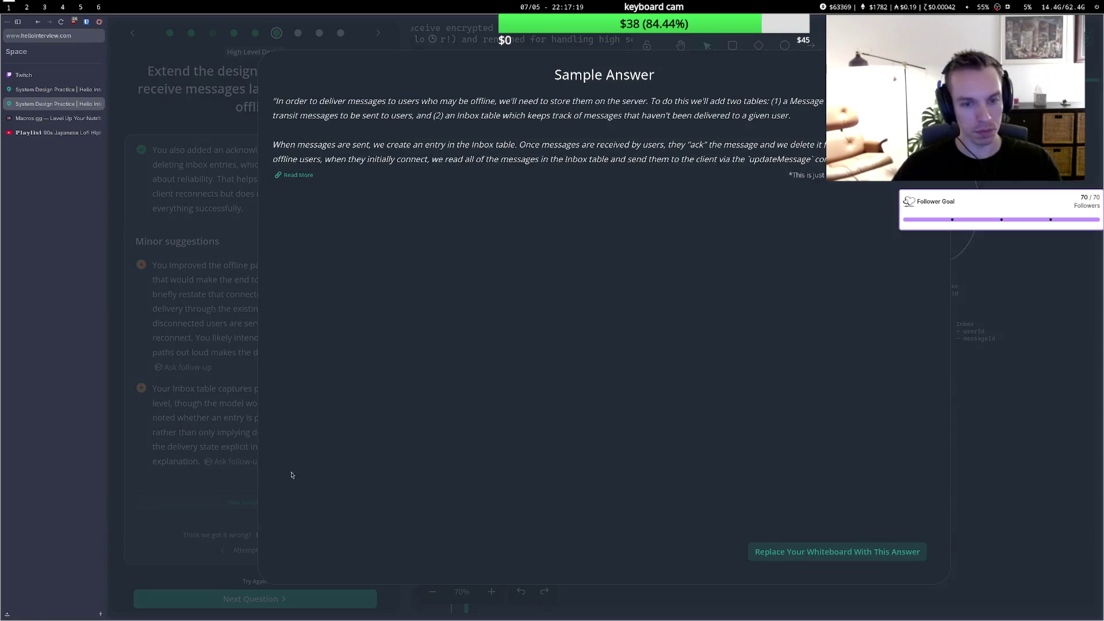
scroll(491, 353, "down", 1)
scroll(491, 352, "up", 1)
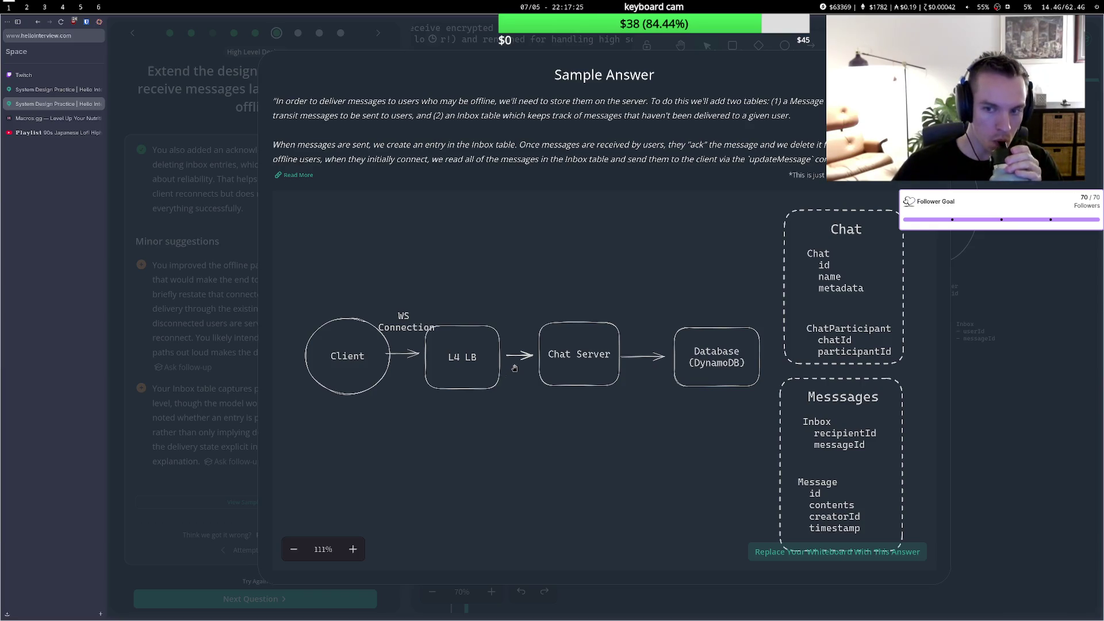
scroll(459, 344, "down", 1)
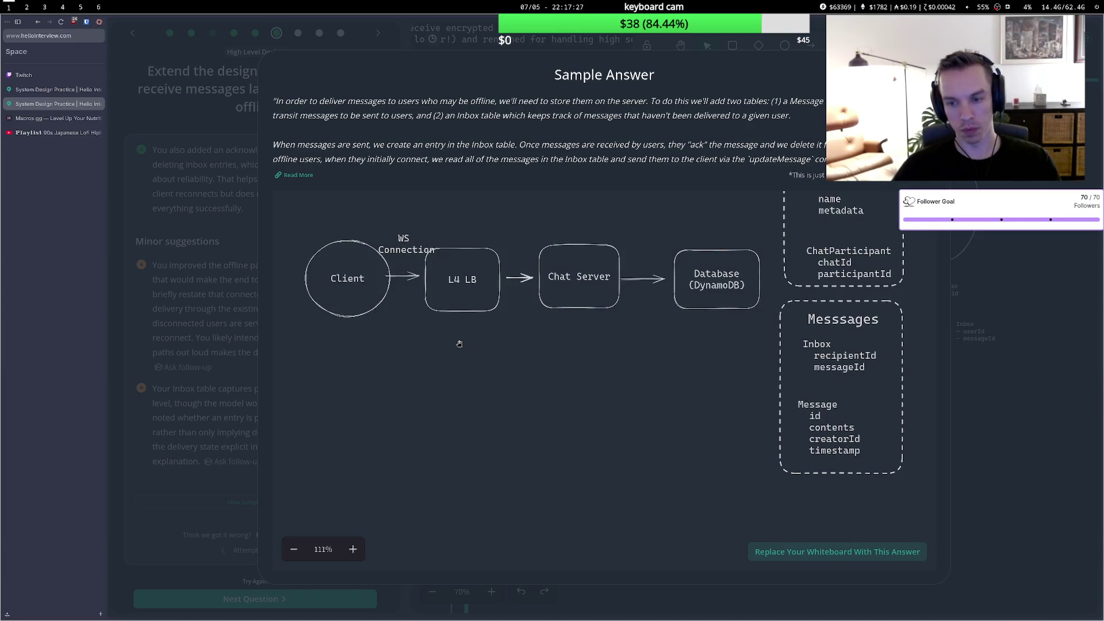
scroll(460, 344, "up", 1)
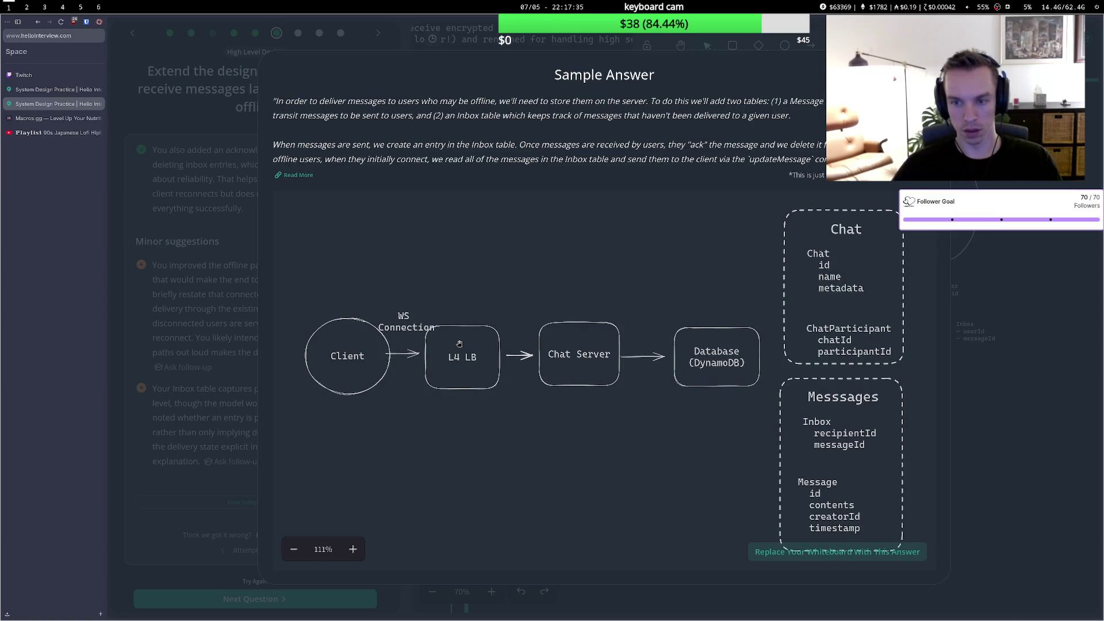
scroll(527, 342, "down", 1)
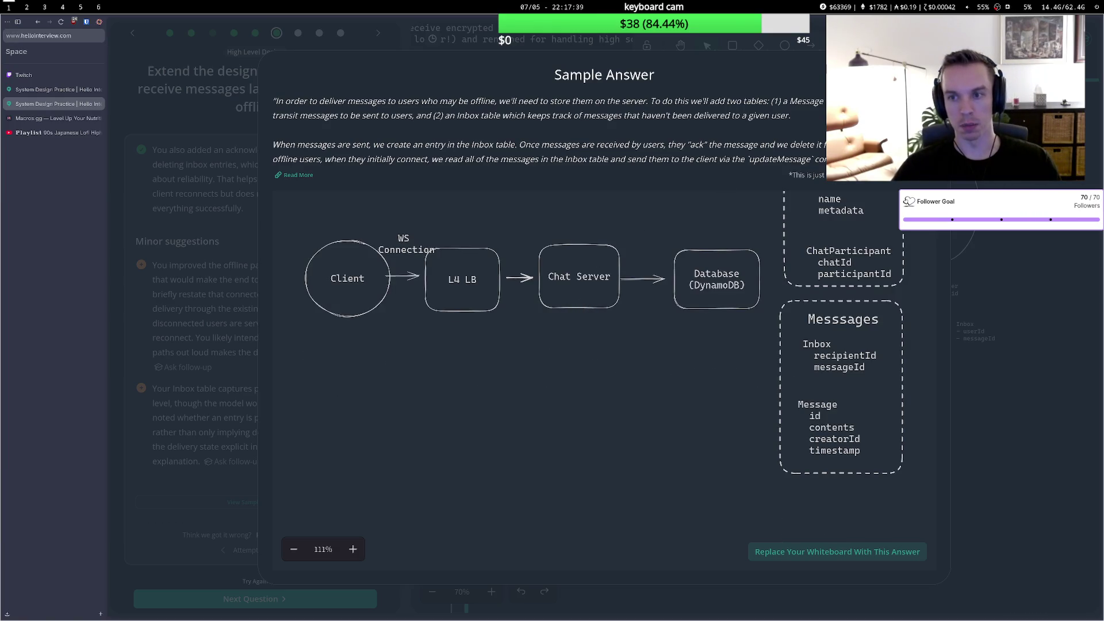
key("Escape")
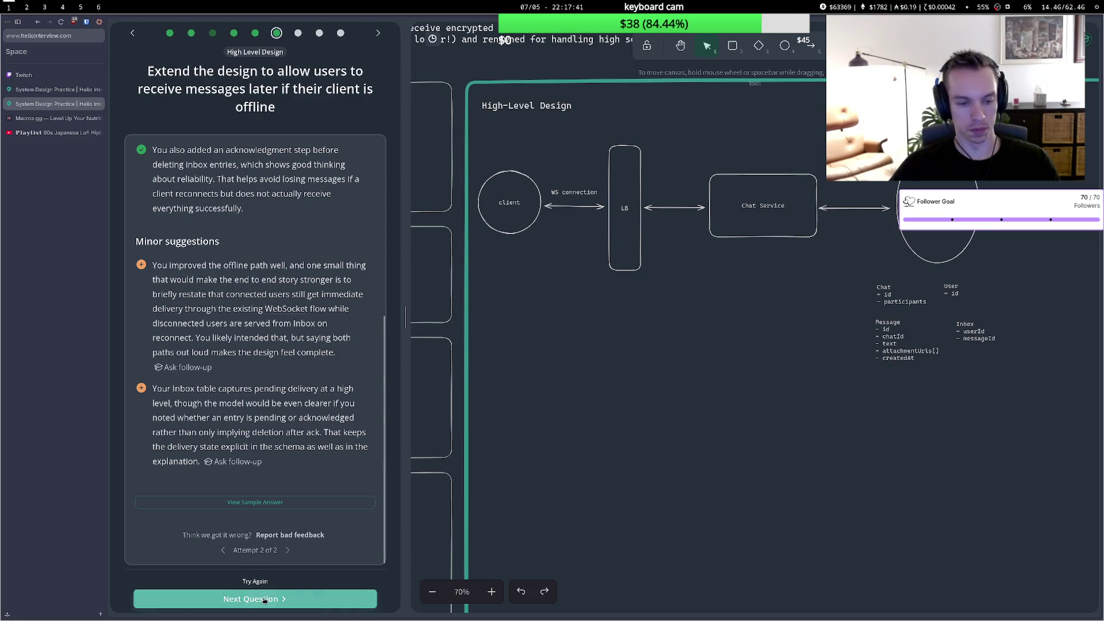
Move to the media attachments question and draw a 'blob storage' circle below the LB box.
left_click(264, 600)
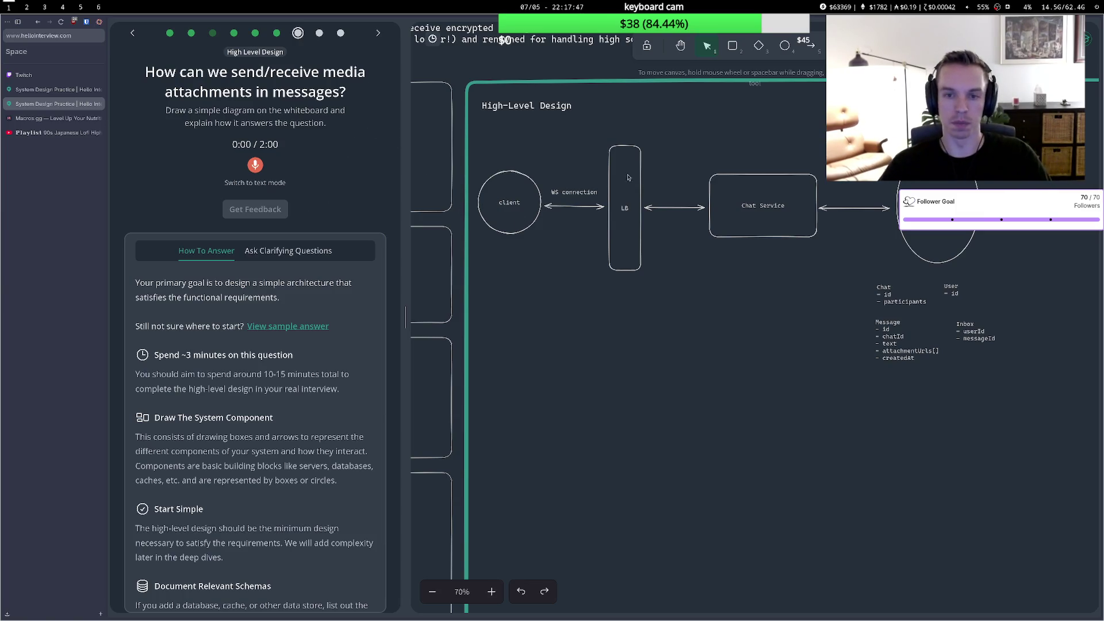
left_click(784, 45)
mouse_move(669, 314)
left_mouse_down()
mouse_move(702, 365)
mouse_move(744, 390)
left_mouse_up()
double_click(730, 353)
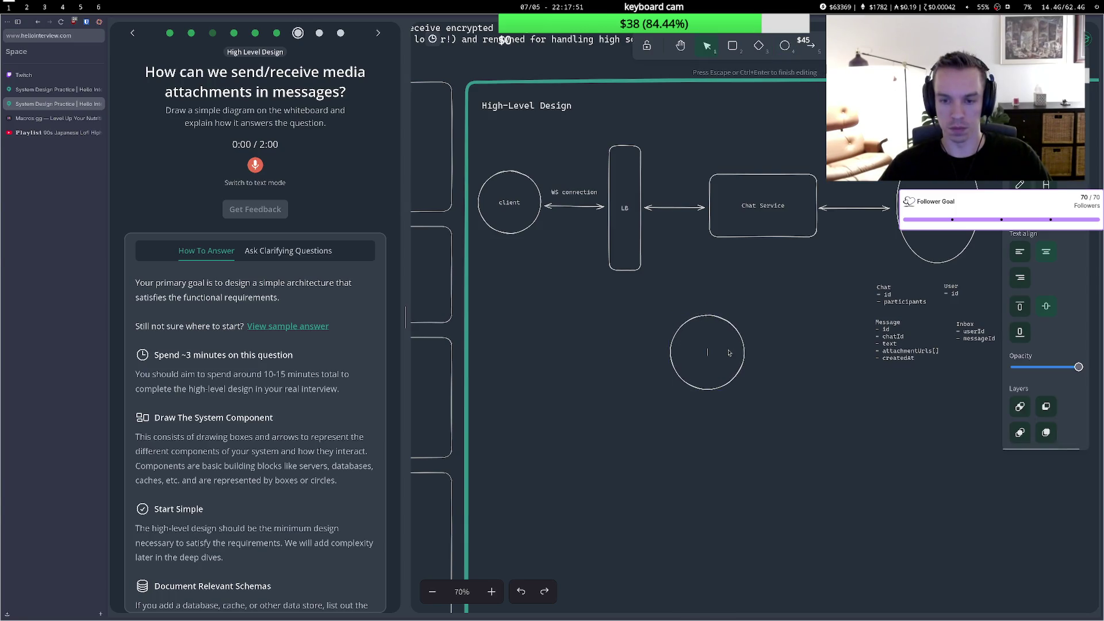
type("blob")
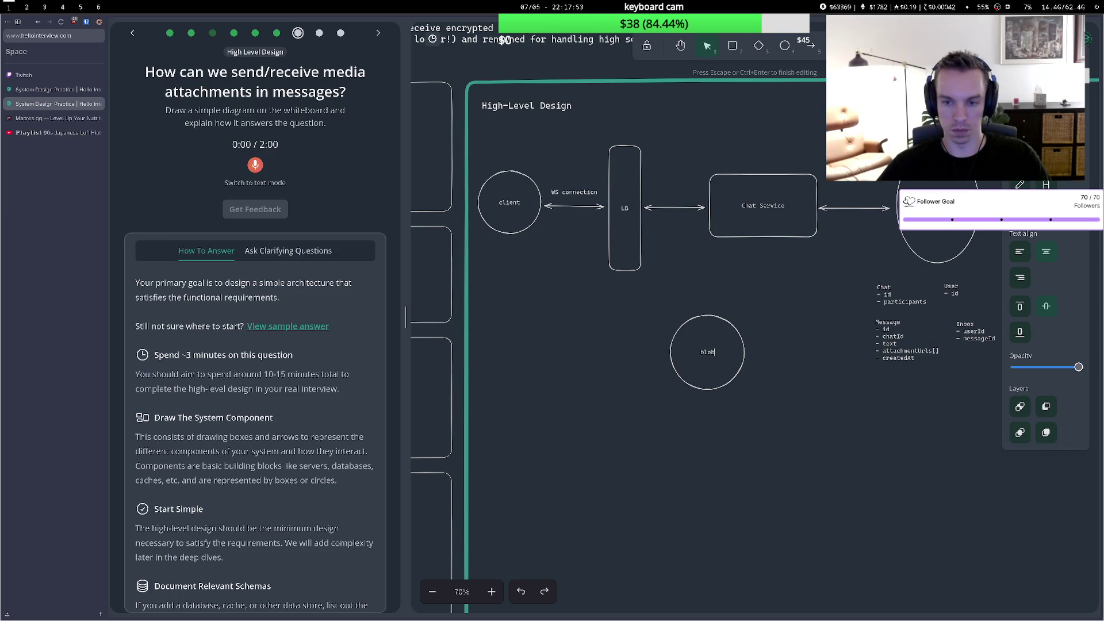
type(" storage")
key("Escape")
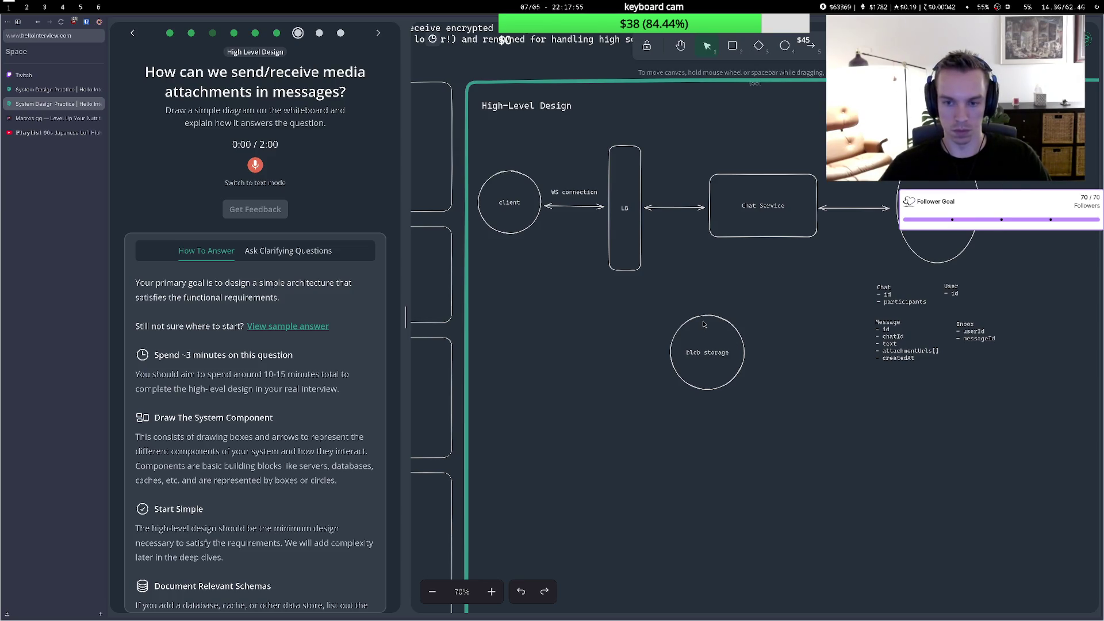
left_click(701, 326)
left_click_drag(700, 326, 671, 332)
Drop an unfinished arrow from the client and shift blob storage up and right.
key("a")
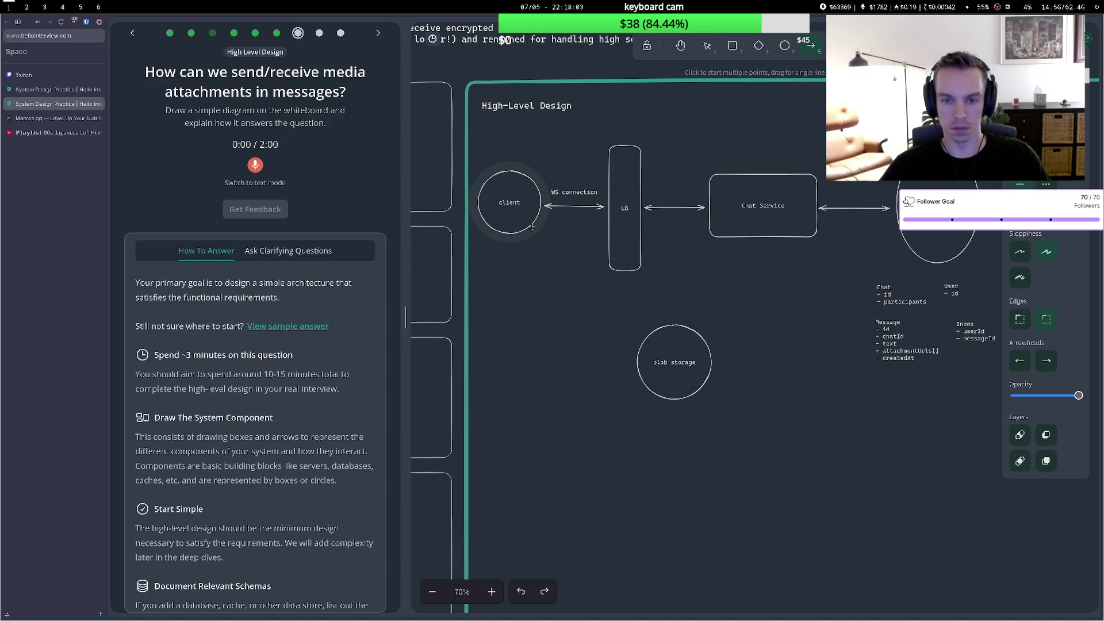
left_click(531, 227)
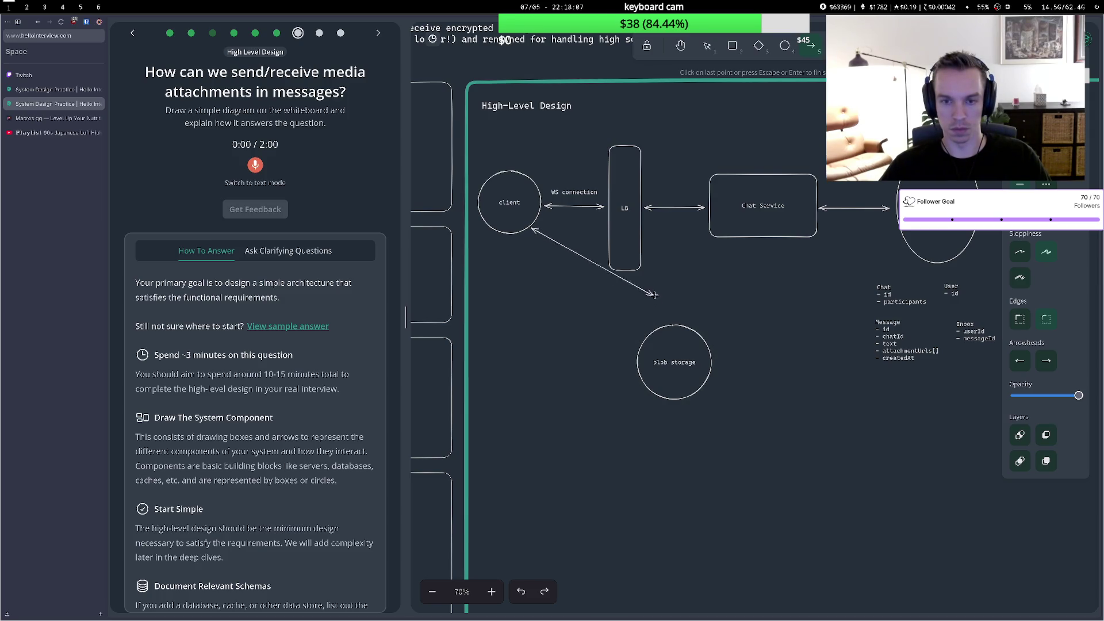
key("Escape")
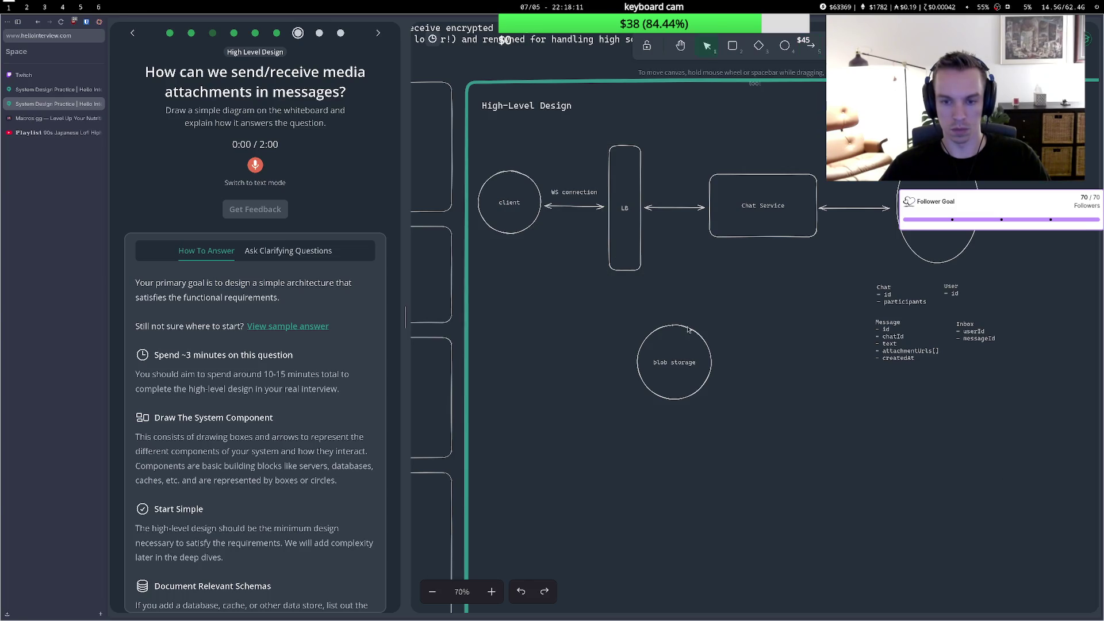
mouse_move(685, 330)
left_mouse_down()
mouse_move(721, 335)
mouse_move(720, 294)
left_mouse_up()
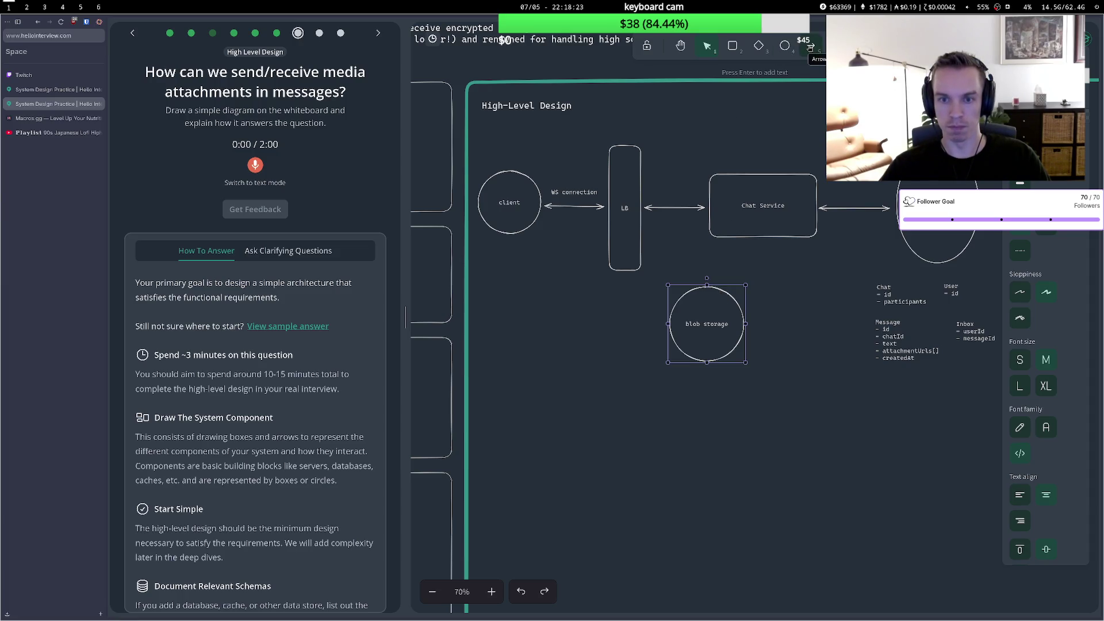
Reposition blob storage left and down and draw an arrow from the client to it.
left_click(809, 46)
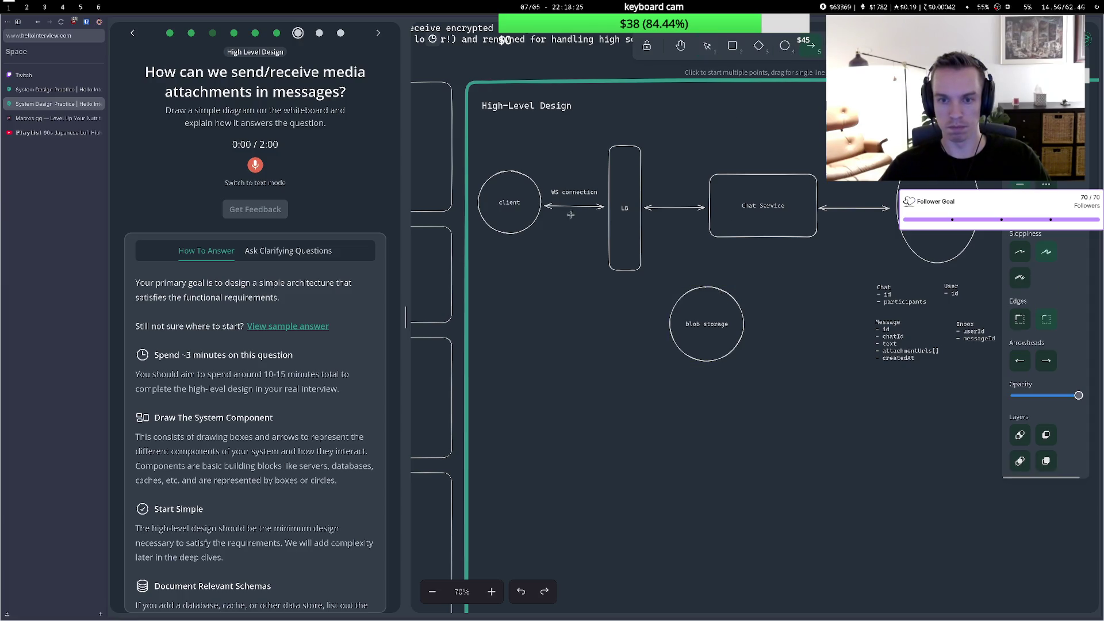
left_click(540, 219)
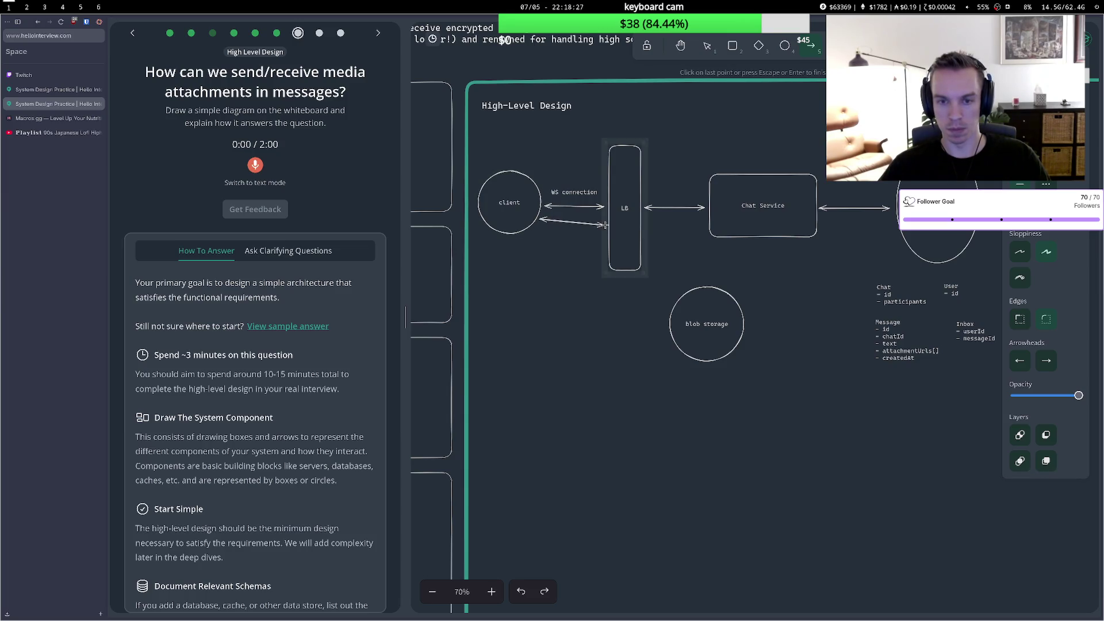
key("Escape")
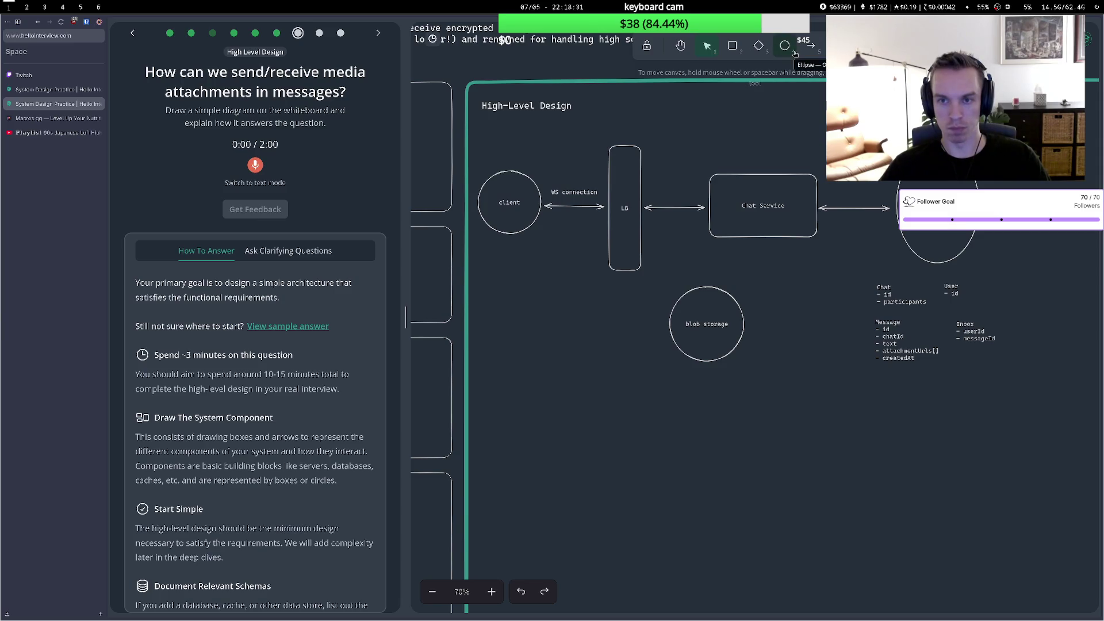
mouse_move(700, 290)
left_mouse_down()
mouse_move(640, 313)
mouse_move(623, 306)
left_mouse_up()
left_click(811, 45)
left_click(528, 233)
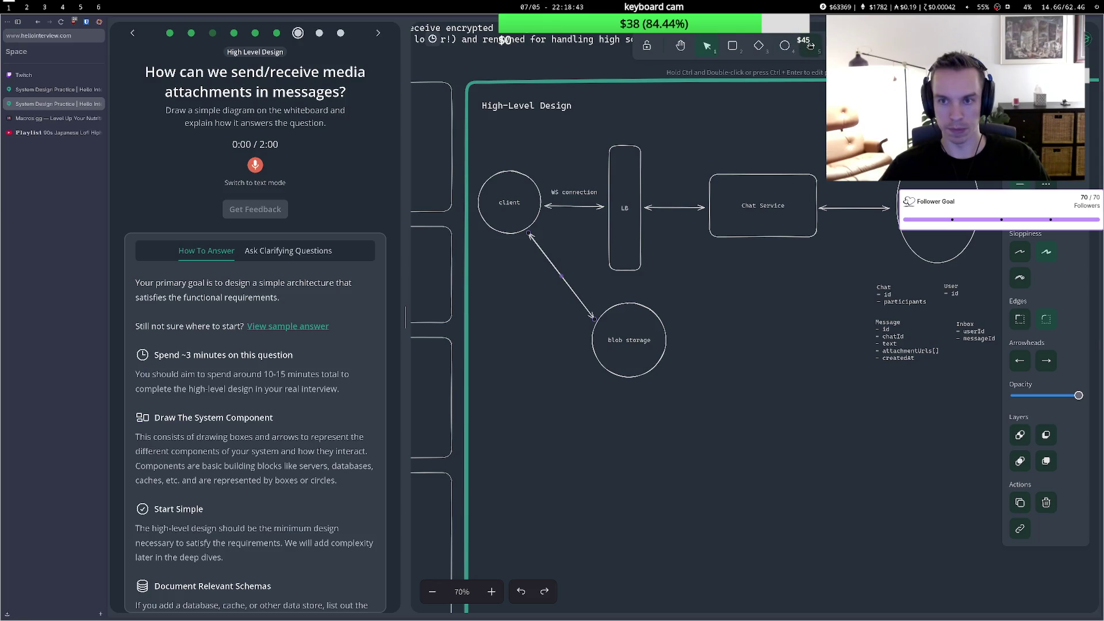
Draw a Chat Service-to-blob storage arrow and start recording the media-attachments answer.
left_click(810, 46)
left_click(718, 243)
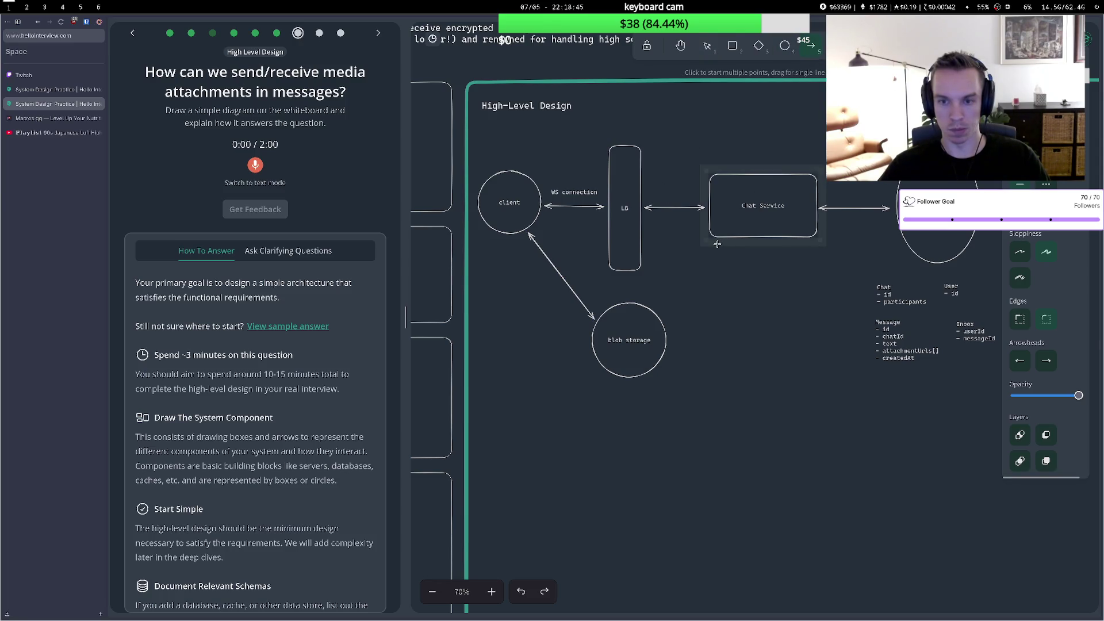
double_click(662, 315)
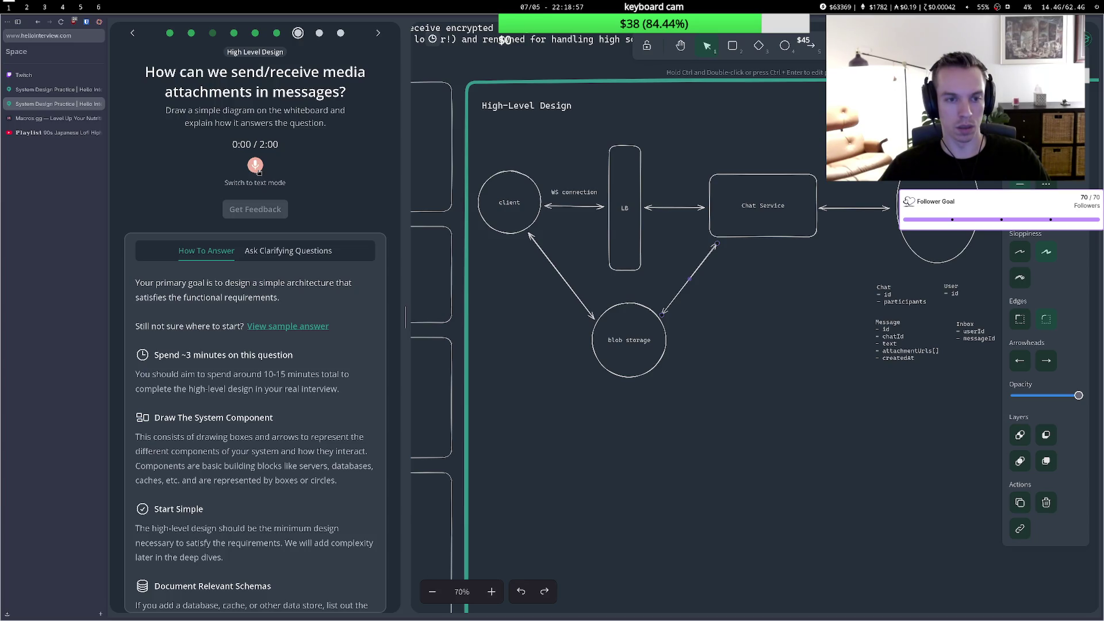
left_click(256, 168)
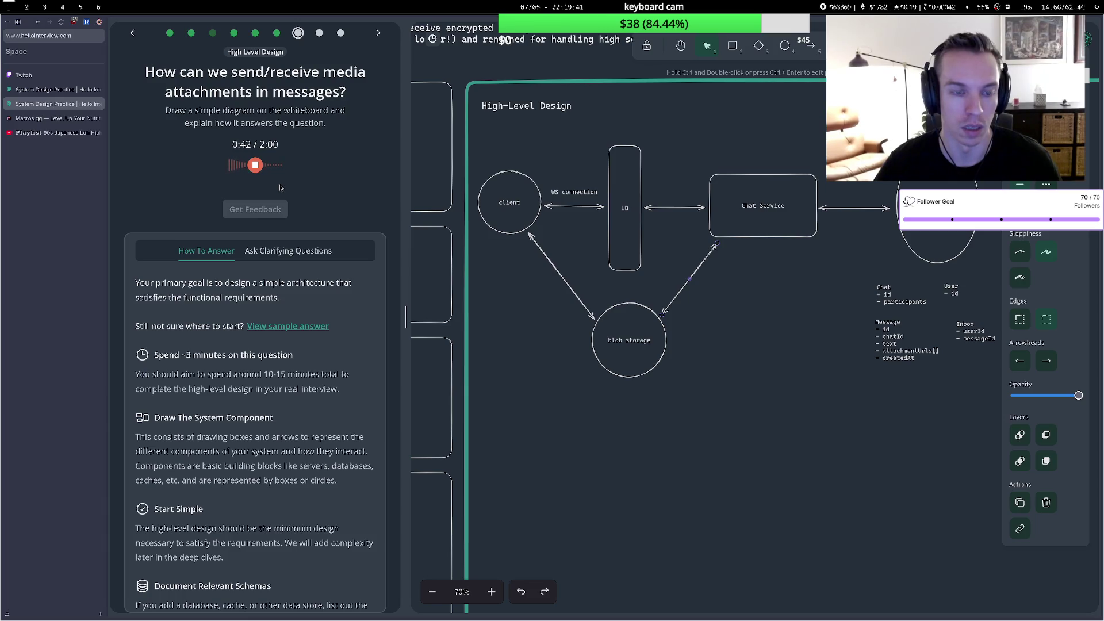
Stop the media-attachments recording and get feedback on it.
left_click(255, 166)
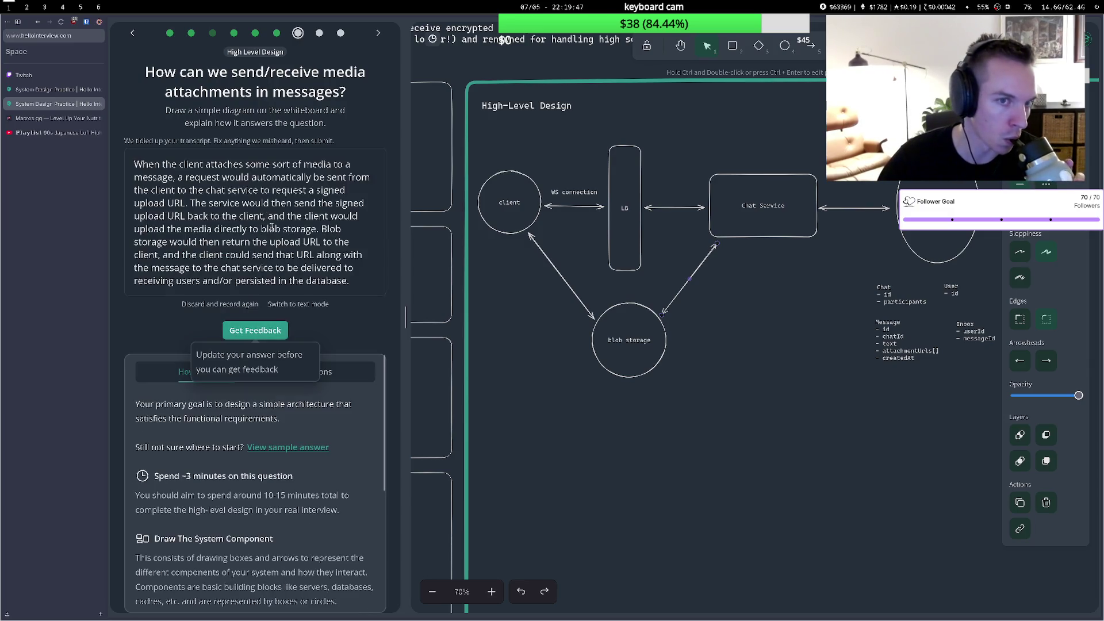
left_click(255, 331)
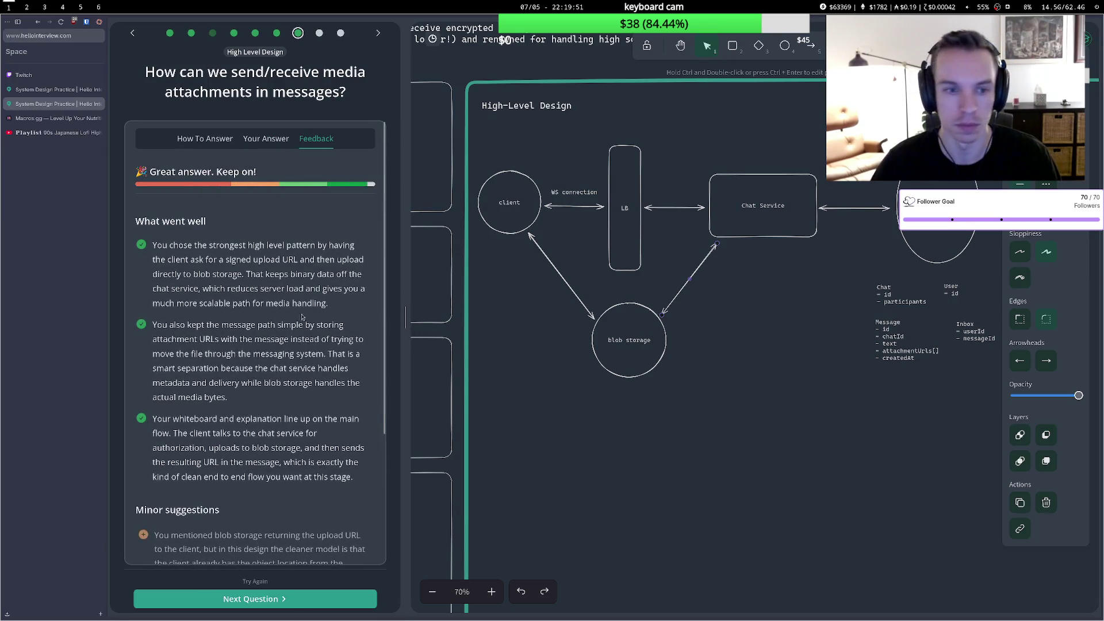
scroll(267, 366, "down", 4)
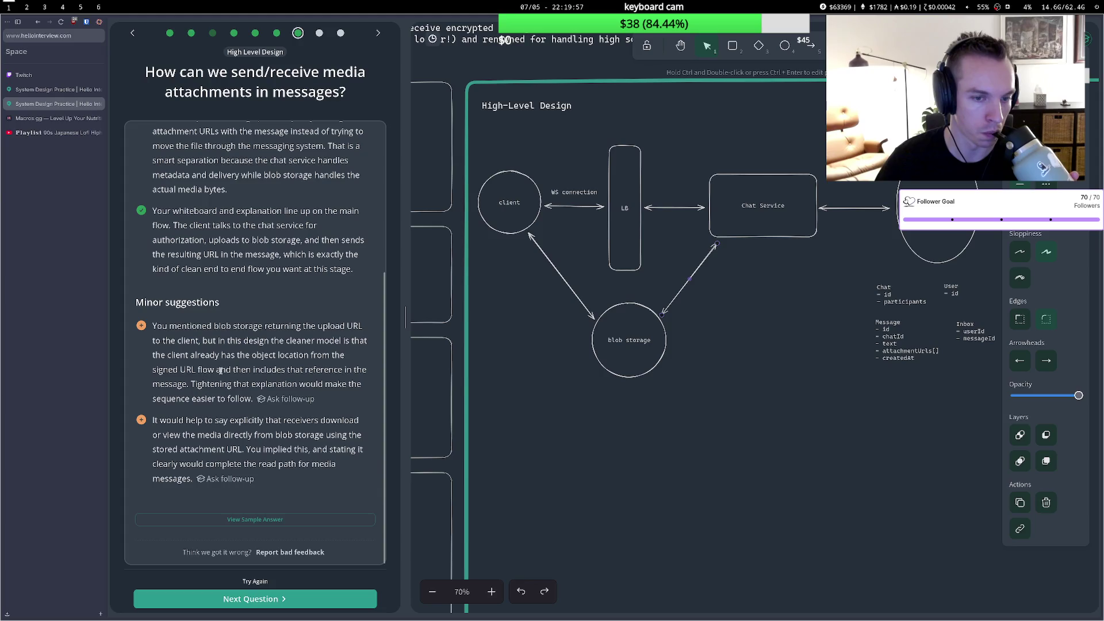
Highlight the signed URL and blob-storage download feedback, then advance to the billions-of-users deep dive.
left_click_drag(234, 370, 290, 370)
left_click(262, 380)
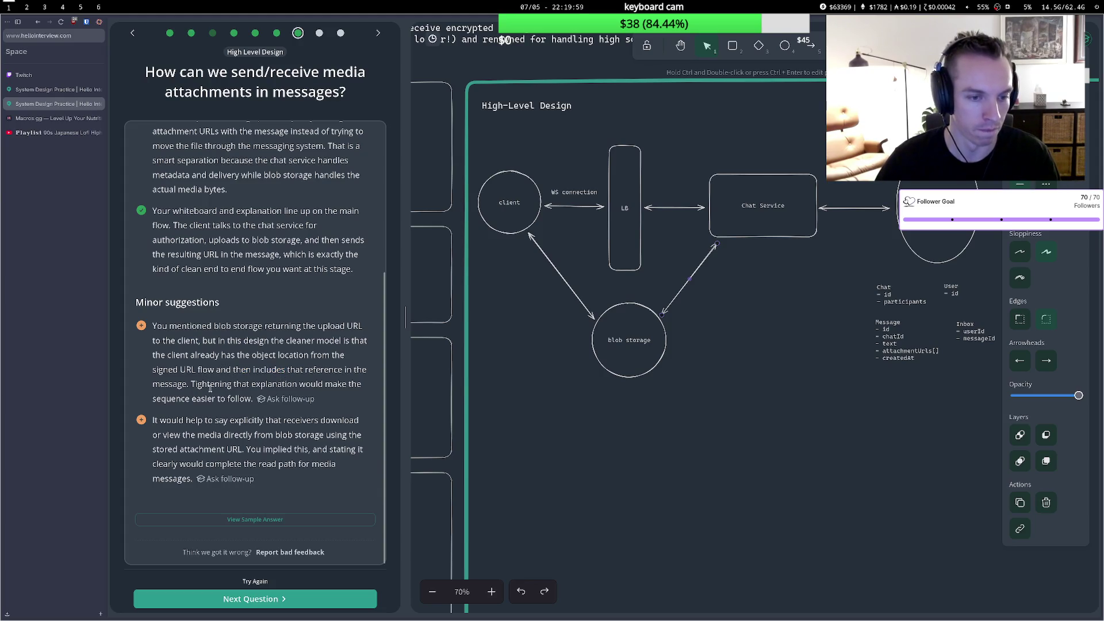
left_click_drag(197, 421, 242, 463)
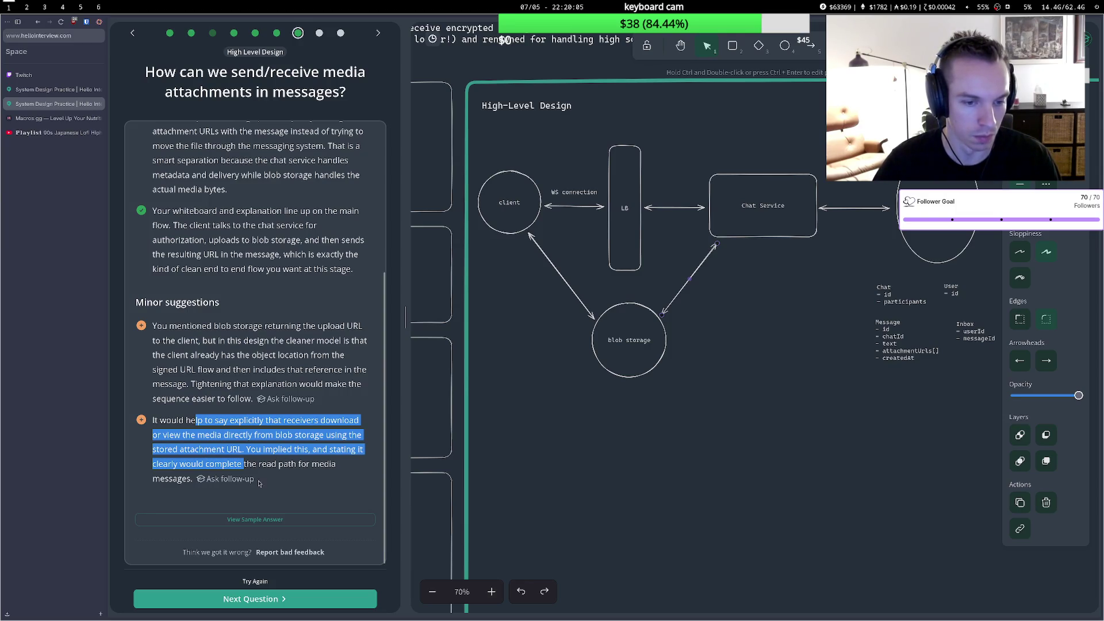
left_click(270, 601)
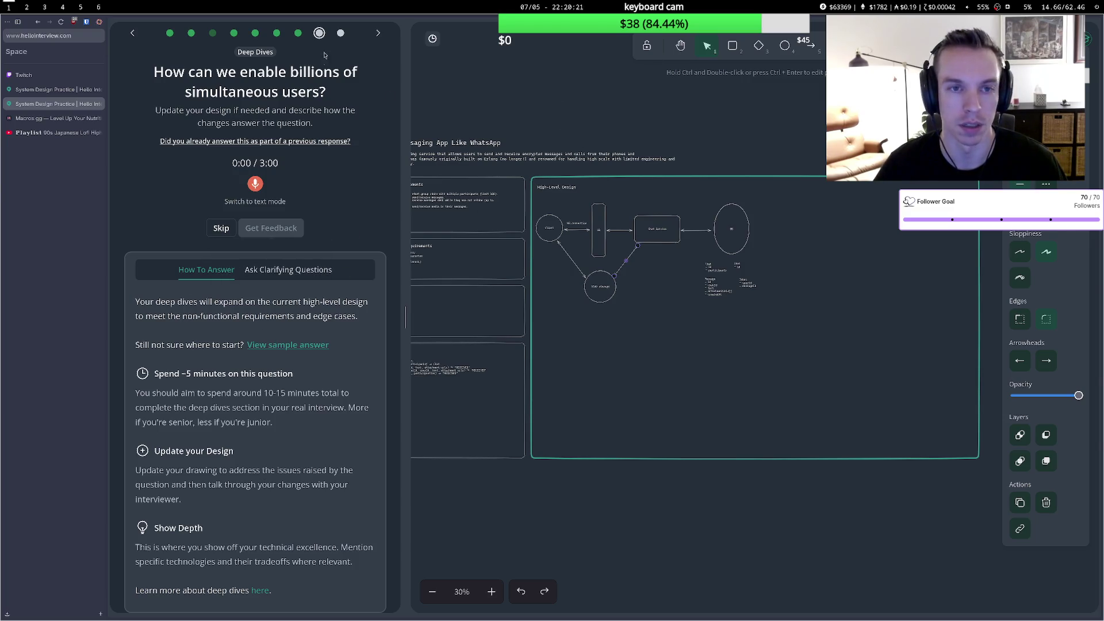
Pan and zoom the canvas to centre the High-Level Design diagram at 60%, then return to selection.
left_click(680, 45)
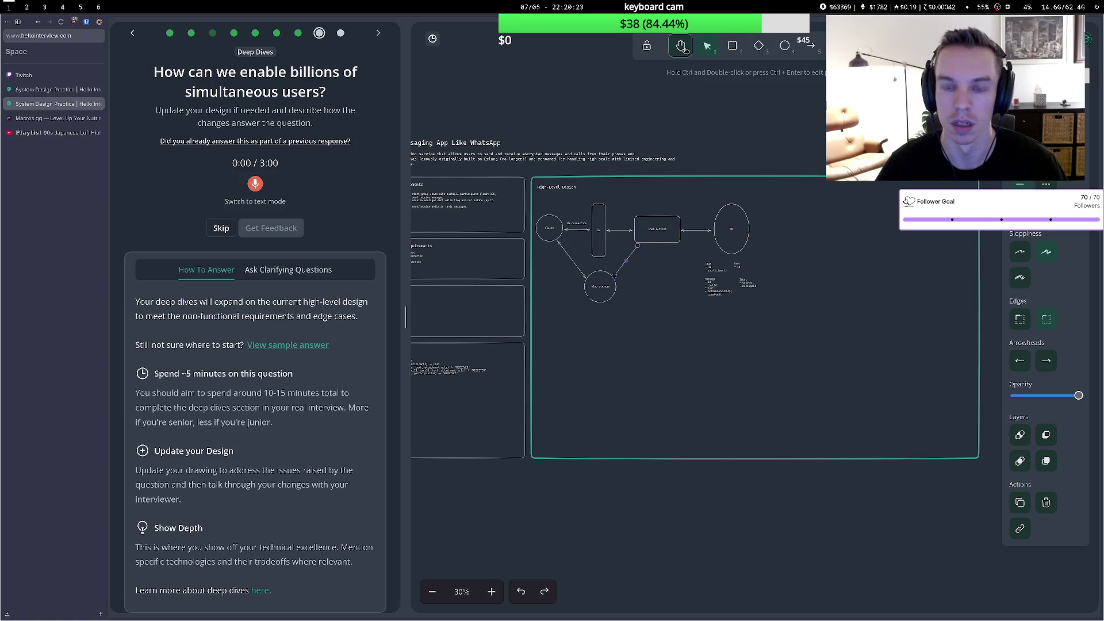
left_click_drag(626, 150, 626, 227)
scroll(626, 227, "down", 3)
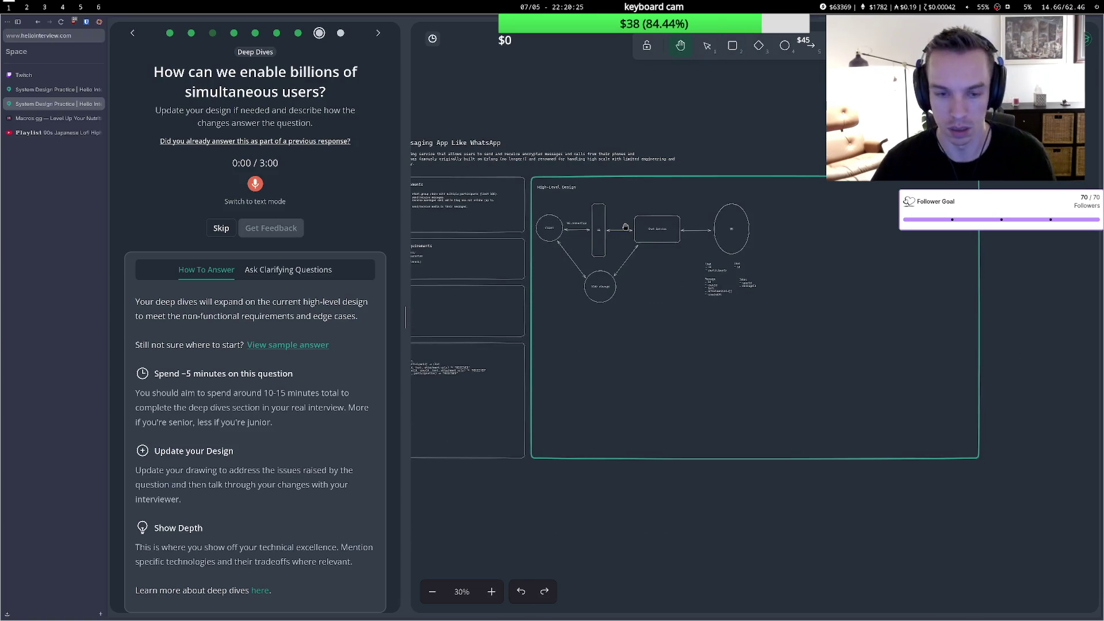
scroll(651, 266, "up", 3)
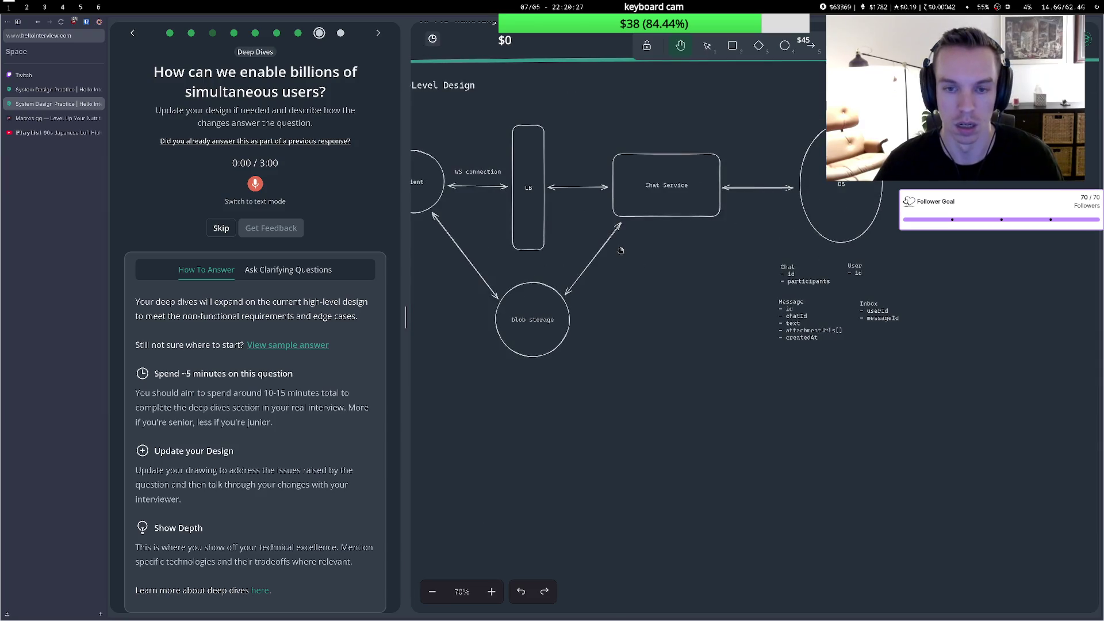
mouse_move(595, 78)
left_mouse_down()
mouse_move(629, 84)
mouse_move(635, 114)
left_mouse_up()
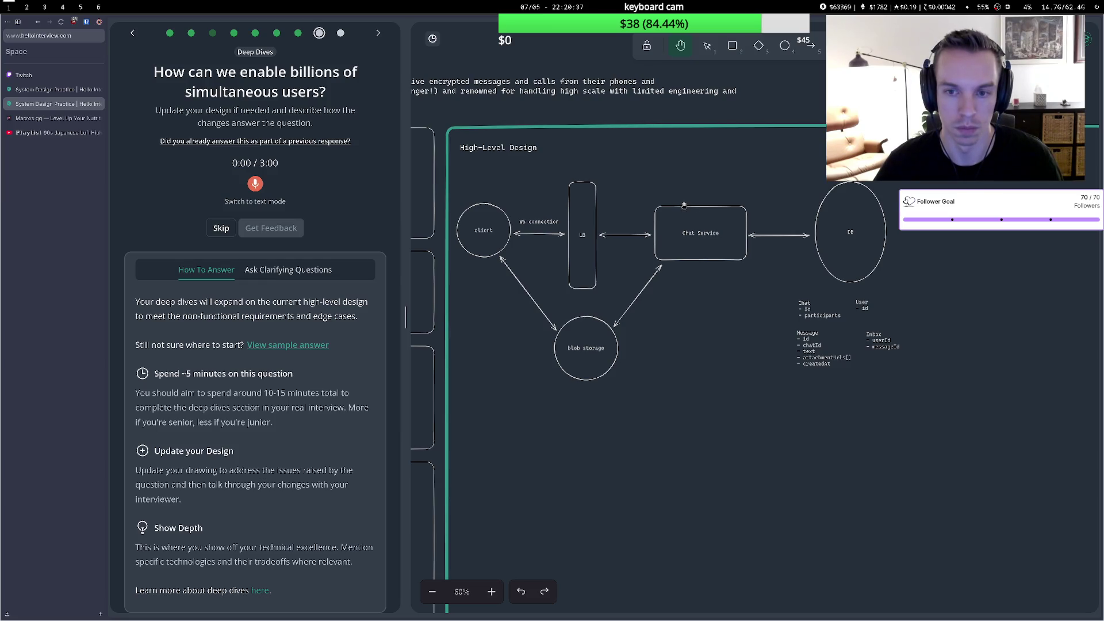
key("1")
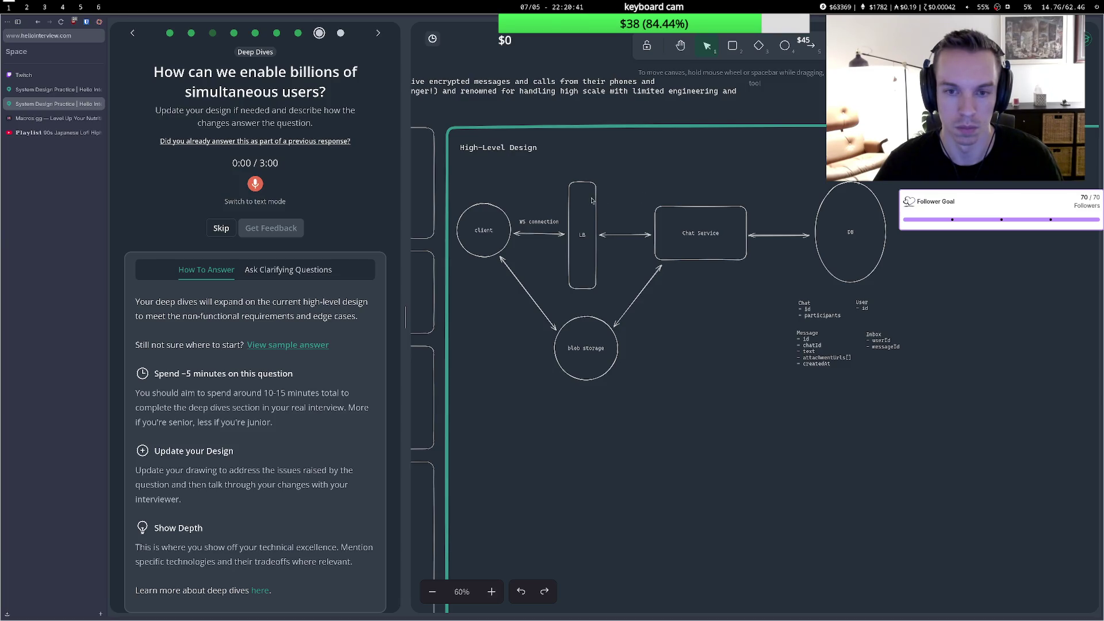
Start revising the Chat Service label, appending 'scaled horizontally)'.
left_click(676, 220)
double_click(689, 231)
key("Left")
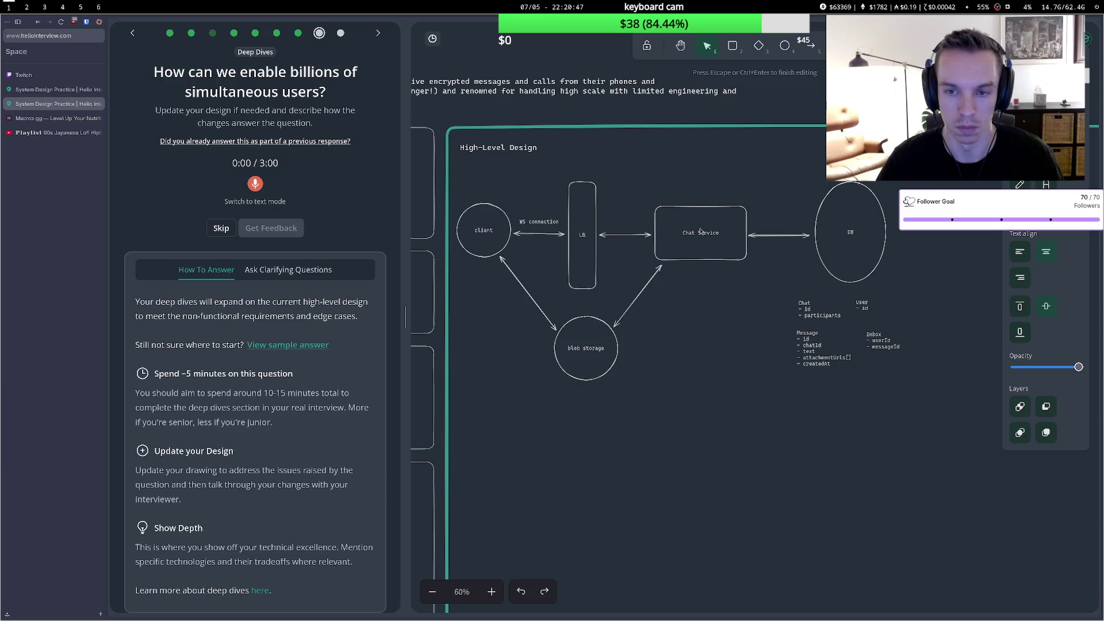
type("s")
key("Escape")
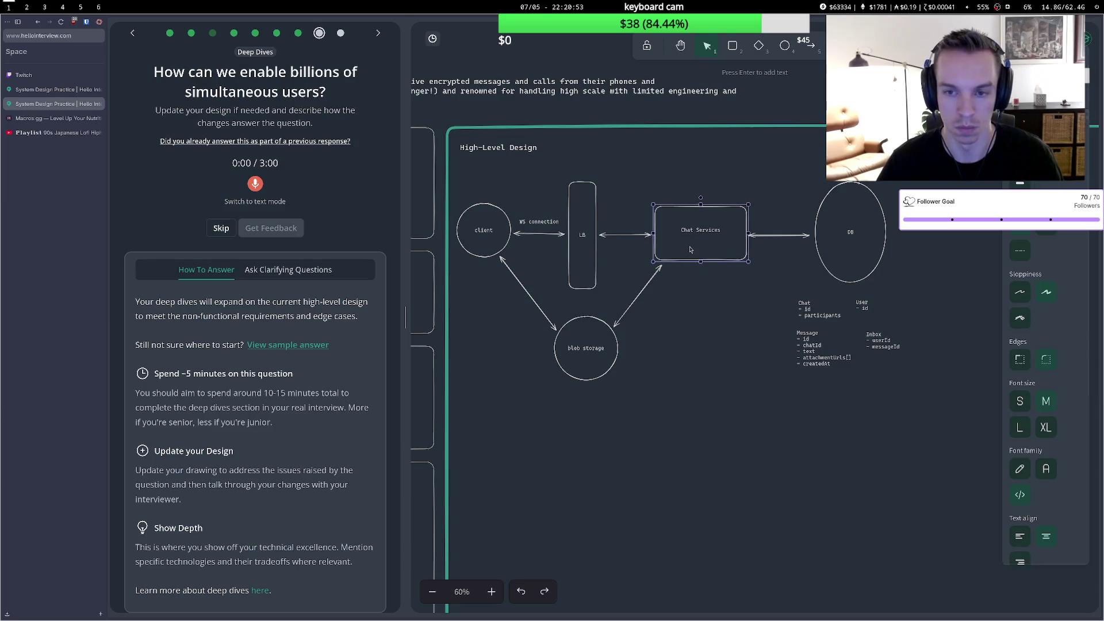
double_click(716, 255)
key("BackSpace")
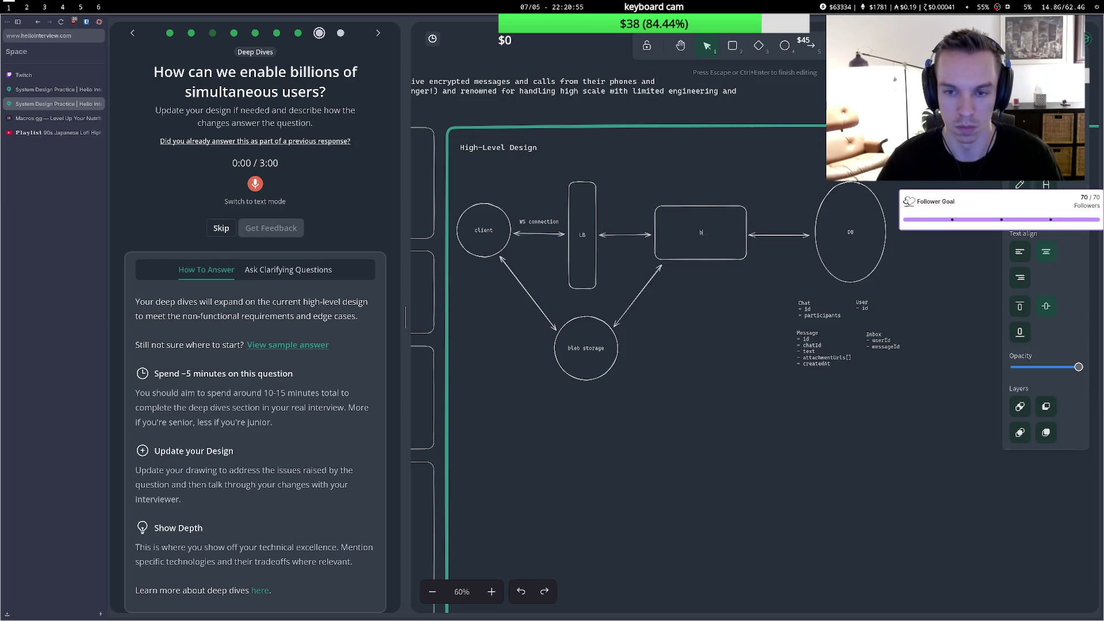
key("ctrl+z")
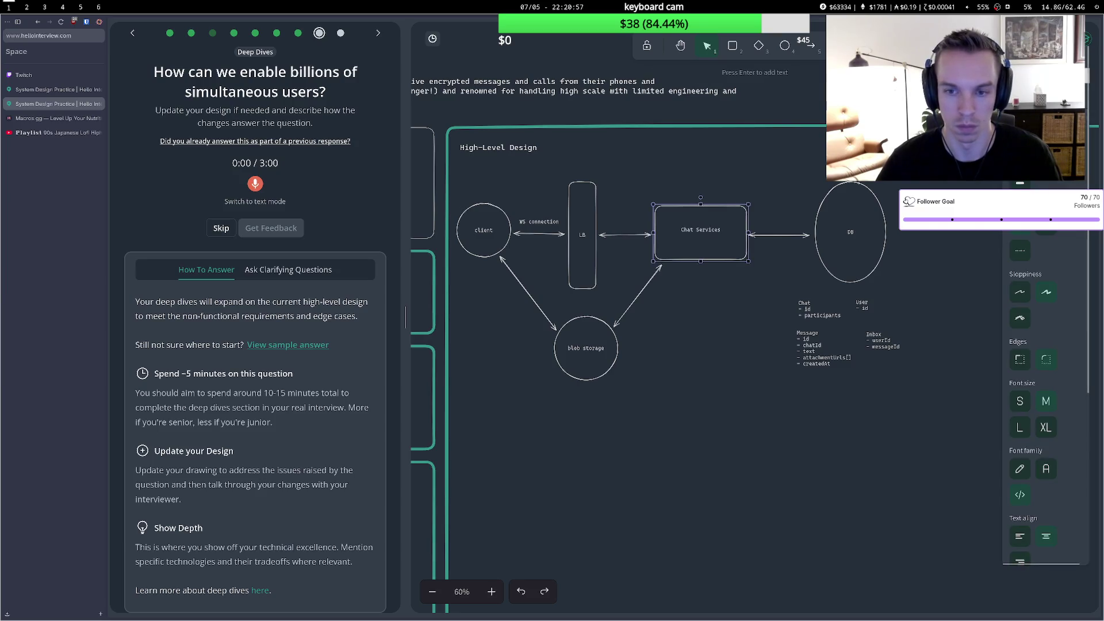
left_click(701, 236)
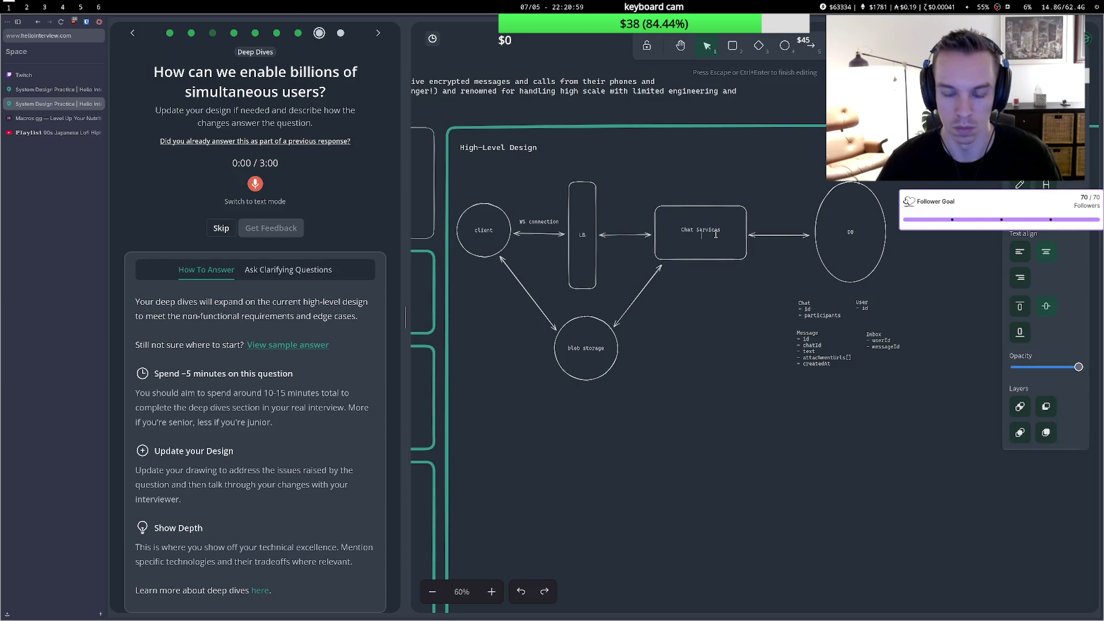
type("sca")
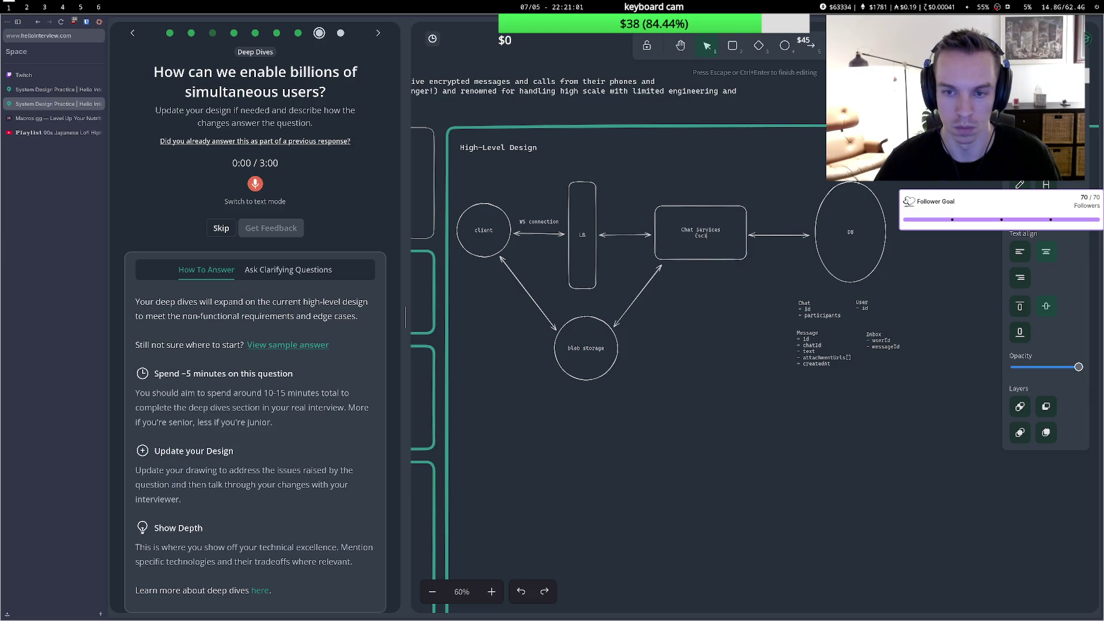
type("led horizont")
type("ally")
type(")")
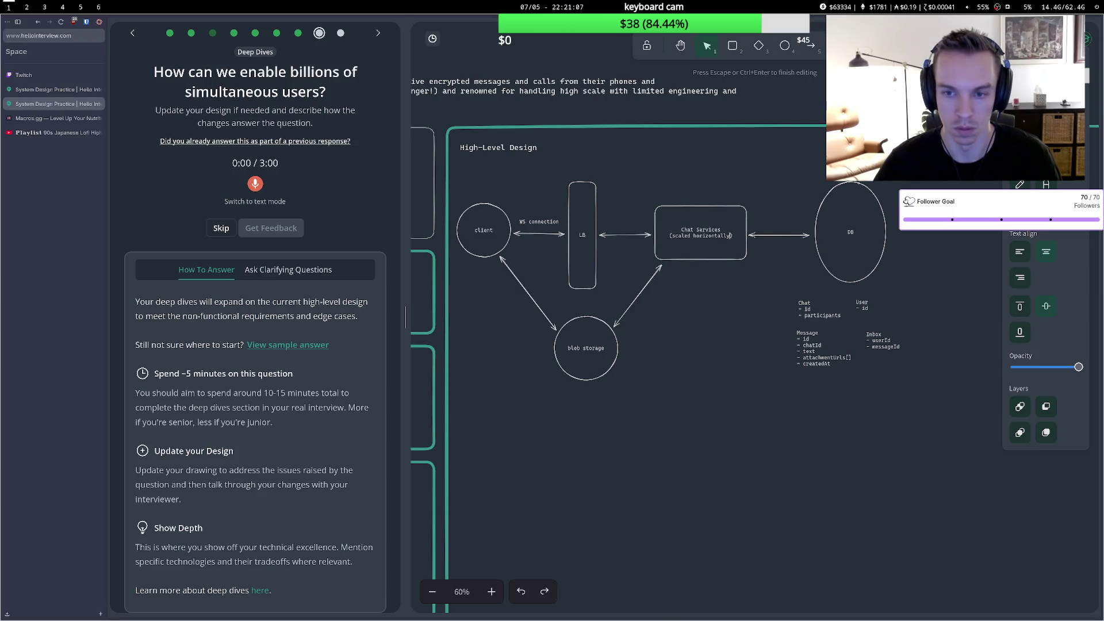
key("BackSpace")
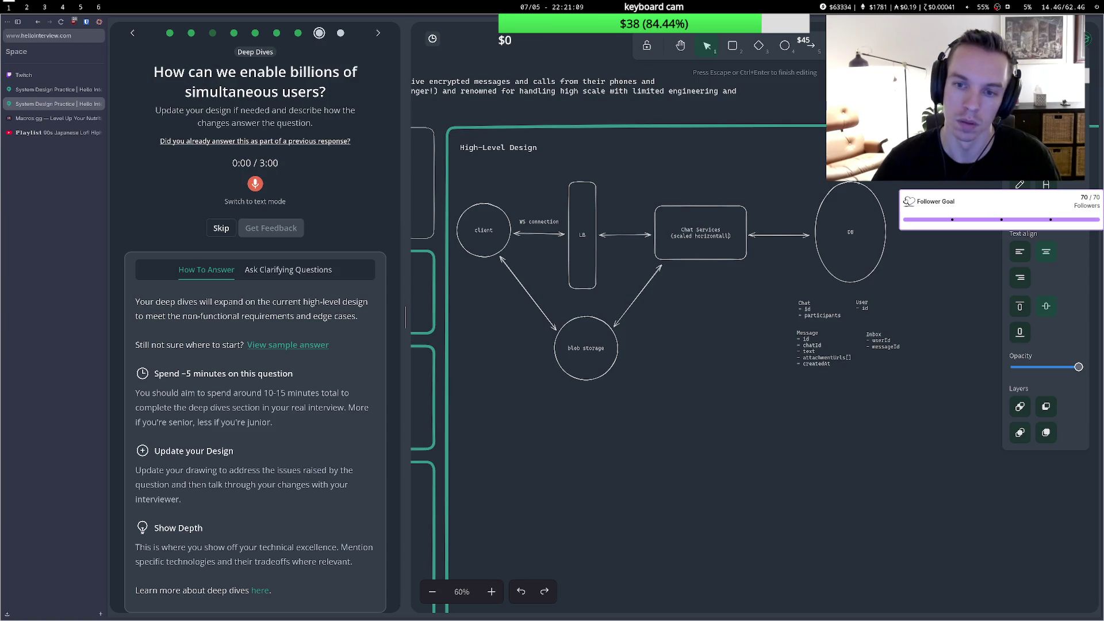
type("y")
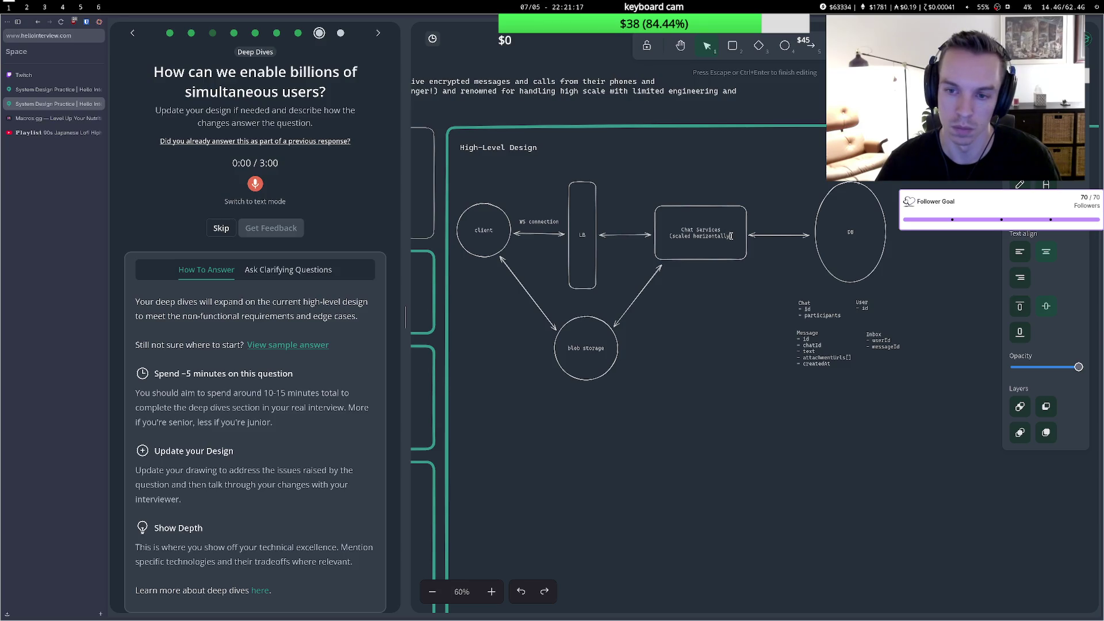
Rewrite the label as 'Chat Service' with a second line '(horizontally scaled, distributed)'.
left_click_drag(731, 236, 683, 228)
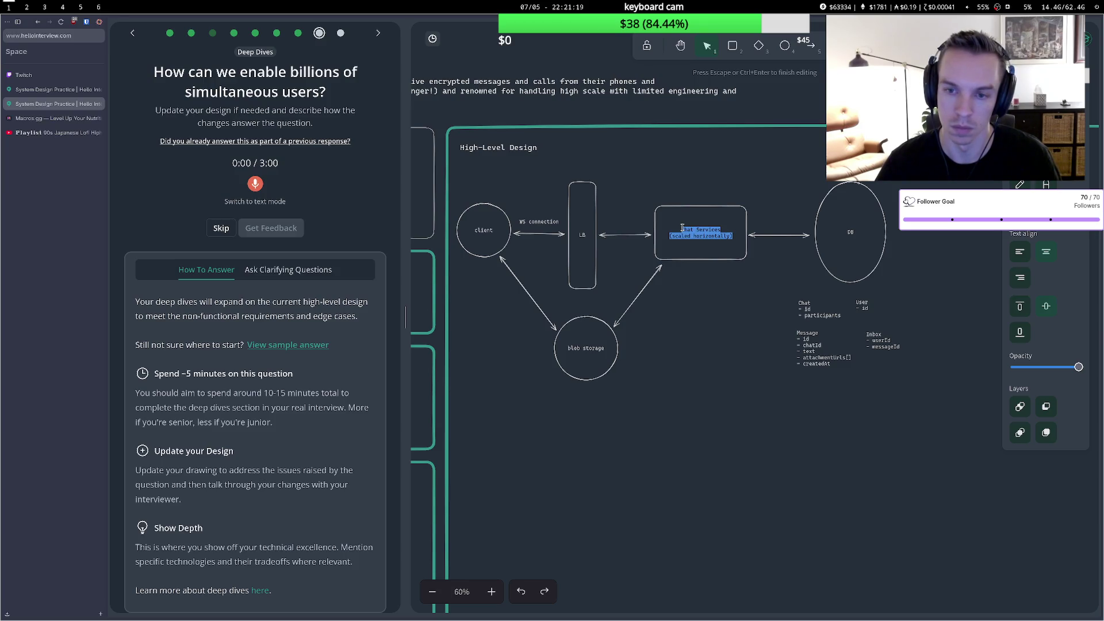
type("Distrib")
type("uted")
type(" Q")
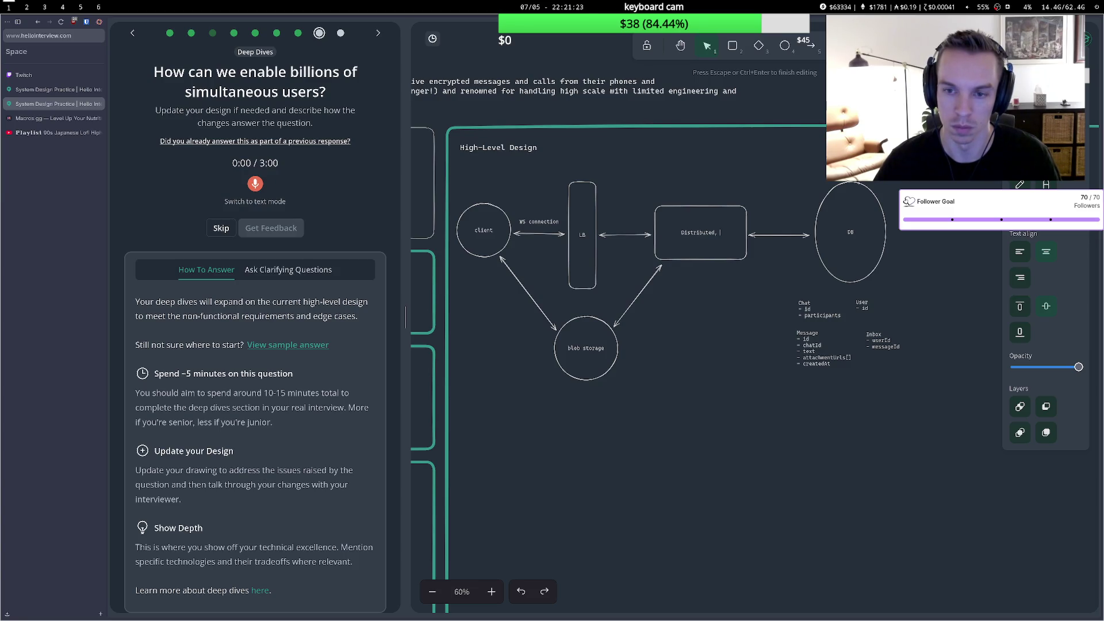
type("hat es")
key("BackSpace")
key("BackSpace")
type("Service")
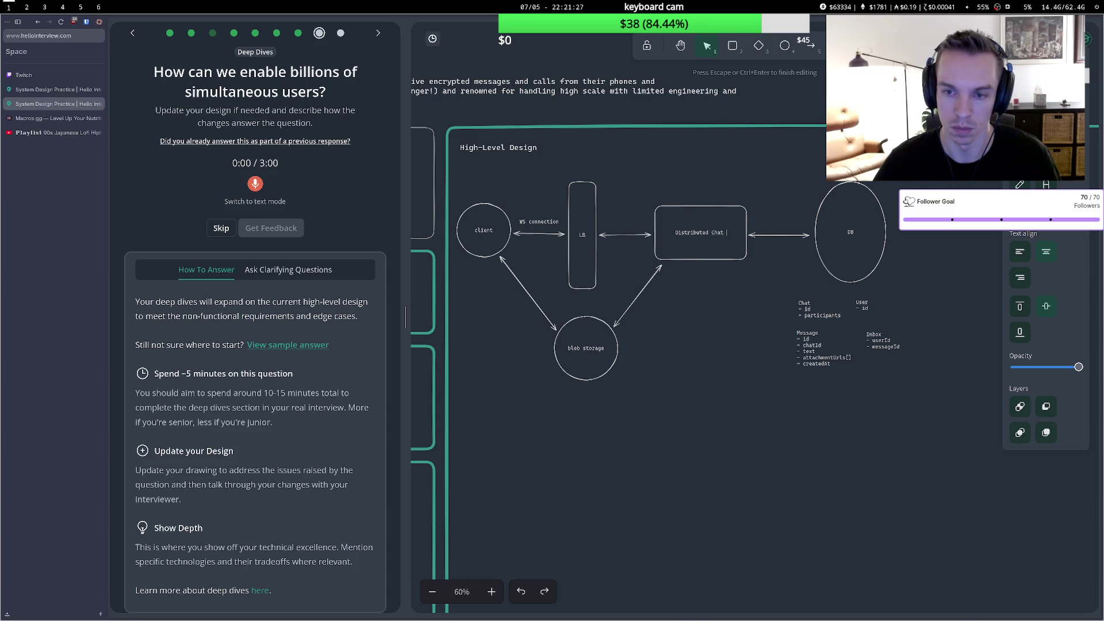
type("s")
key("BackSpace")
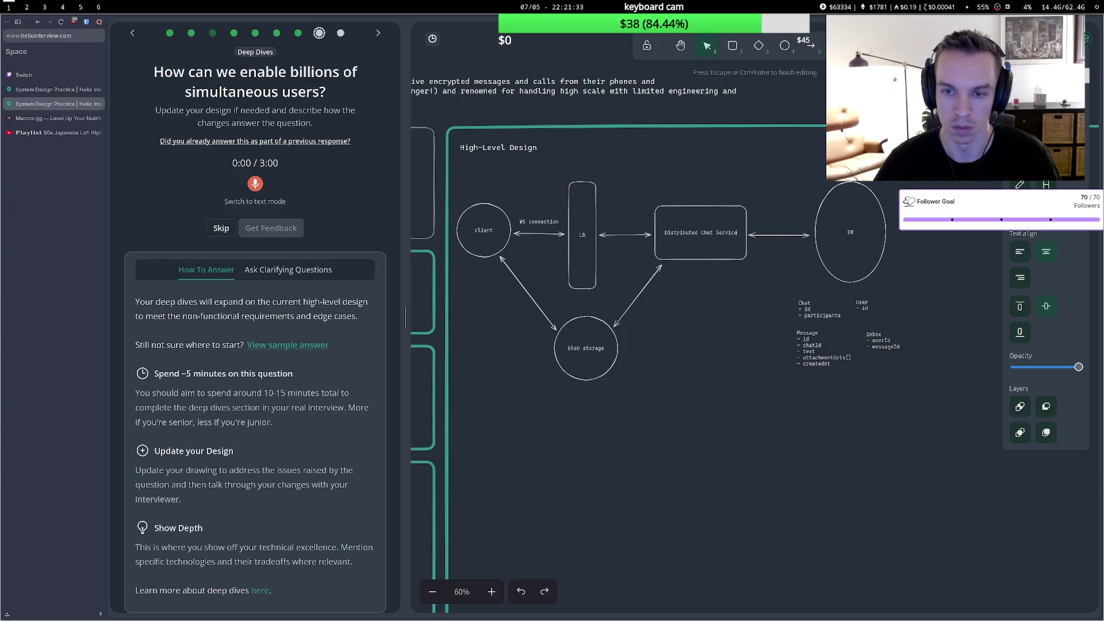
type("s")
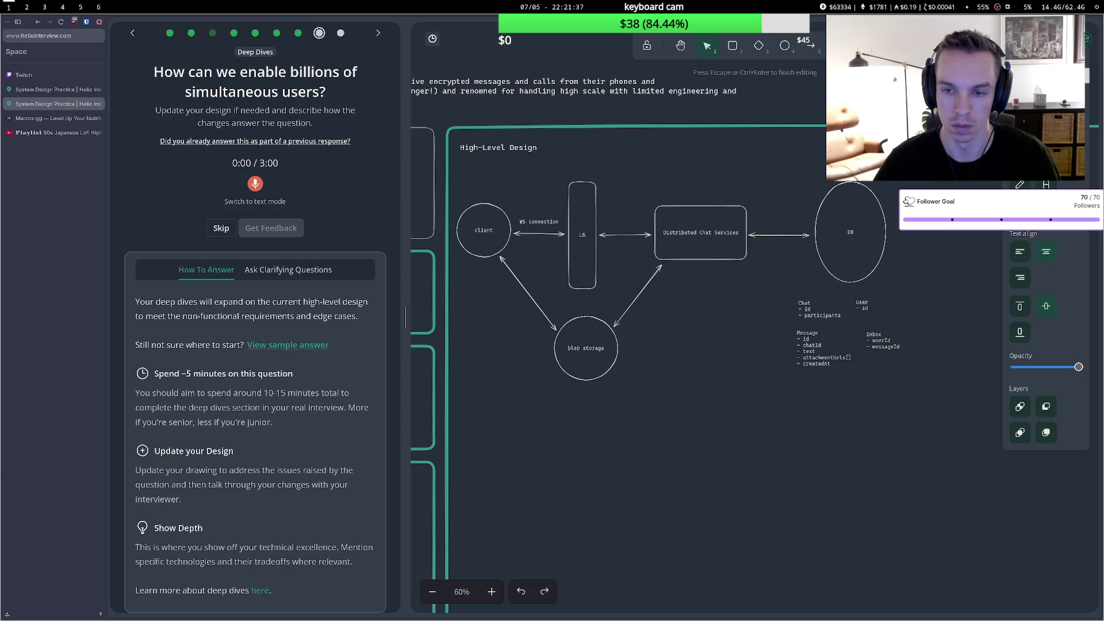
key("BackSpace")
key("BackSpace")
key("BackSpace")
key("BackSpace")
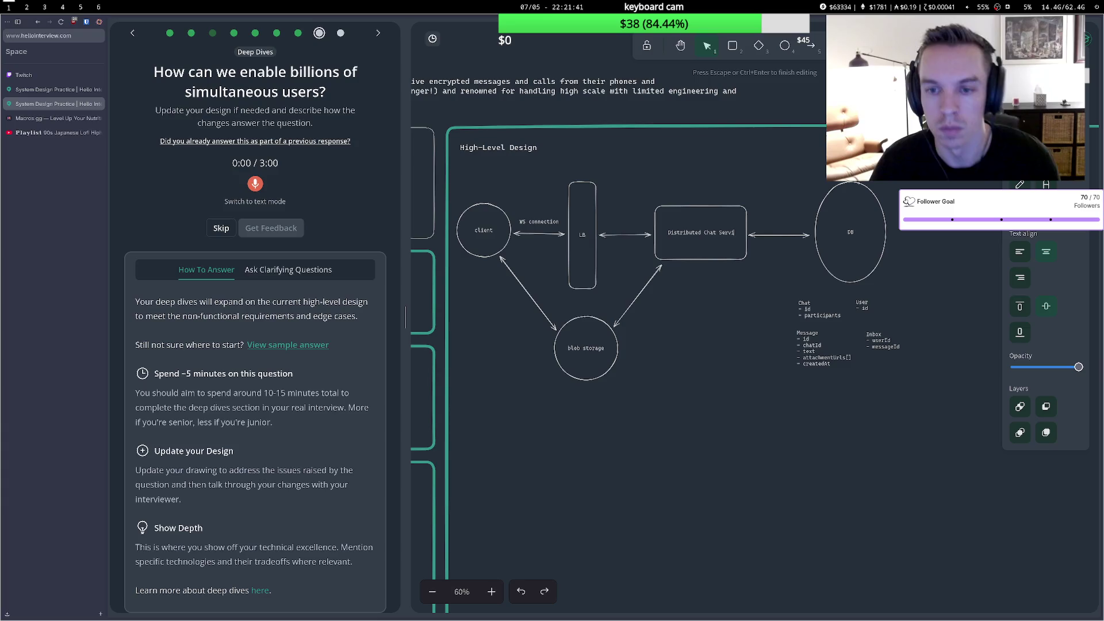
key("BackSpace")
key("BackSpace")
key("BackSpace")
type("H")
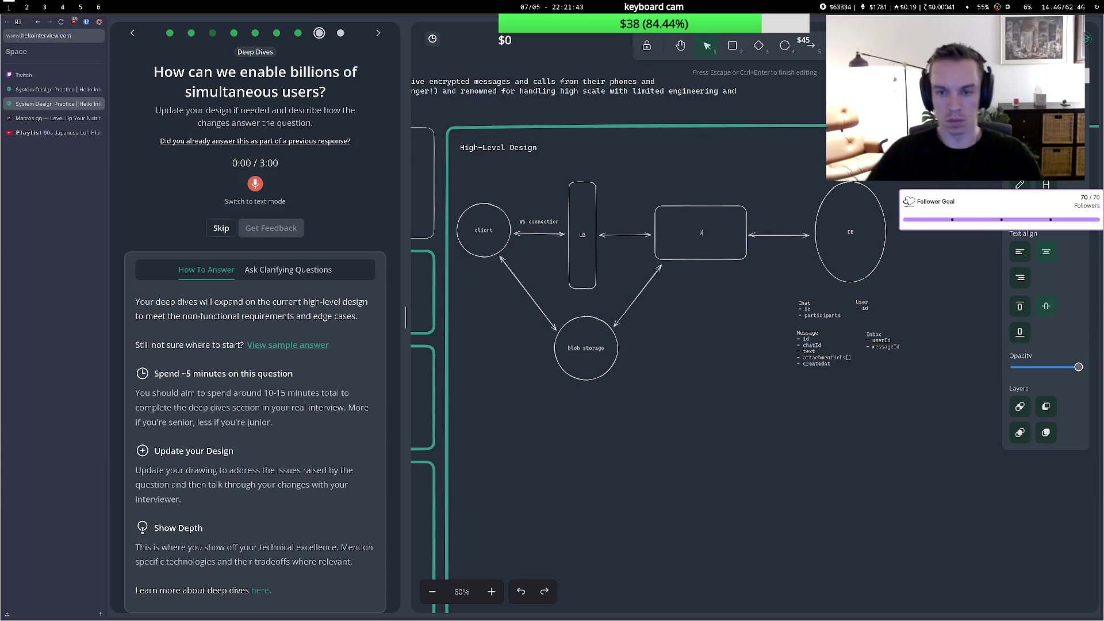
type("e")
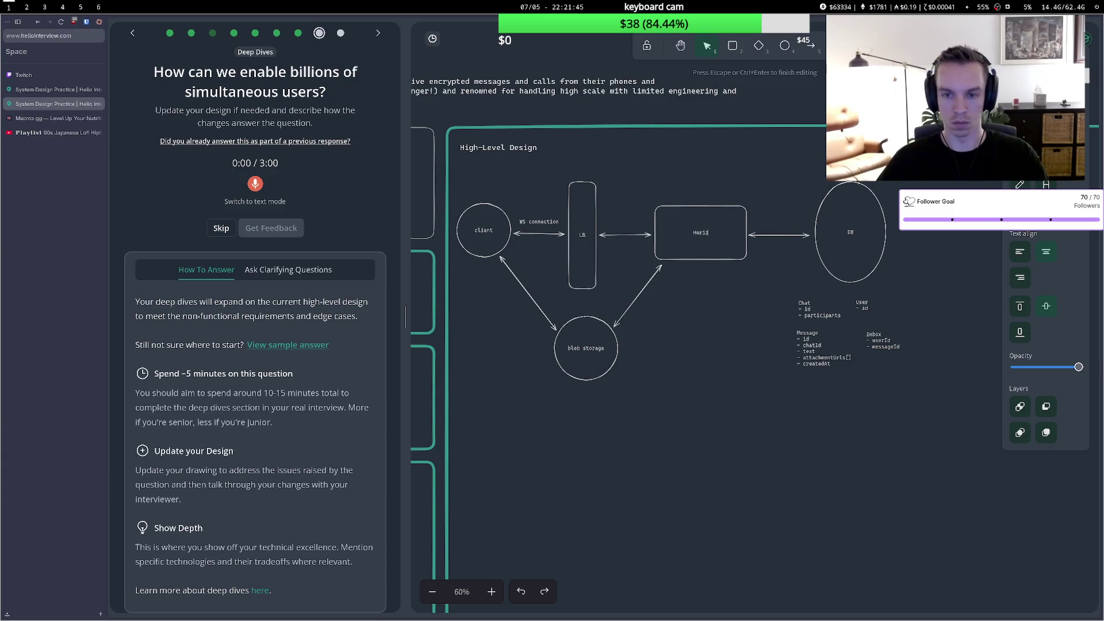
type(" sc")
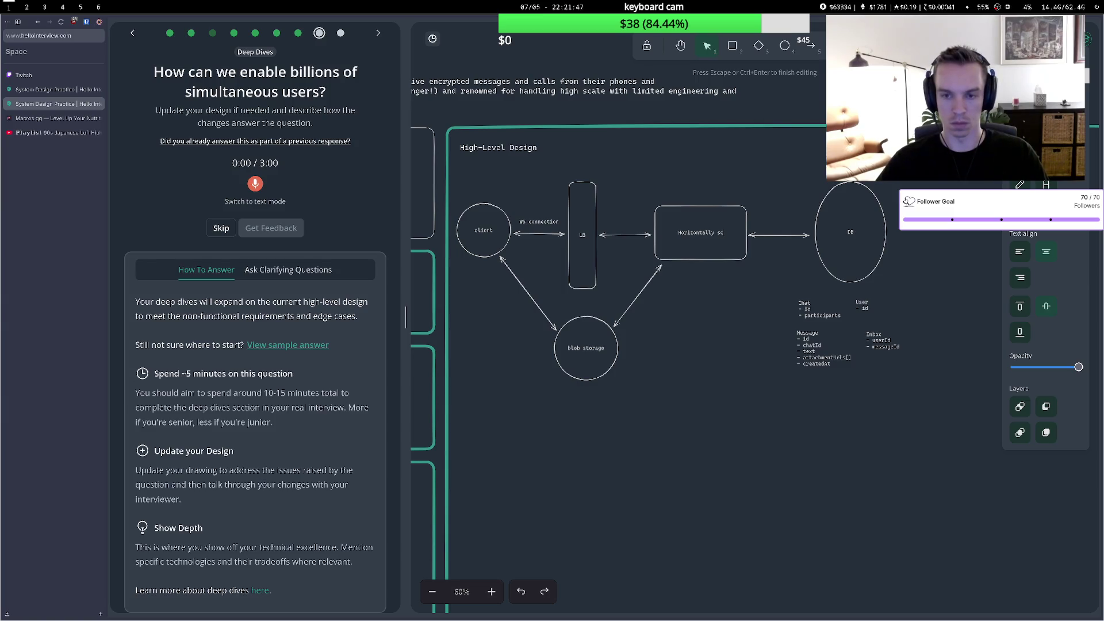
type("aled, distributed")
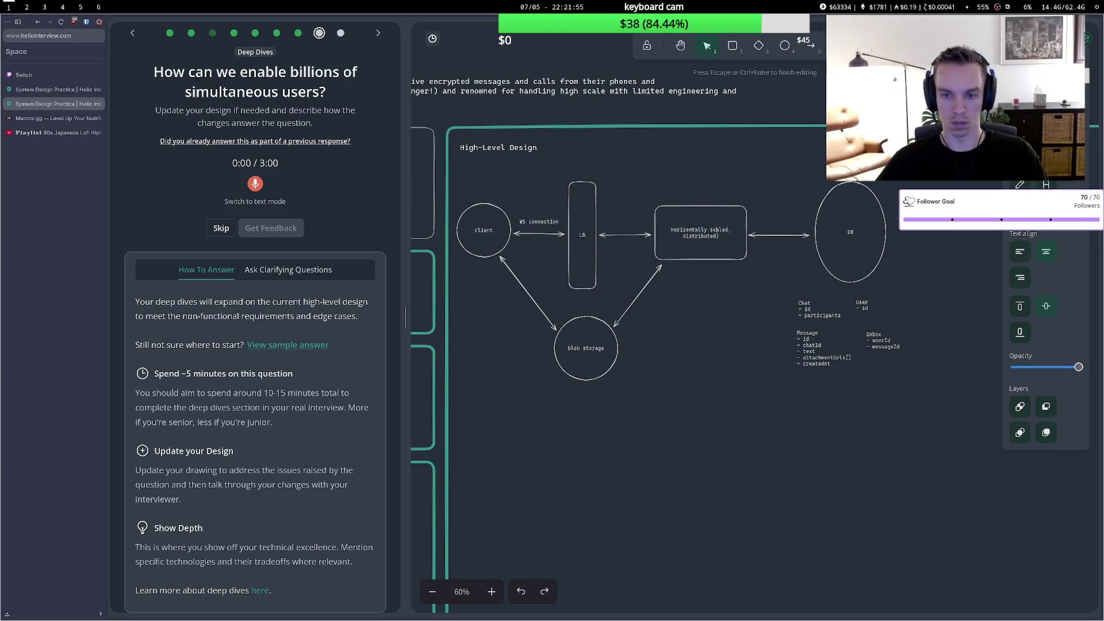
key("Left")
key("Return")
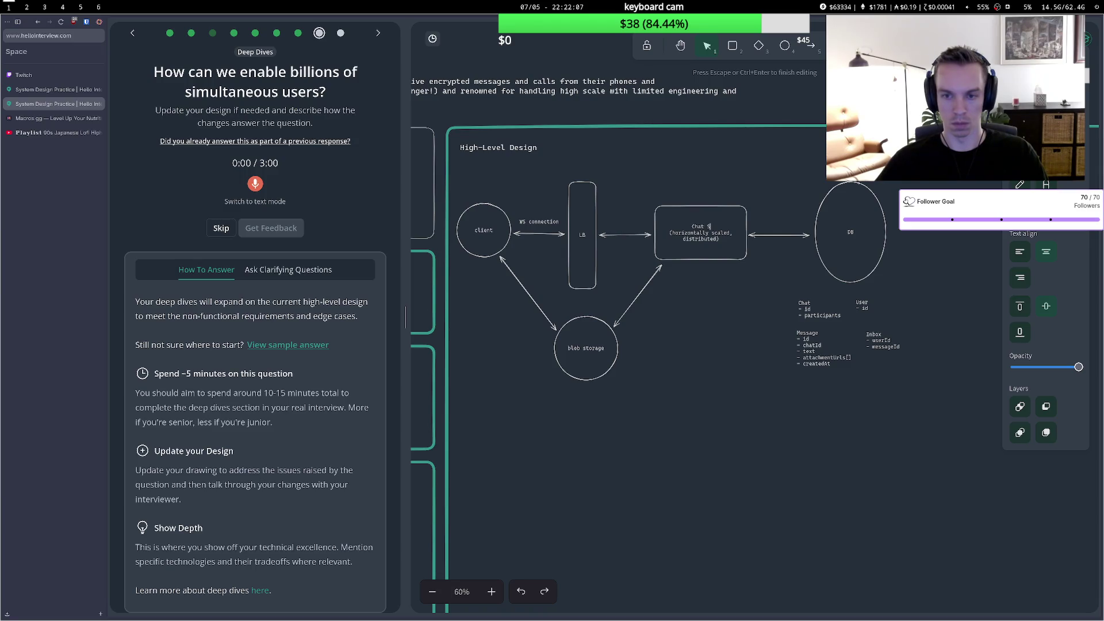
type("ervice")
left_click(715, 201)
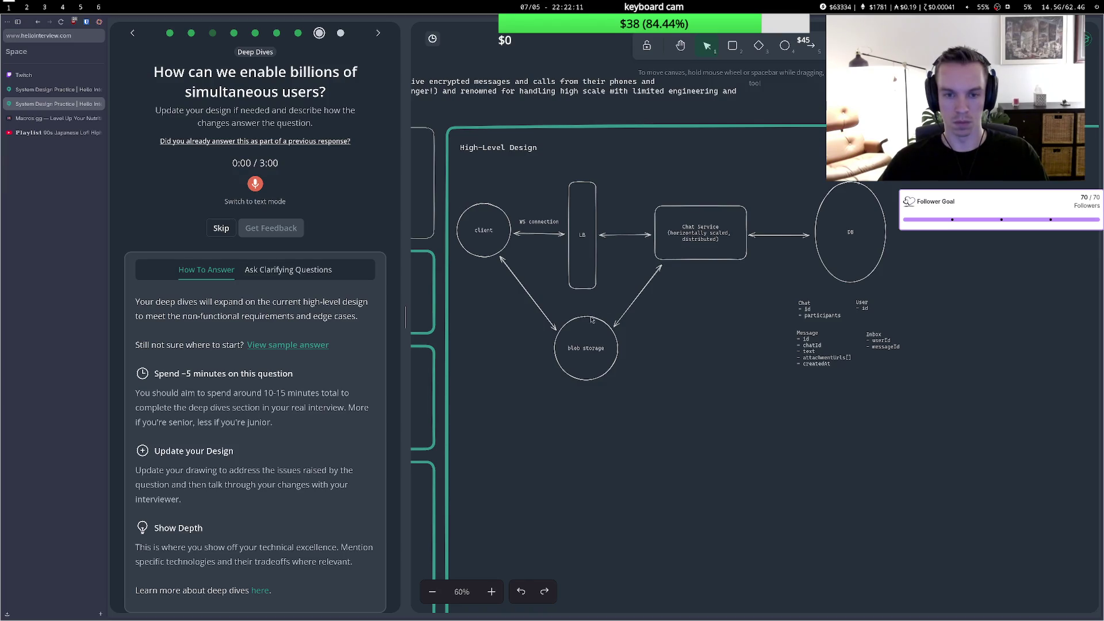
Shift blob storage aside and draw a diamond labelled 'CDN' to its left.
left_click_drag(589, 321, 610, 354)
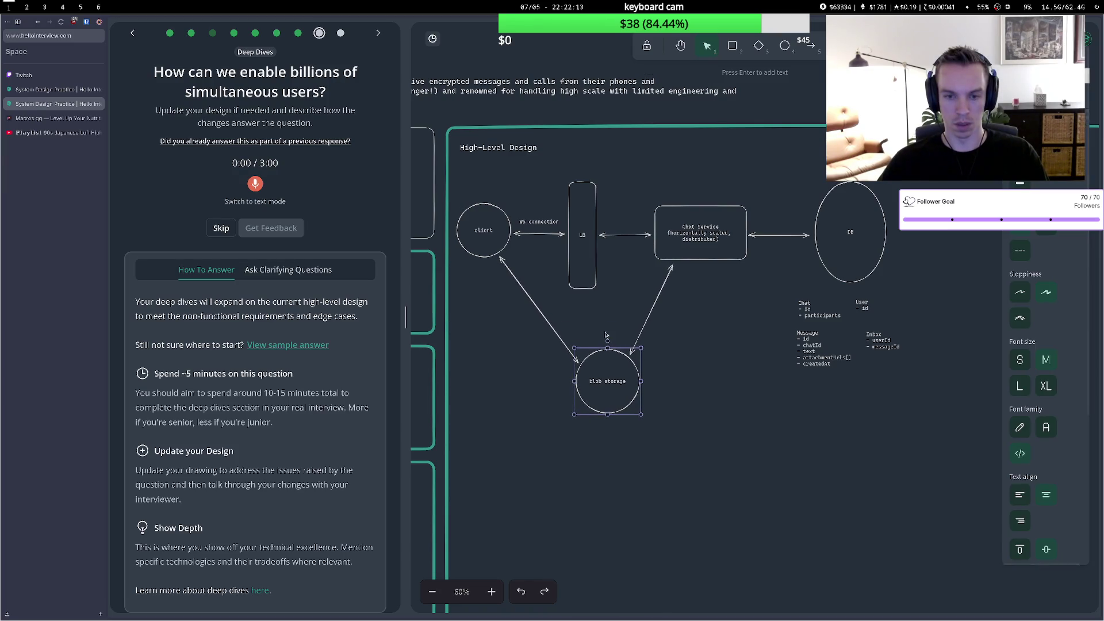
left_click(760, 48)
left_click_drag(493, 339, 559, 407)
key("Return")
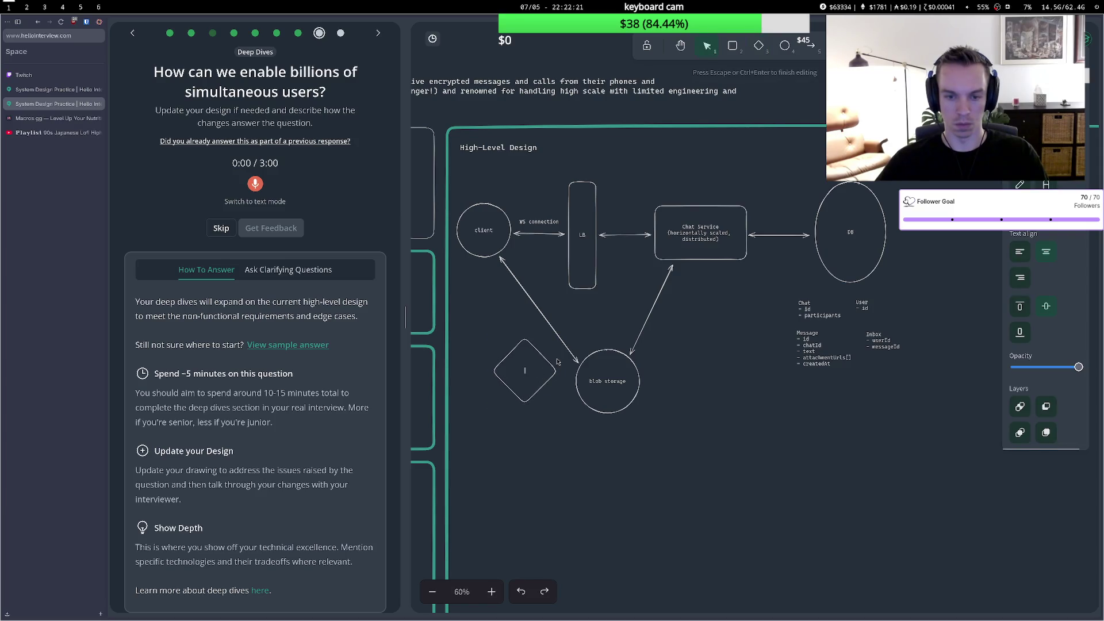
type("CDN")
left_click(547, 335)
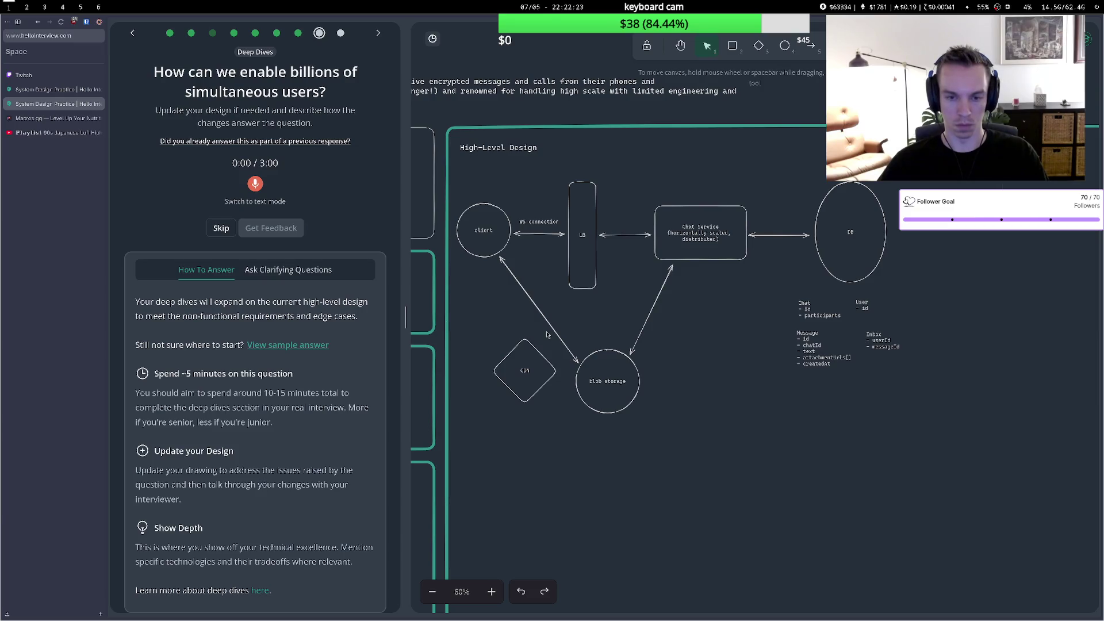
left_click_drag(527, 346, 522, 333)
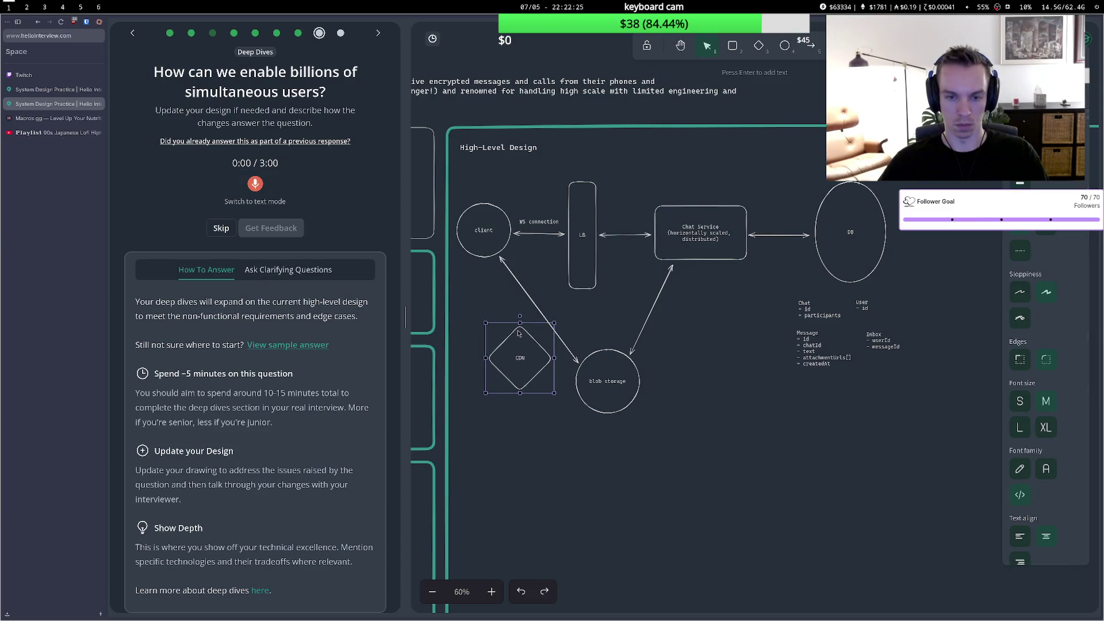
Reroute the client's arrow to the CDN and begin a CDN-to-blob storage arrow.
left_click(575, 364)
left_click_drag(579, 364, 509, 329)
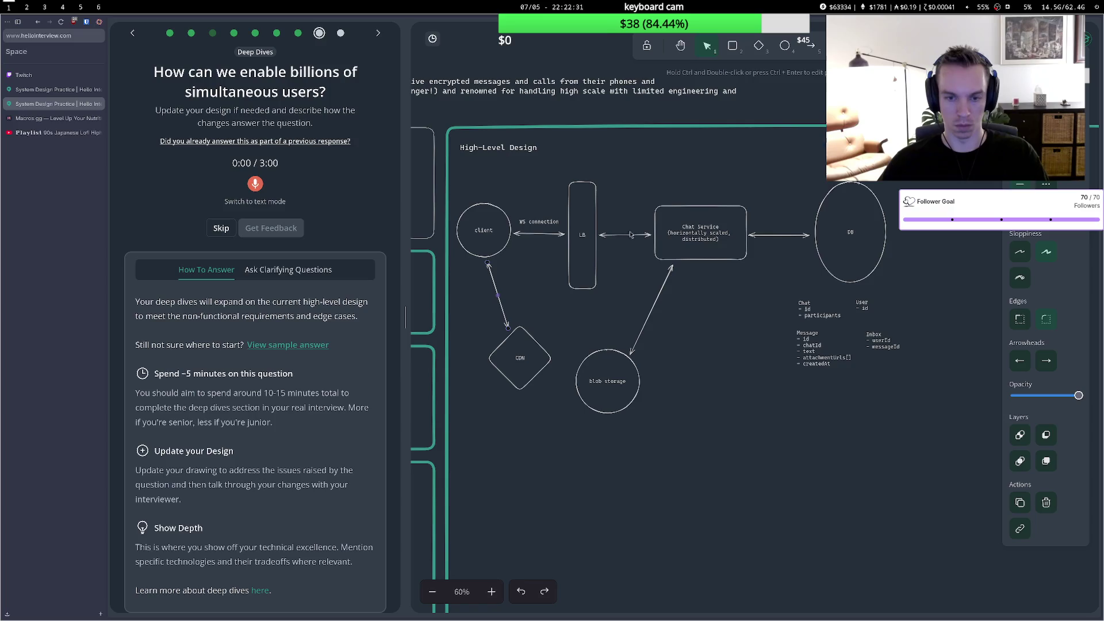
left_click_drag(610, 397, 638, 386)
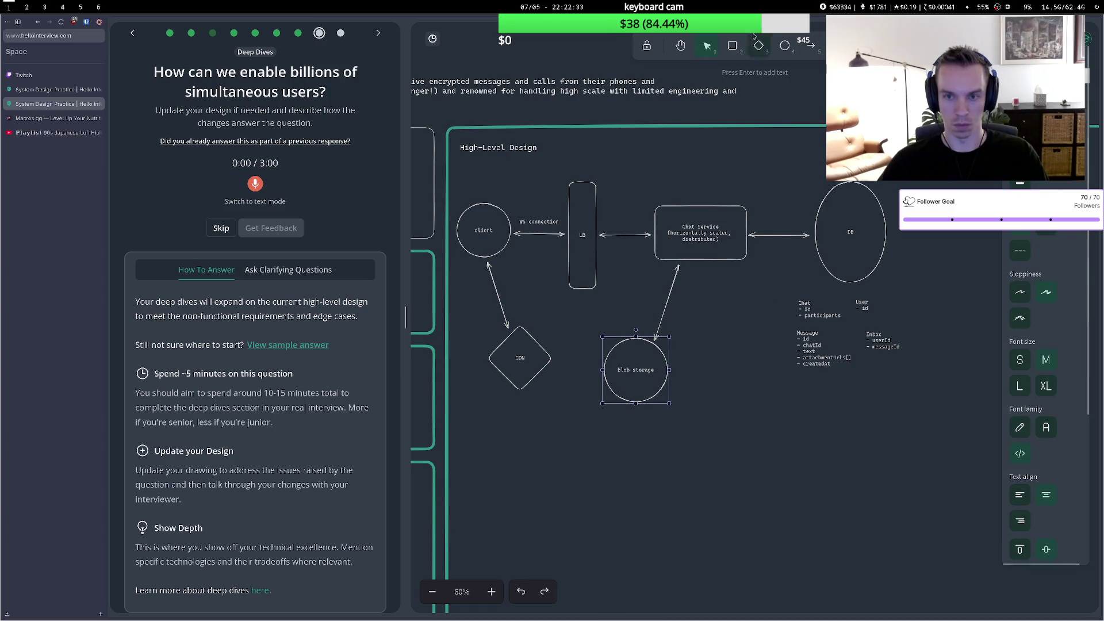
left_click(811, 45)
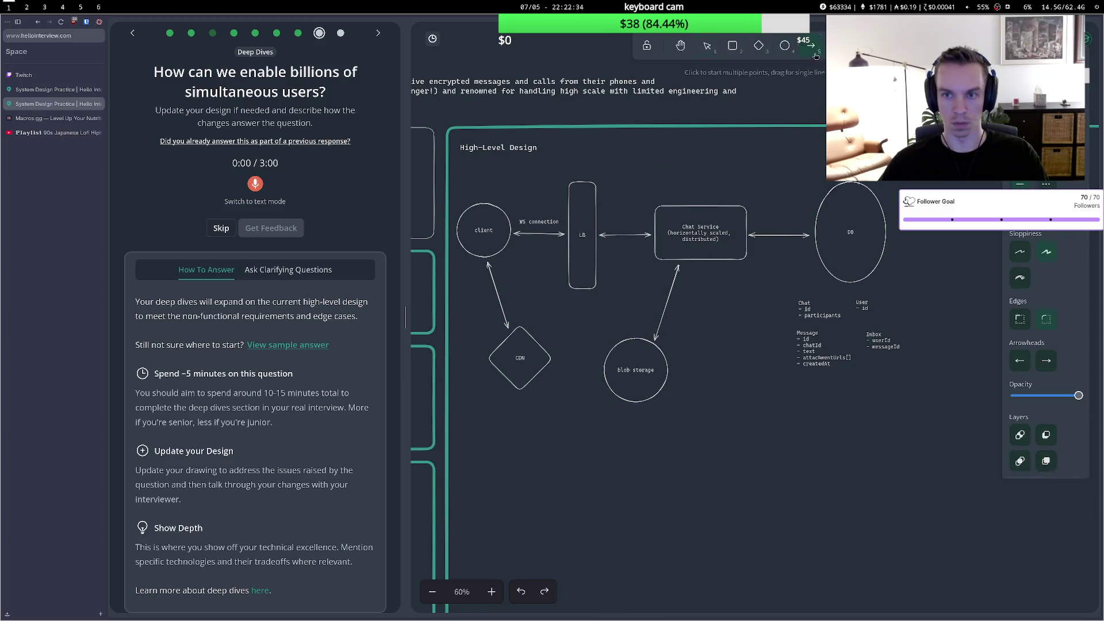
left_click(556, 357)
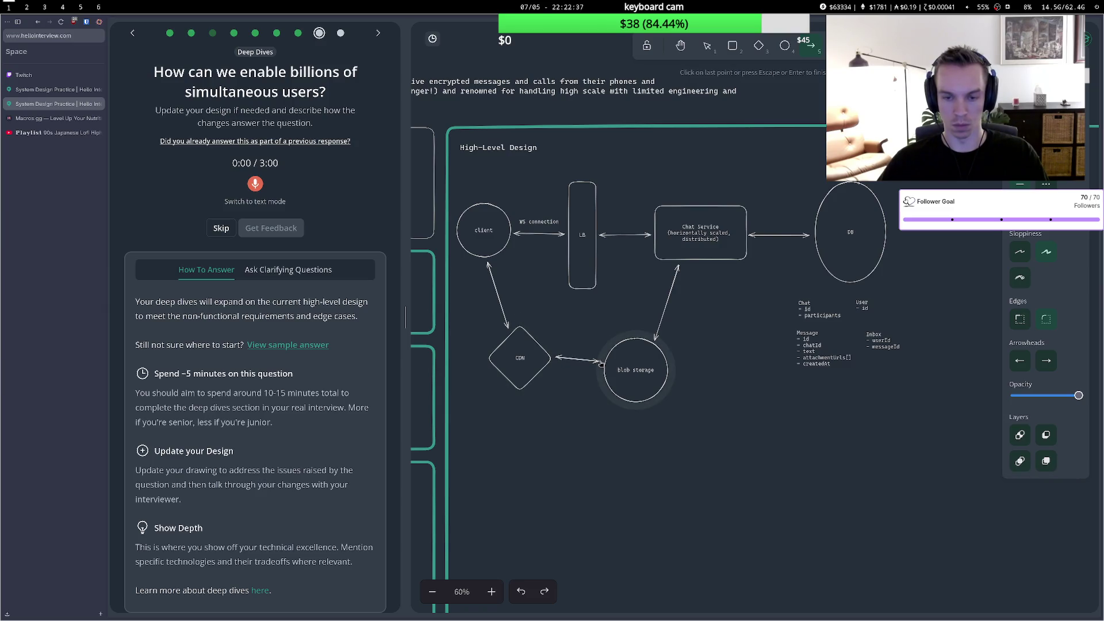